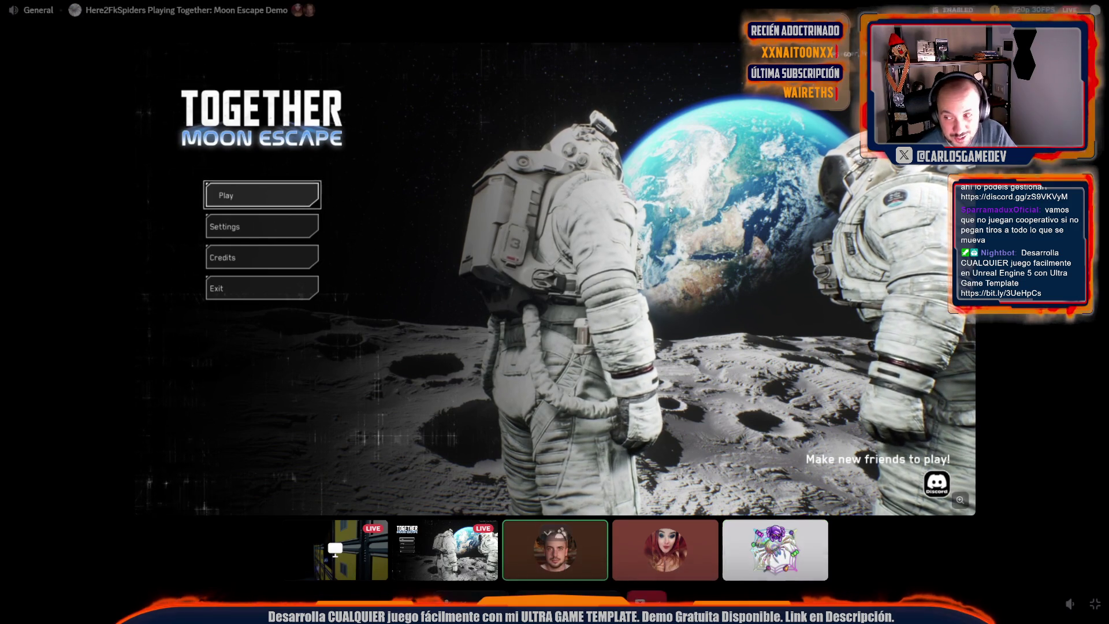
Exit the focused Moon Escape stream back to the participant grid and leave the call.
mouse_move(726, 525)
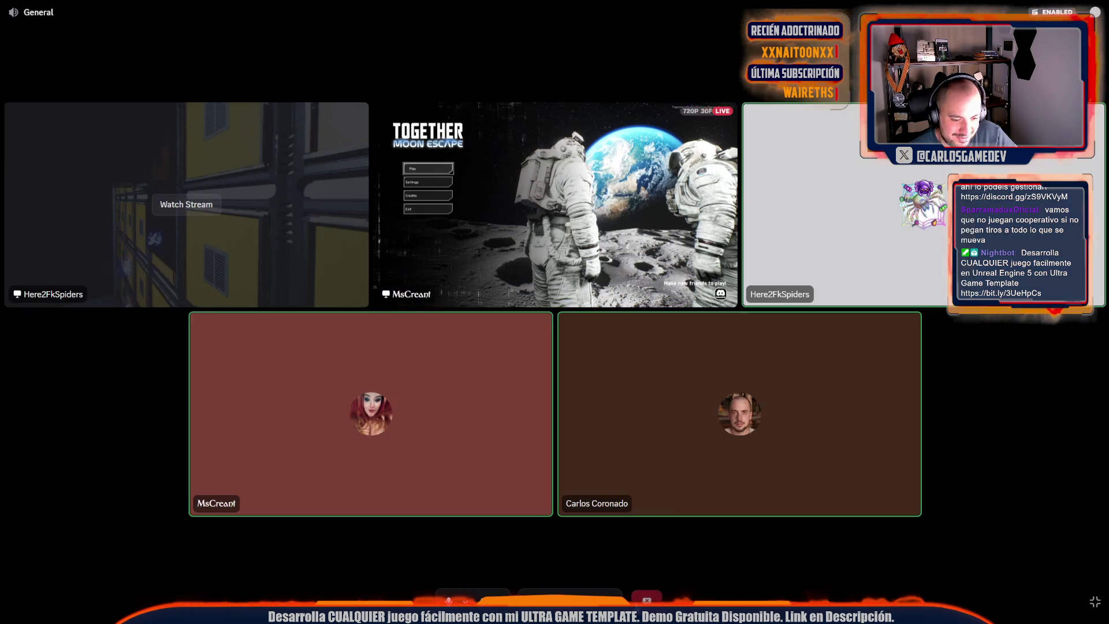
click(579, 410)
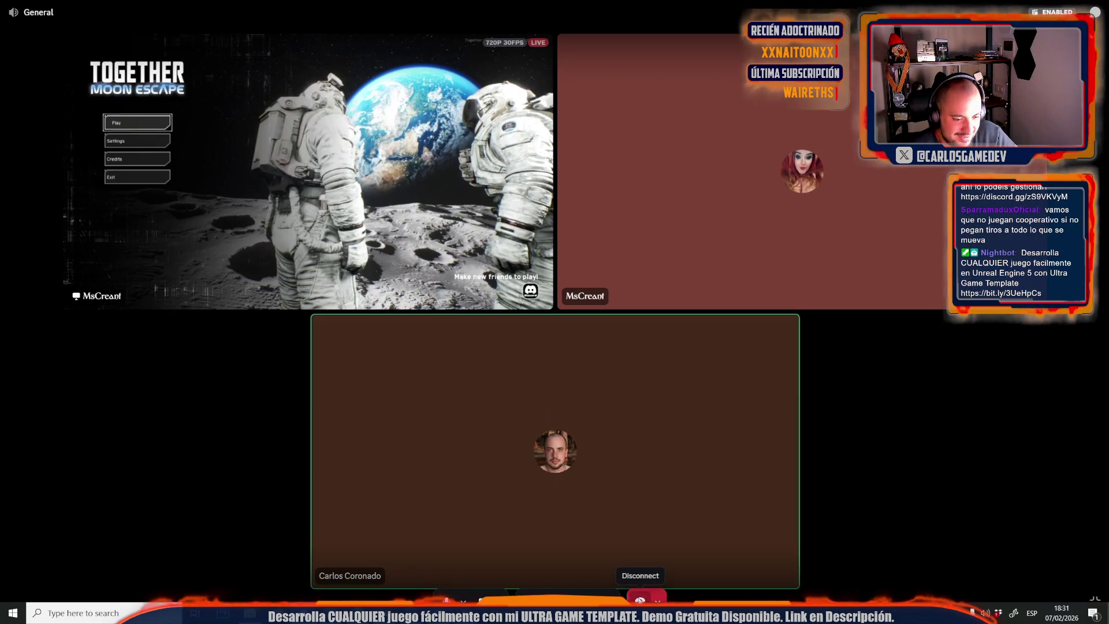
click(639, 602)
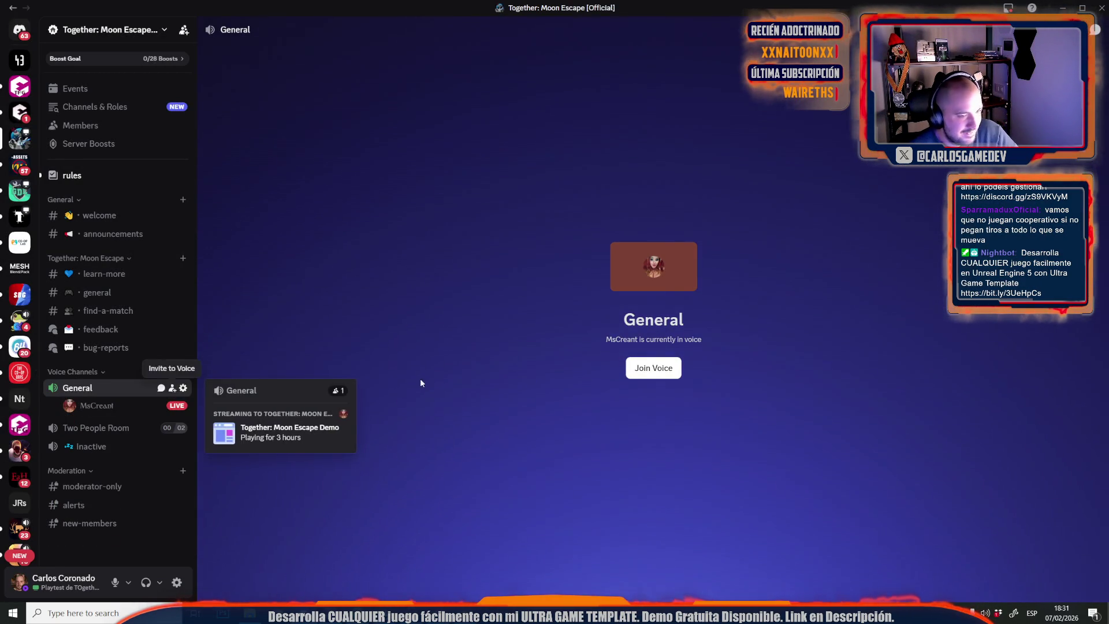
Quit Discord completely from its icon in the taskbar's hidden background apps.
click(972, 613)
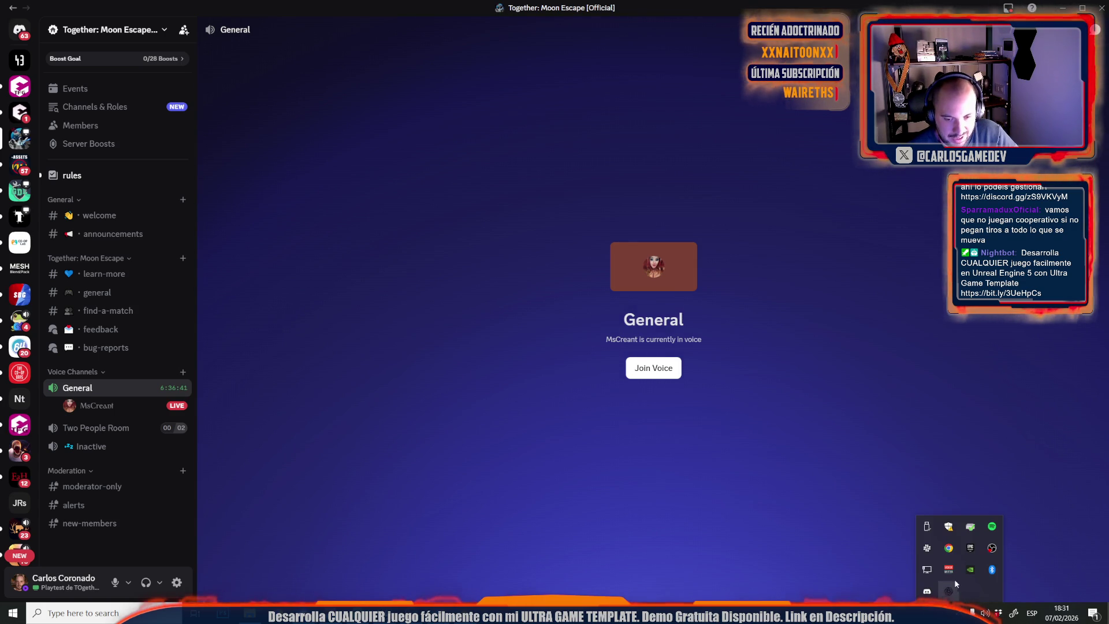
right_click(928, 590)
click(976, 571)
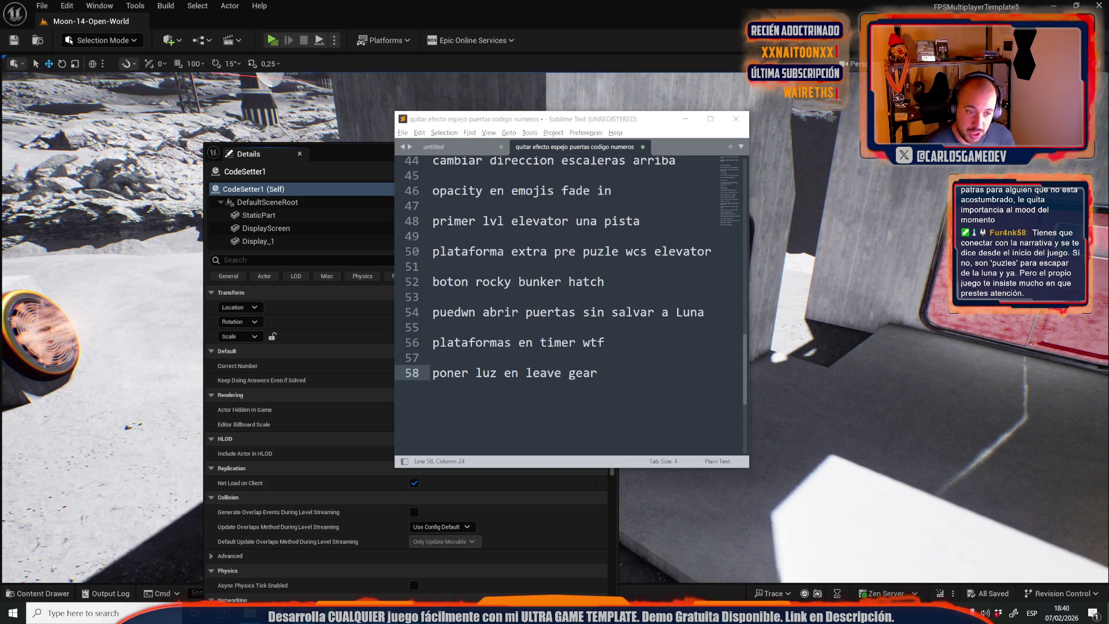
Add the note 'Evitar que ada is this a joke mientras habla' on line 60.
key(Return)
key(Return)
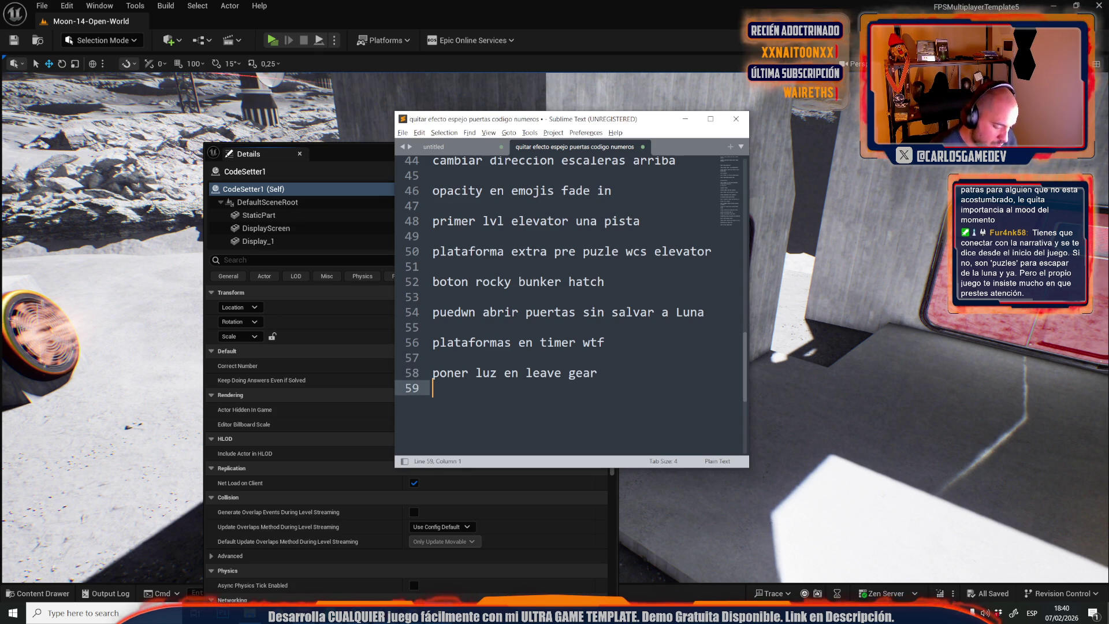
text(Evitar q)
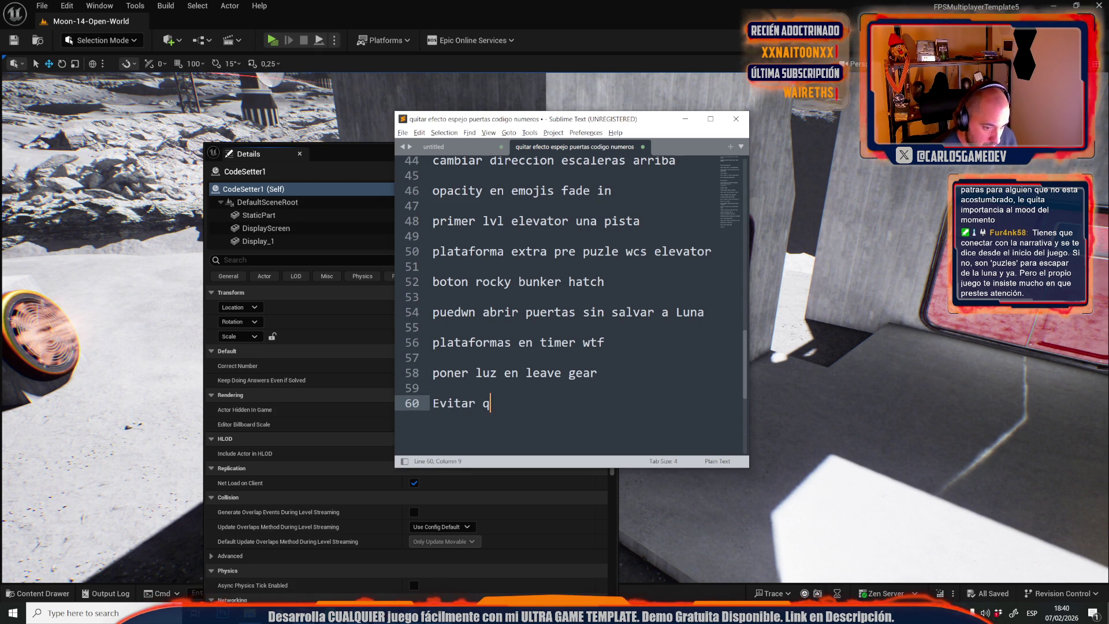
text(ue ada is this a )
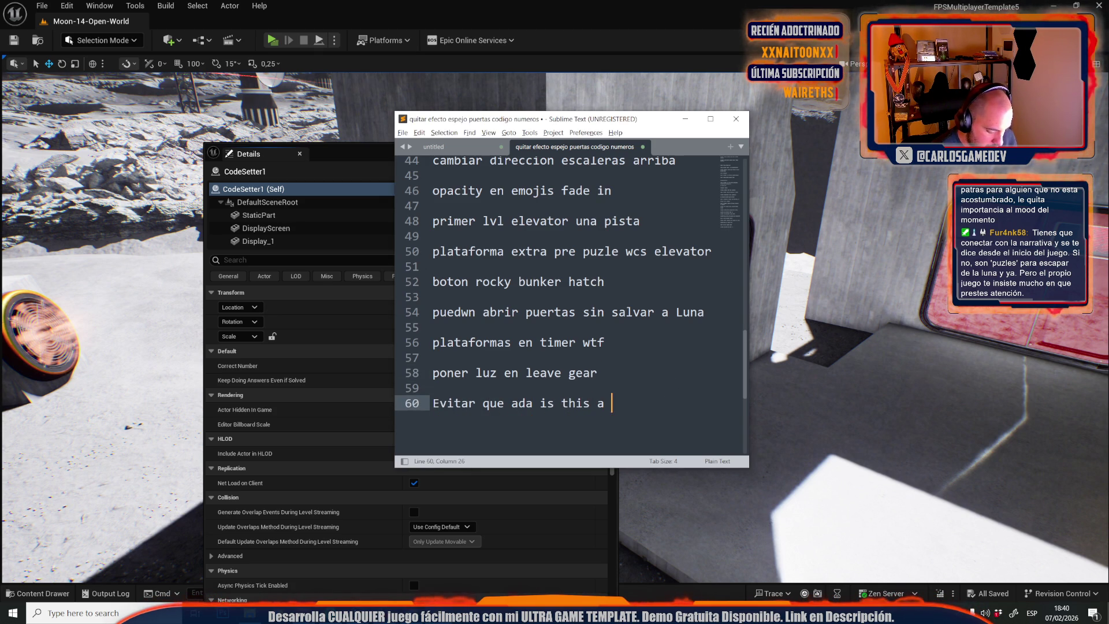
text(joke mientras habla)
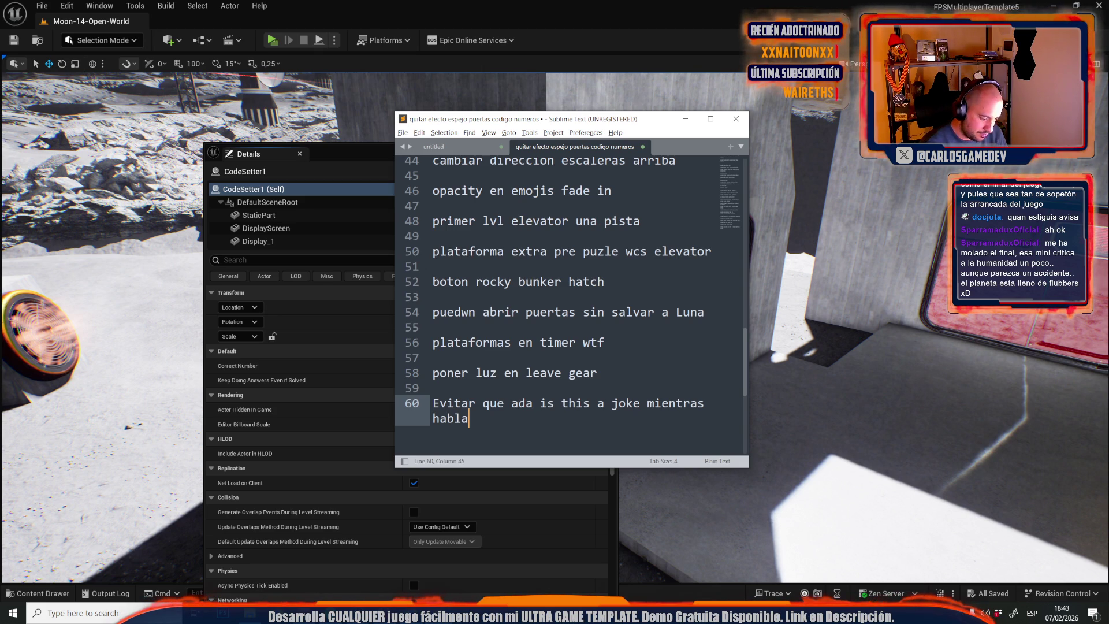
Add the note 'feclass arraiba open word' on line 62, then switch back to Unreal Editor.
key(Return)
key(Return)
text(feclash)
key(BackSpace)
text(s arraiba open word)
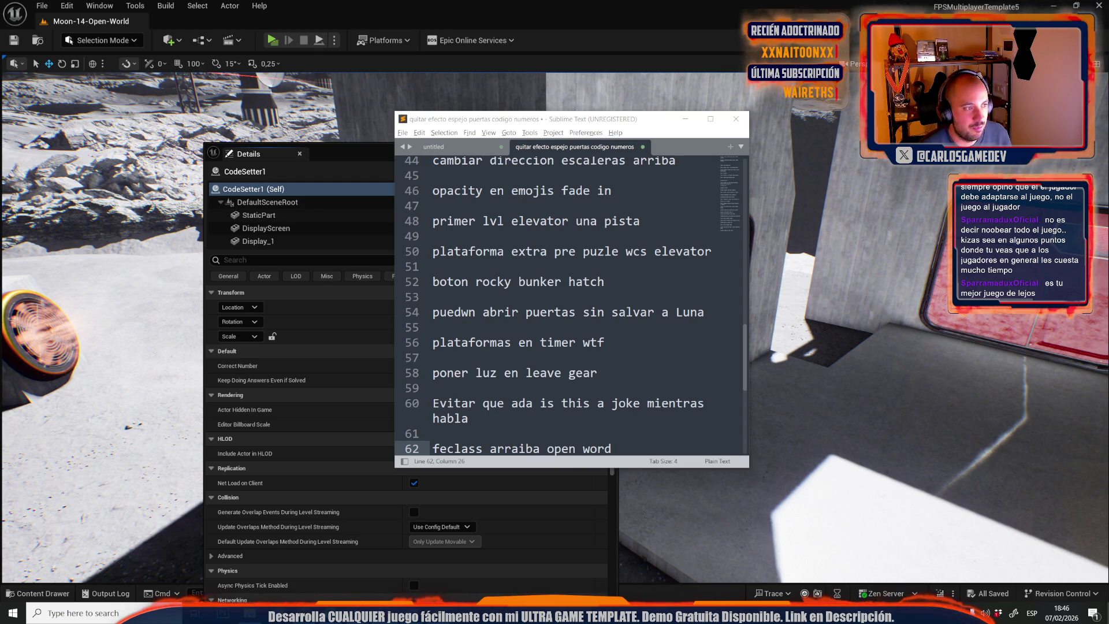
key(alt+Tab)
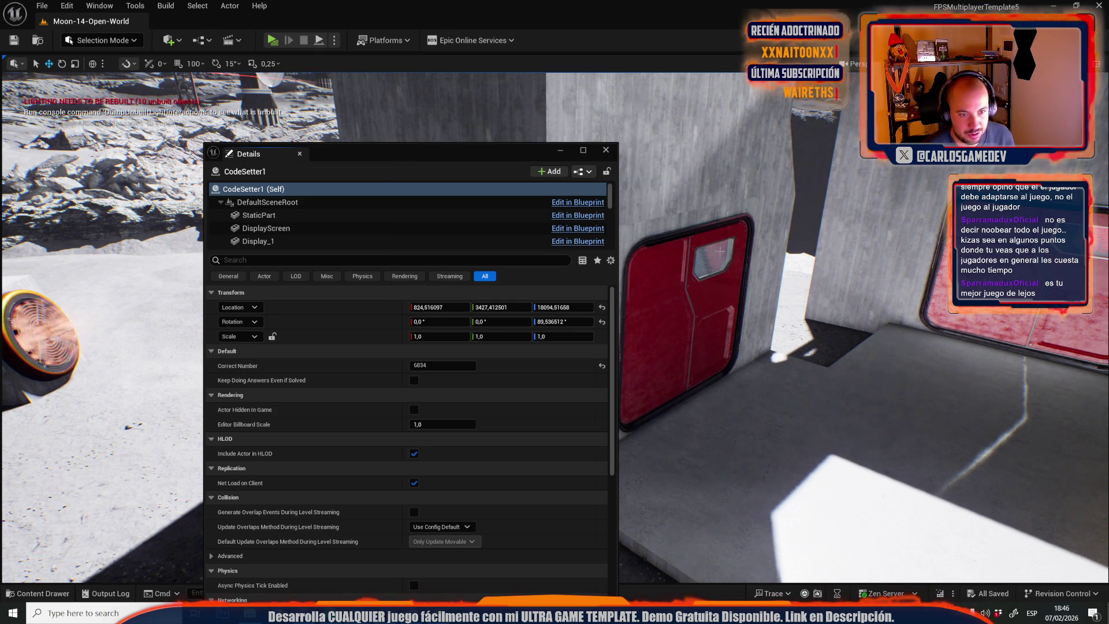
key(f)
click(605, 150)
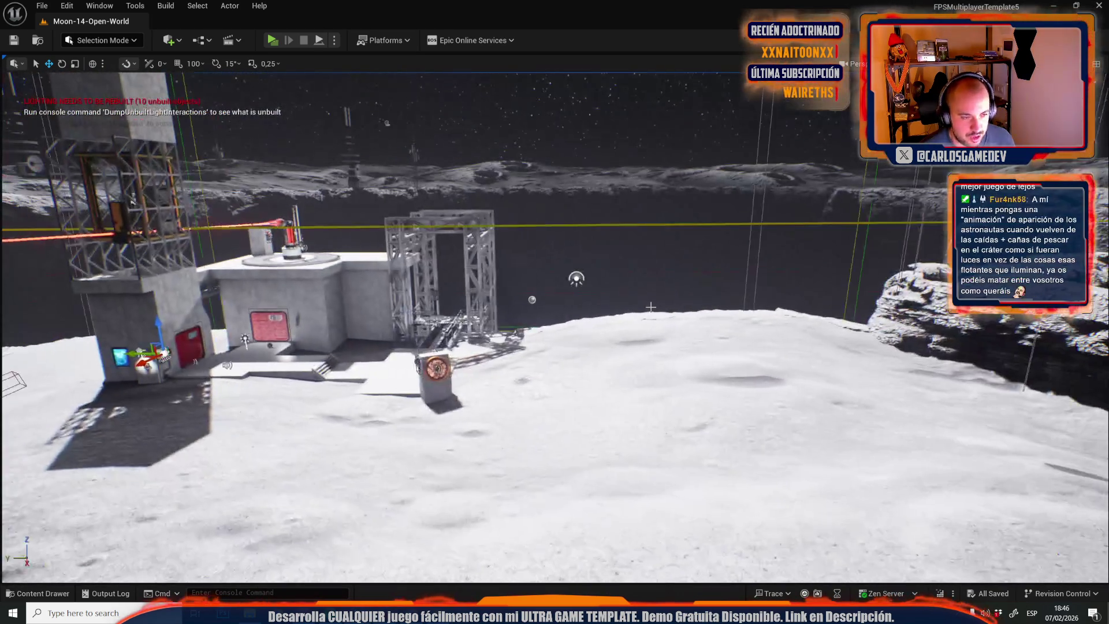
drag(651, 307, 508, 294)
mouse_move(602, 358)
mouse_down()
mouse_move(589, 355)
mouse_move(602, 358)
mouse_move(589, 312)
mouse_move(555, 312)
mouse_up()
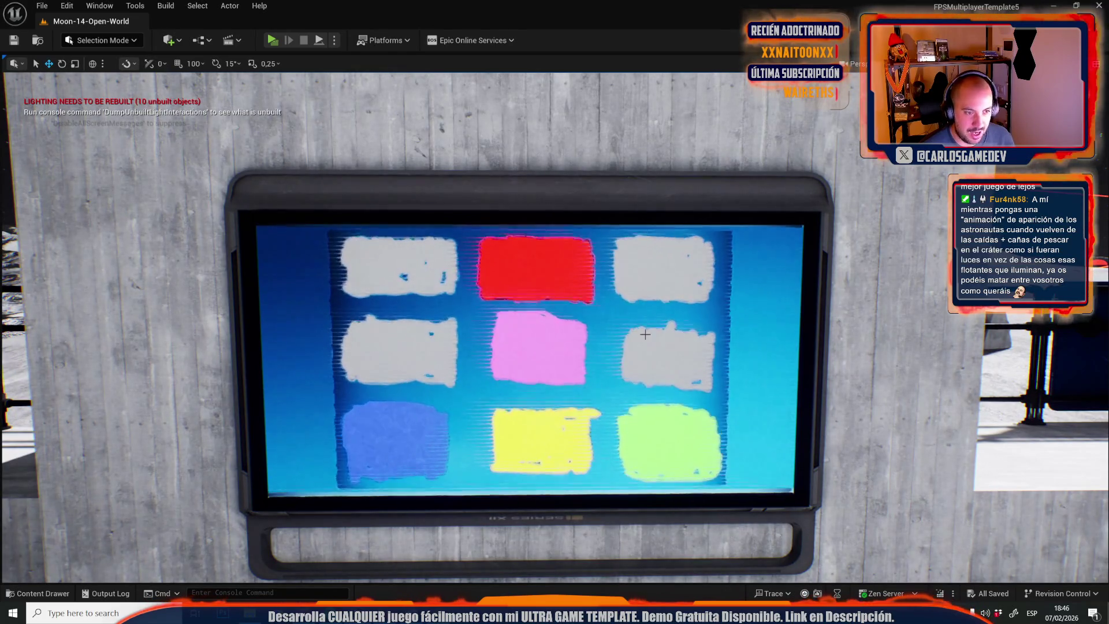
mouse_move(656, 404)
mouse_down()
mouse_move(656, 508)
mouse_move(656, 439)
mouse_up()
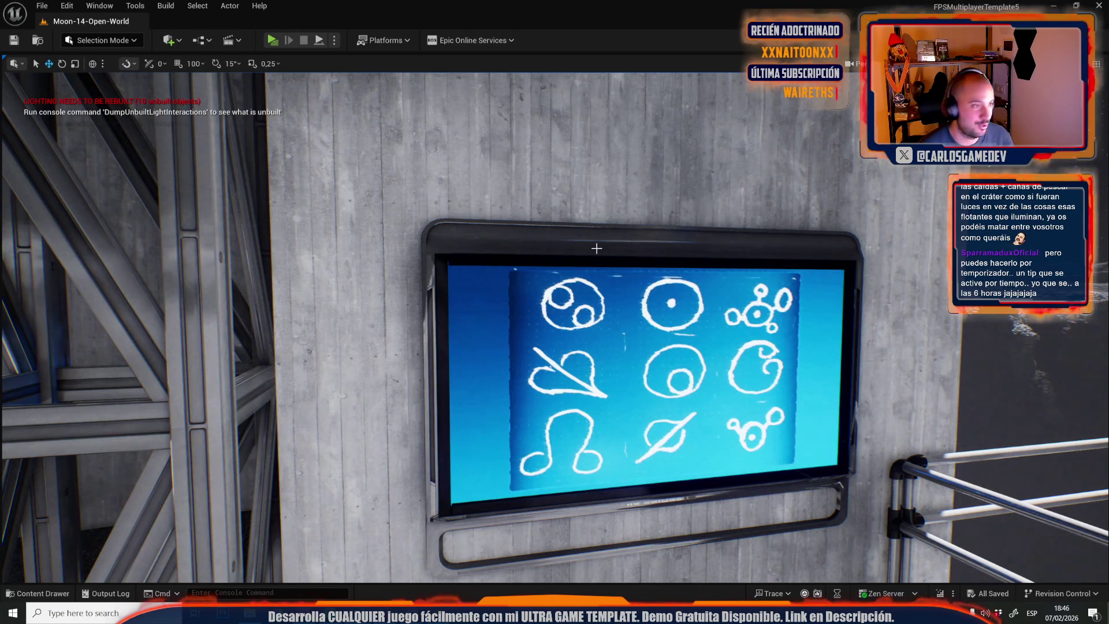
mouse_move(596, 248)
mouse_down()
mouse_move(597, 341)
mouse_move(565, 285)
mouse_up()
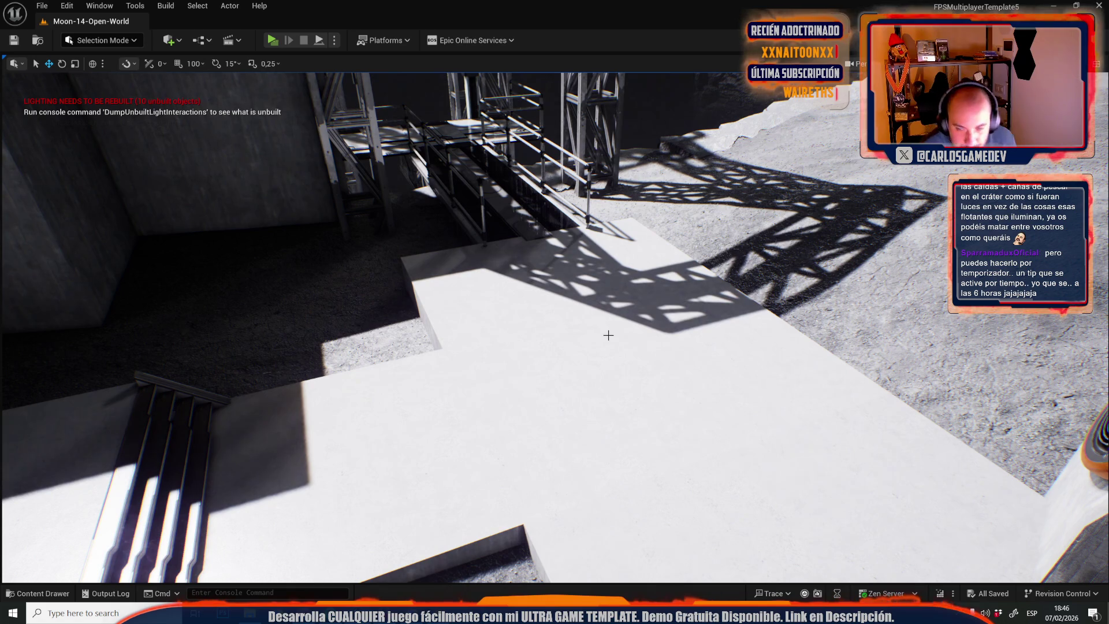
mouse_move(608, 335)
mouse_down()
mouse_move(572, 288)
mouse_move(608, 334)
mouse_up()
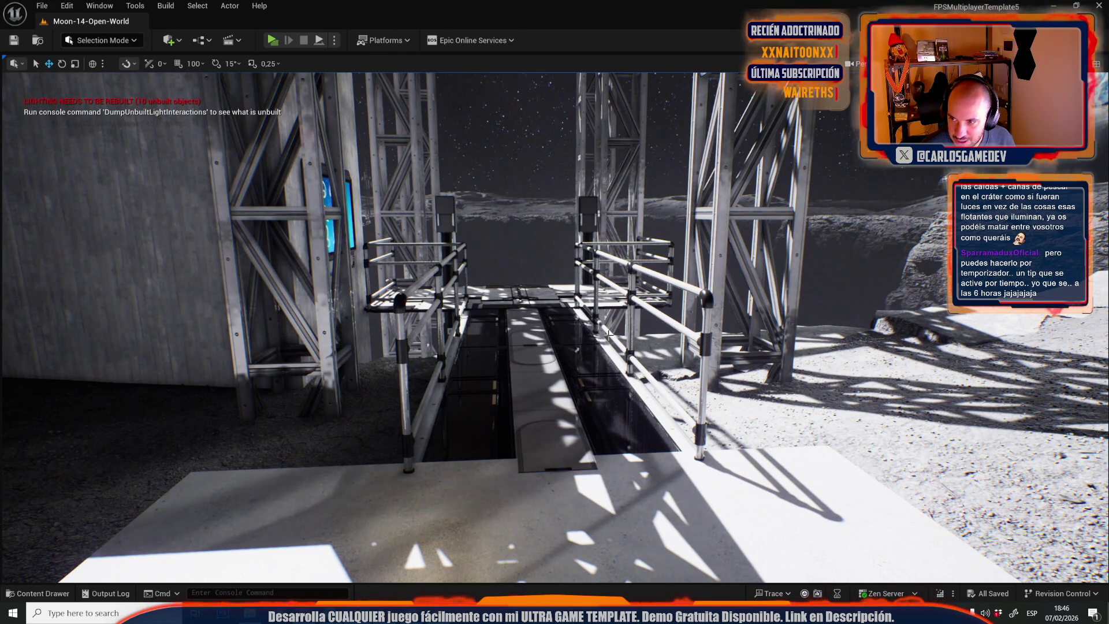
mouse_move(534, 261)
mouse_down()
mouse_move(535, 191)
mouse_move(488, 191)
mouse_up()
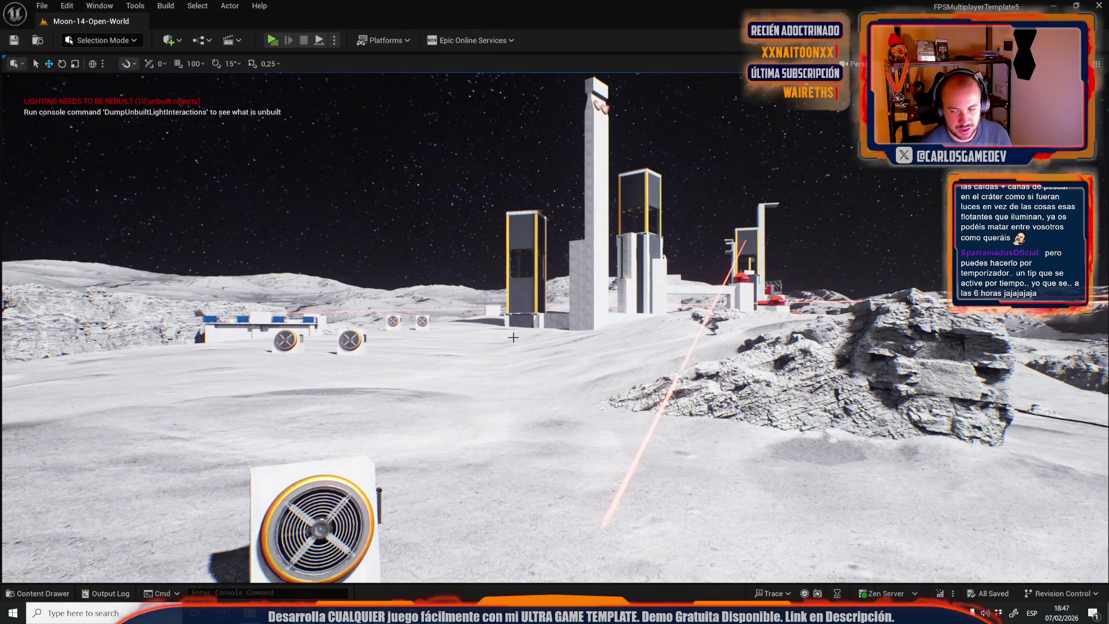
mouse_move(512, 337)
mouse_down()
mouse_move(545, 337)
mouse_move(508, 337)
mouse_up()
key(alt+Tab)
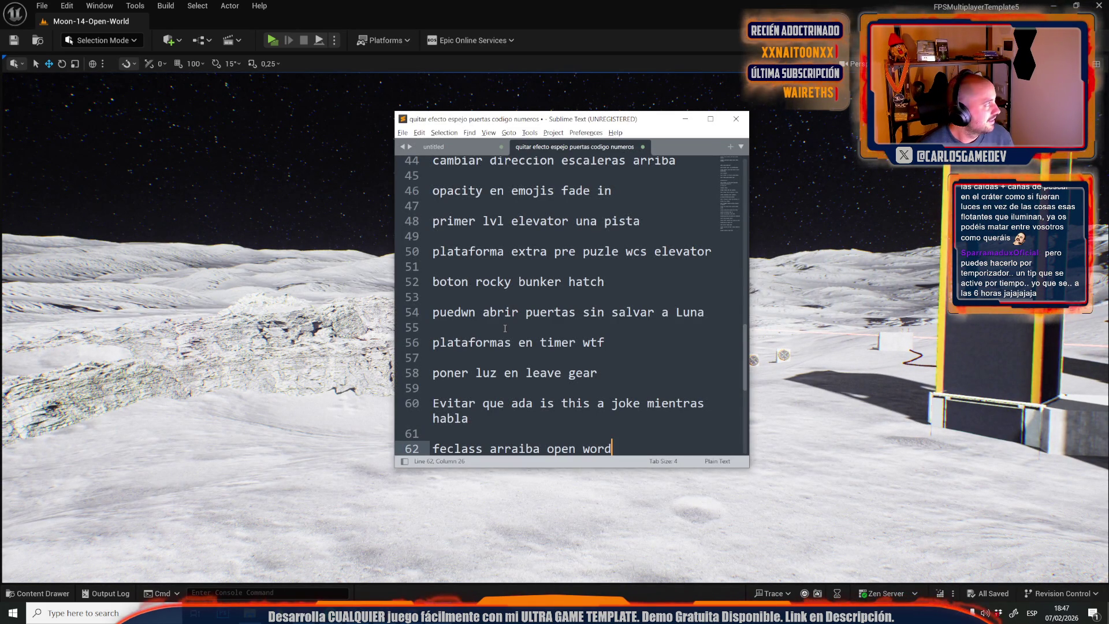
Switch away from the Sublime Text notes and move their window to the left screen edge.
key(alt+Tab)
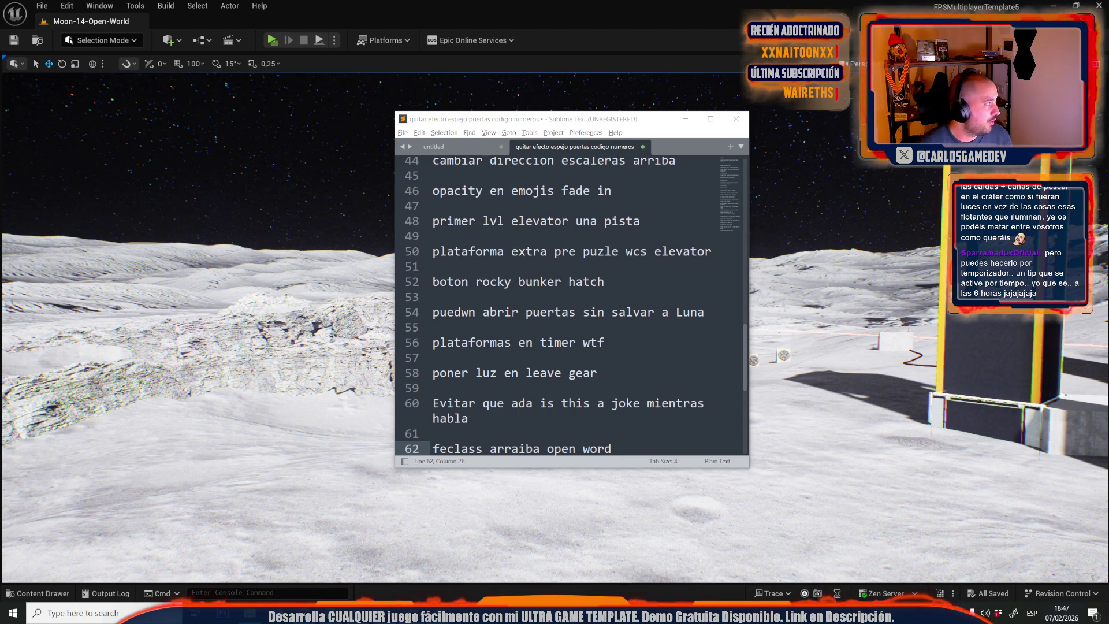
drag(640, 122, 0, 169)
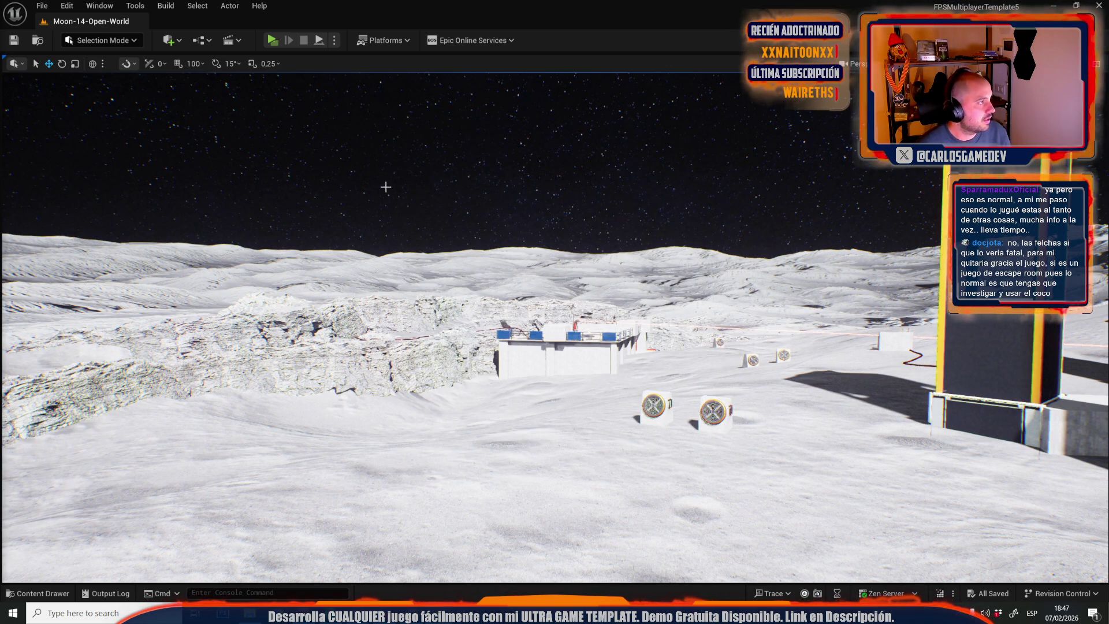
Open the Moon-01-Starship level from the recent levels list.
click(44, 7)
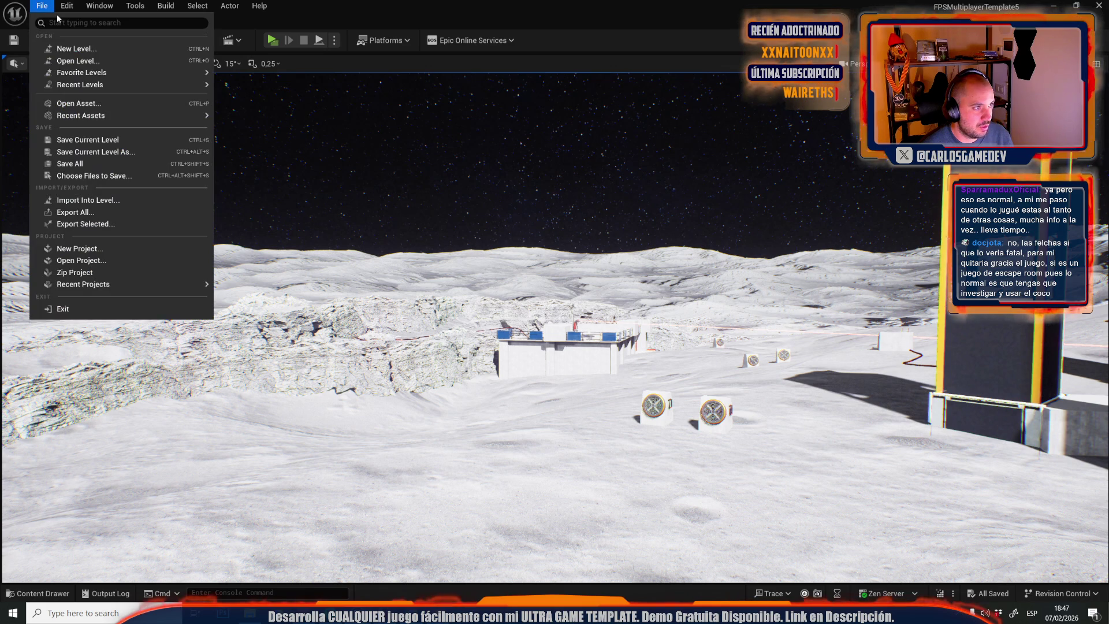
mouse_move(115, 84)
click(284, 158)
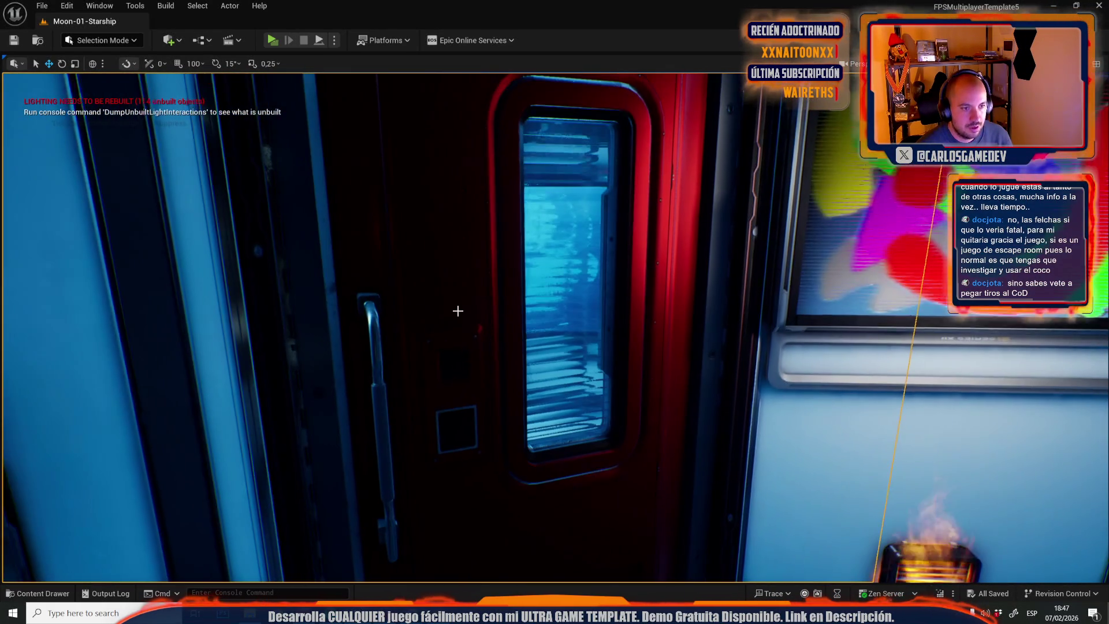
Inspect the red DoorCapitan door in an extra Details panel, then switch to M_GlassTransparent.
click(433, 290)
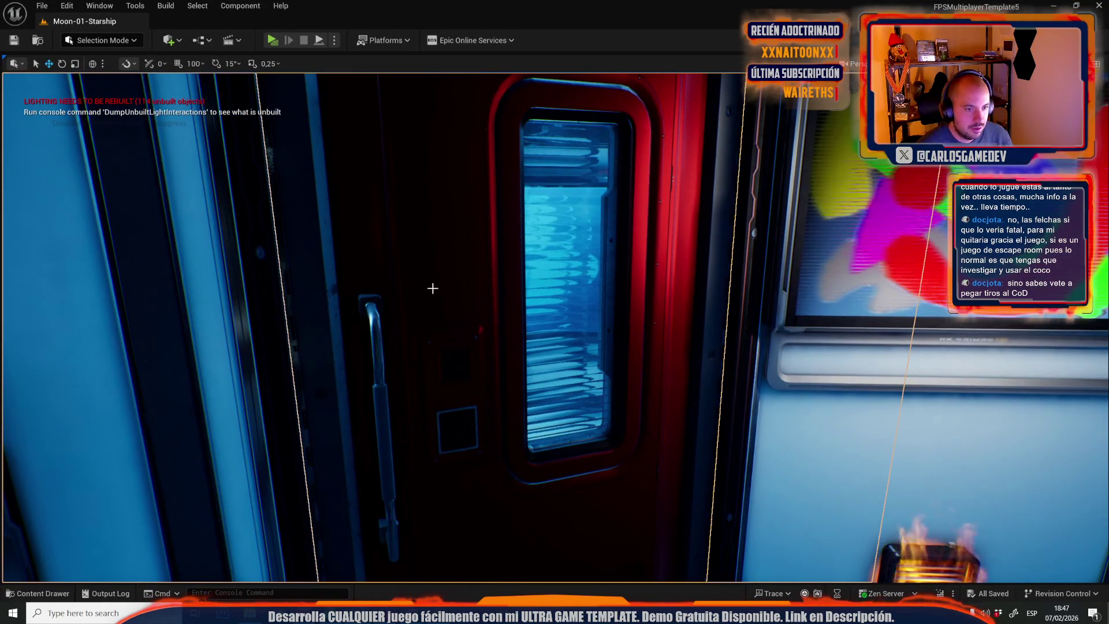
click(100, 6)
click(286, 79)
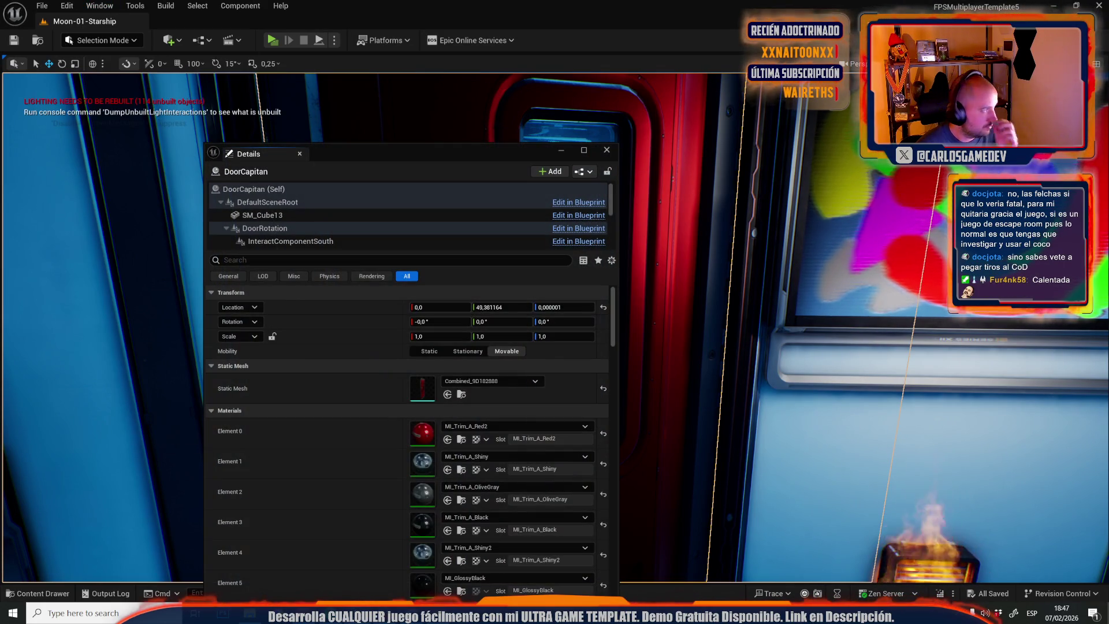
drag(477, 145, 0, 144)
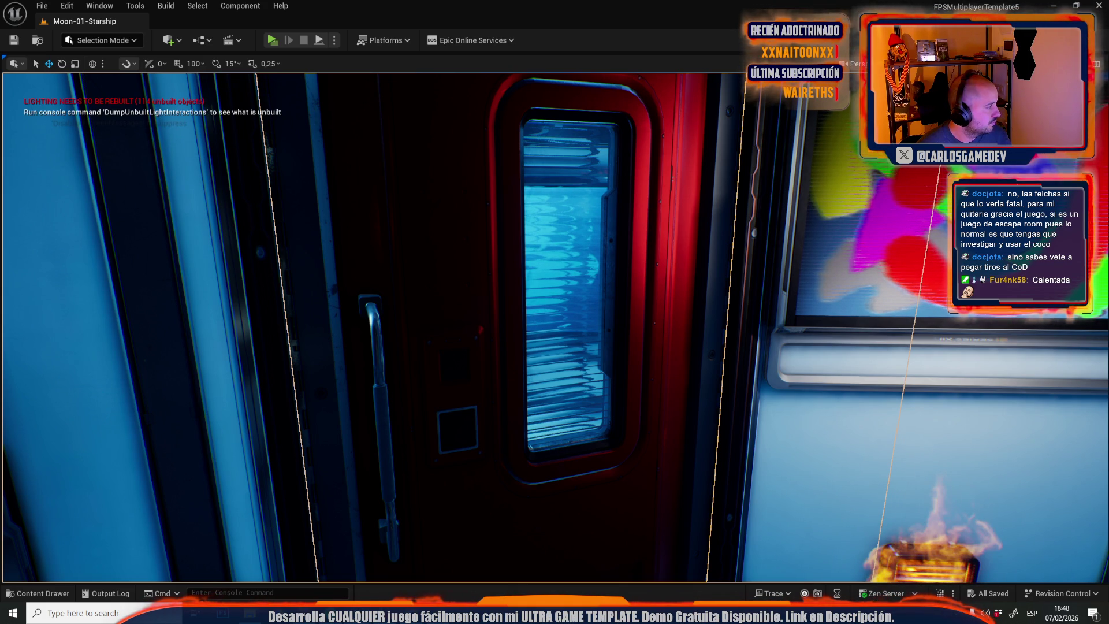
key(alt+Tab)
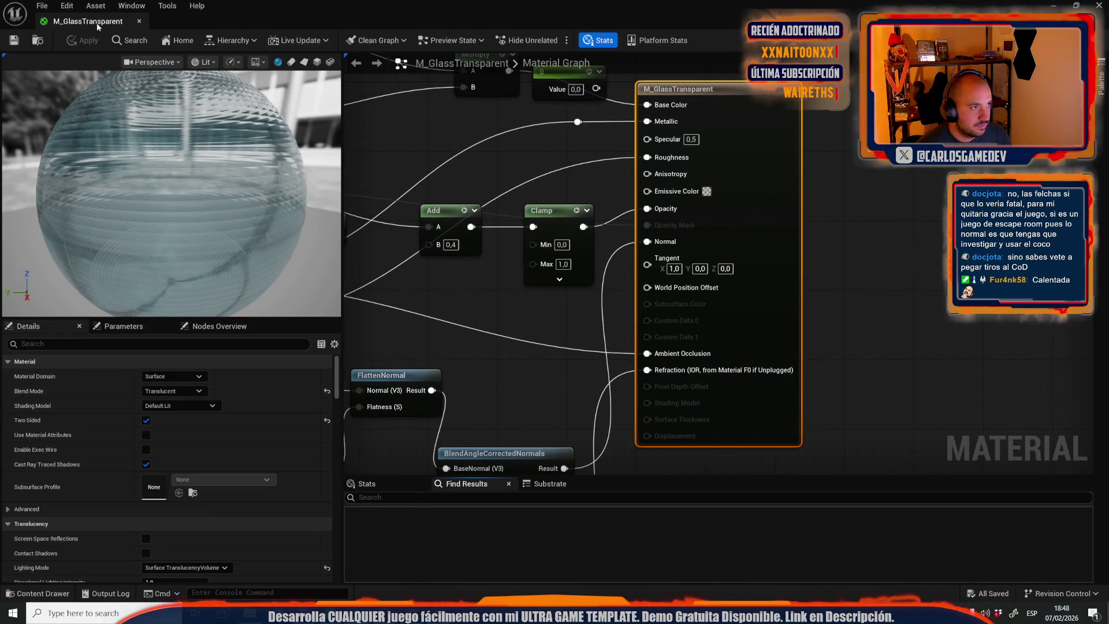
Back in Moon-01-Starship, apply the new material to the door's window panel and check it.
key(alt+Tab)
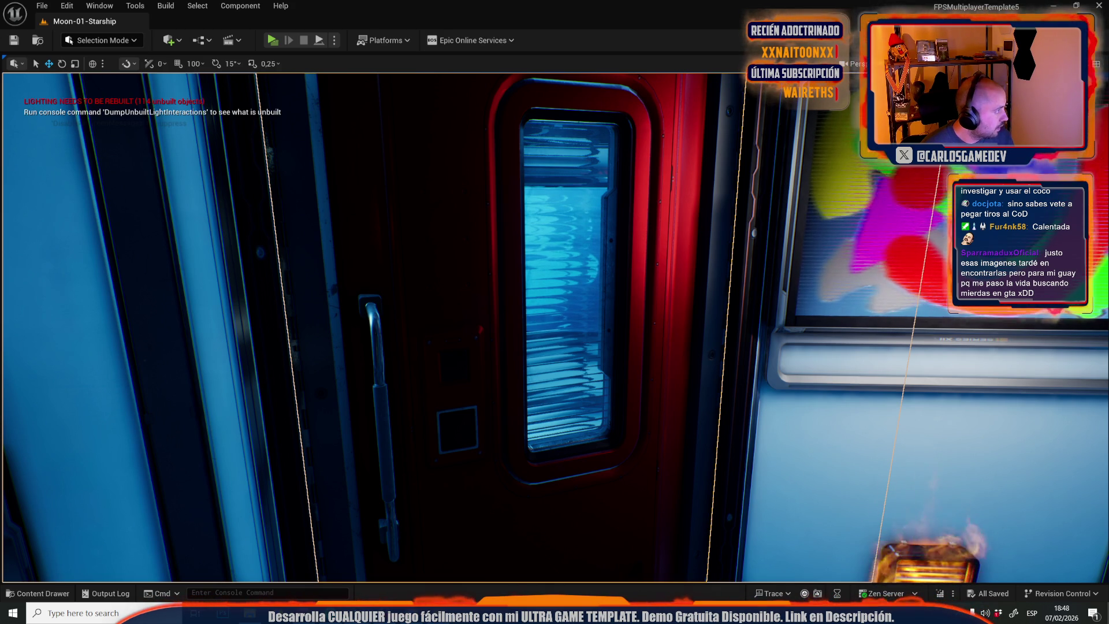
key(ctrl+space)
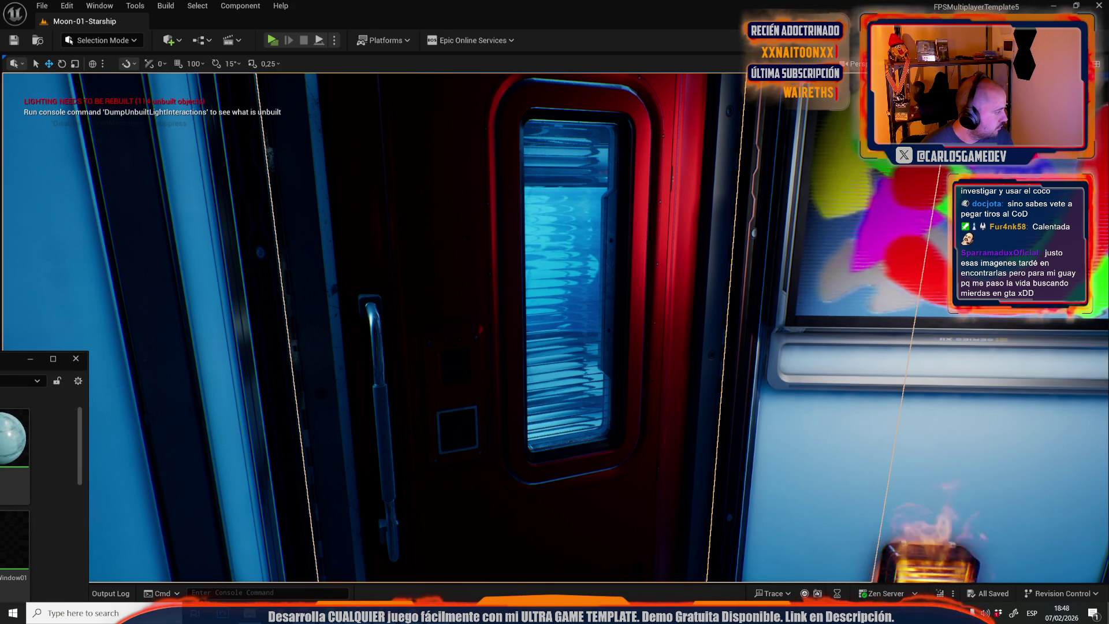
drag(14, 438, 565, 260)
key(w)
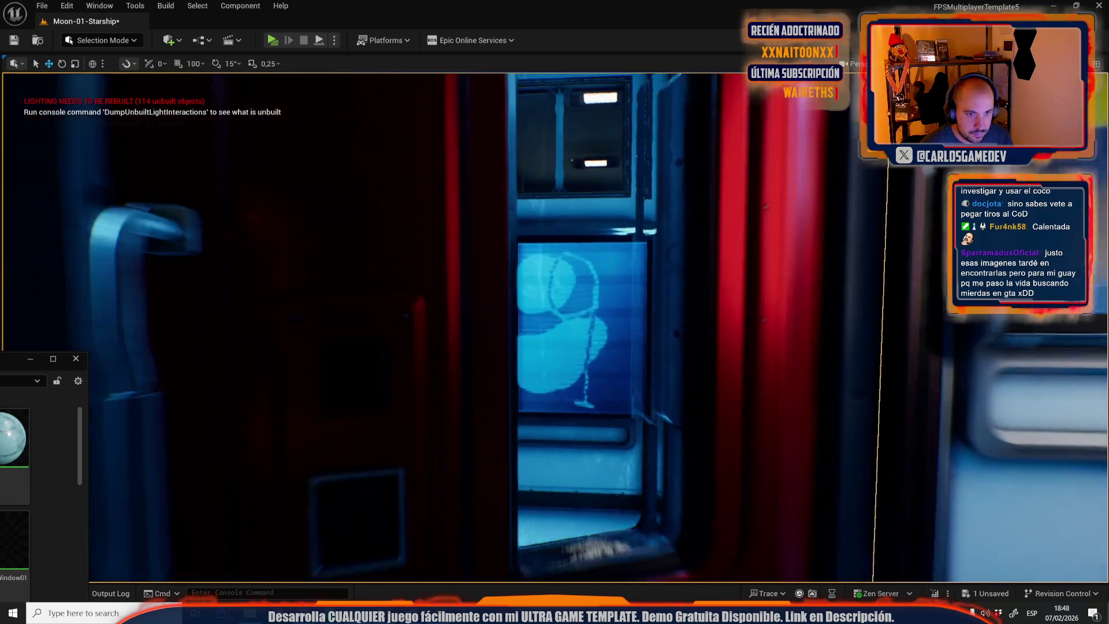
key(s)
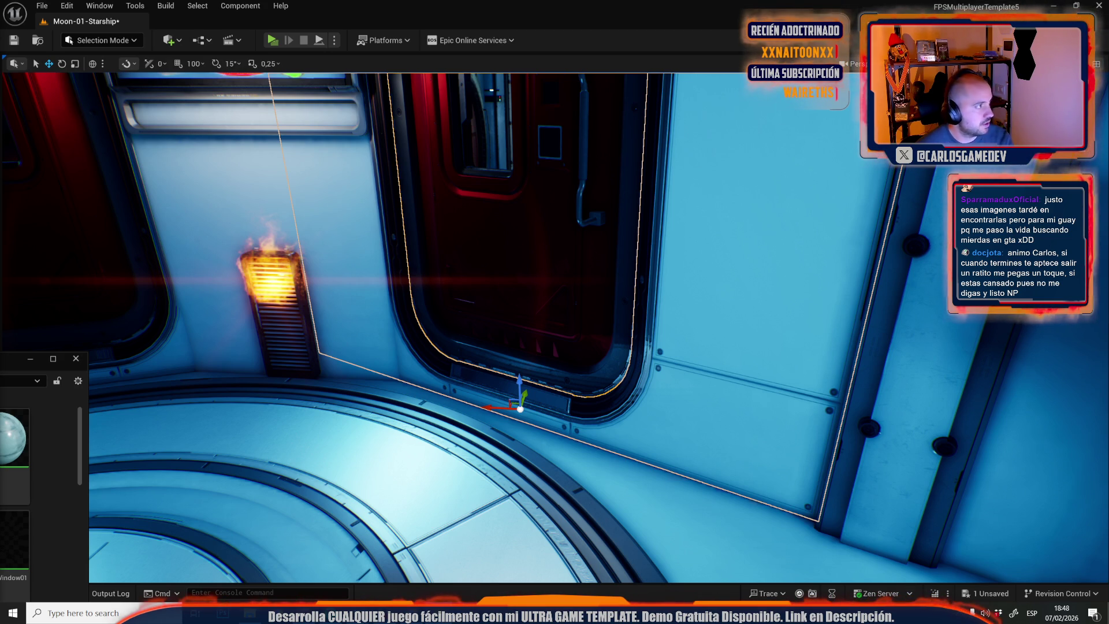
click(41, 6)
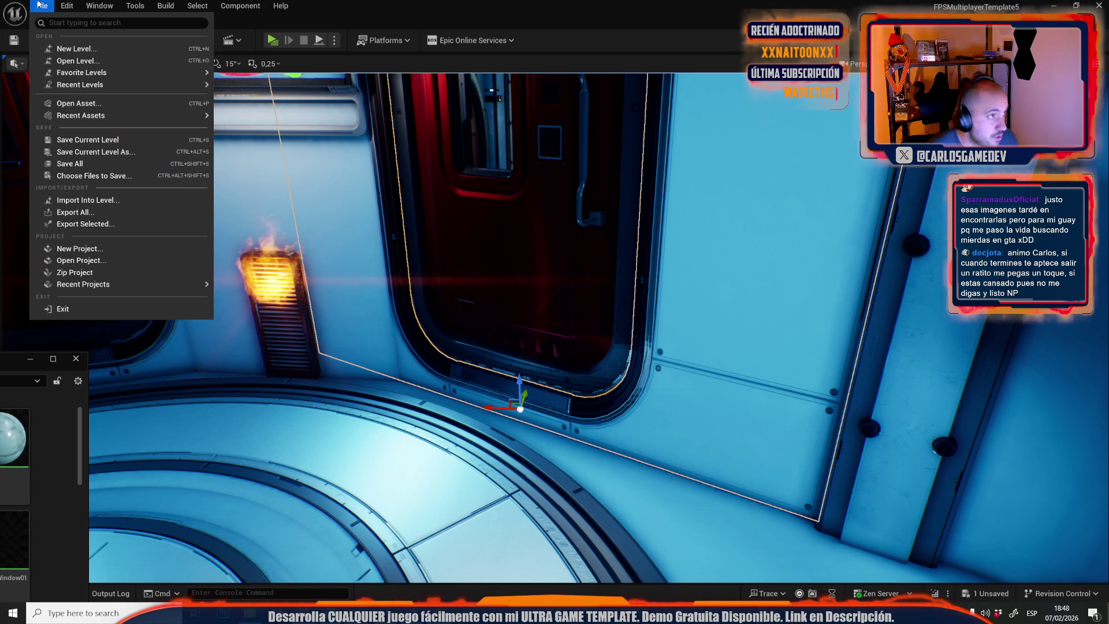
Dismiss the open menu with Escape.
key(Escape)
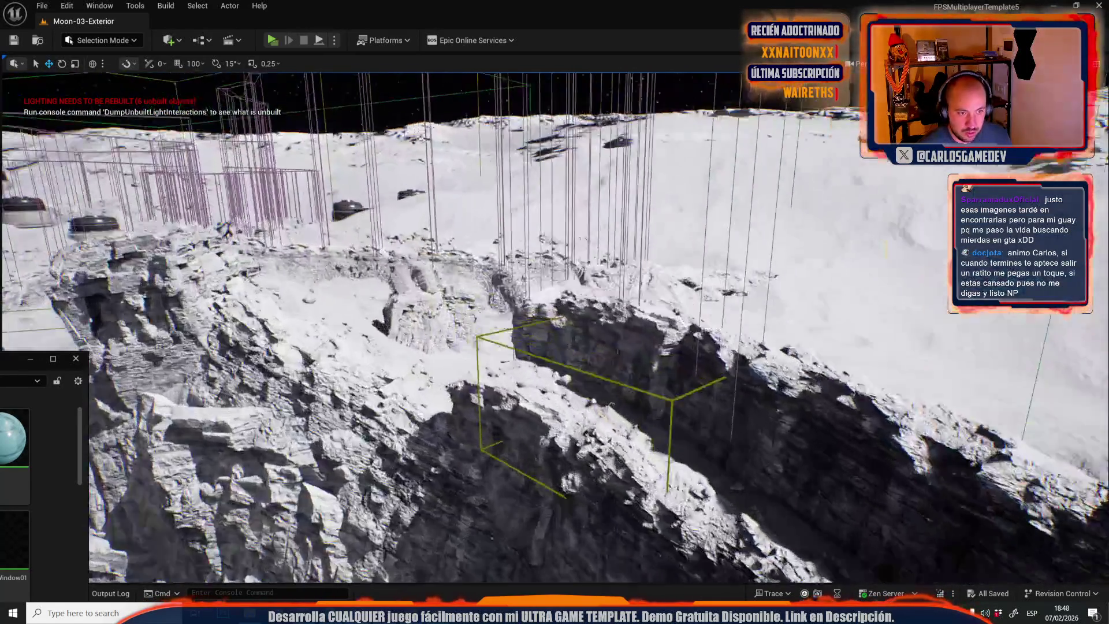
Delete the DoblePlayerTriggerEvent3 volume at the cliff edge of Moon-03-Exterior.
key(f)
click(494, 264)
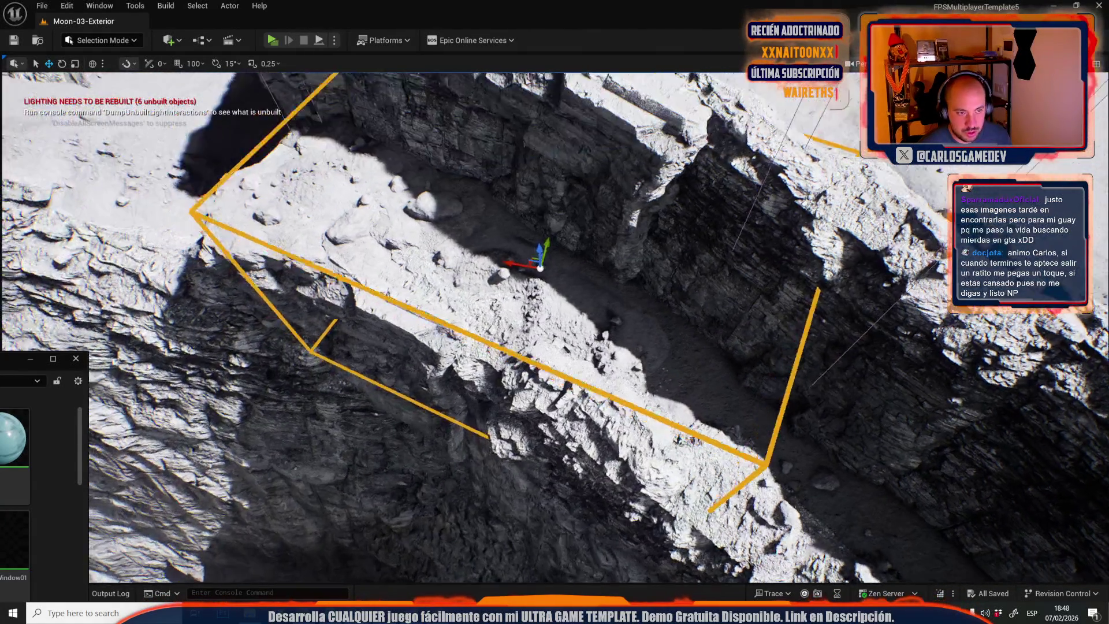
key(Delete)
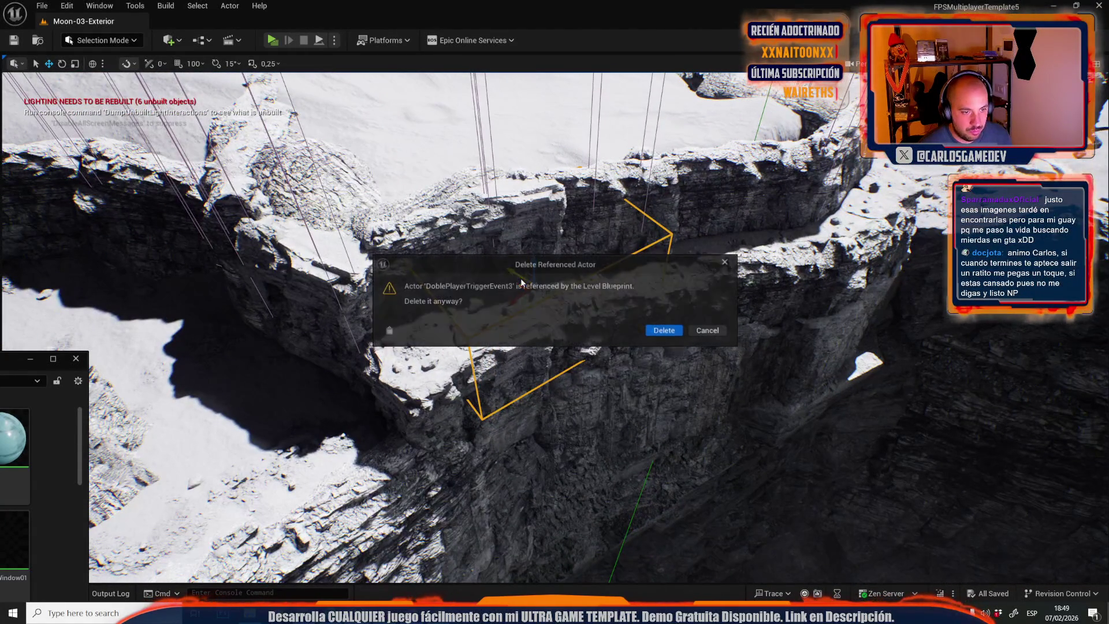
click(665, 333)
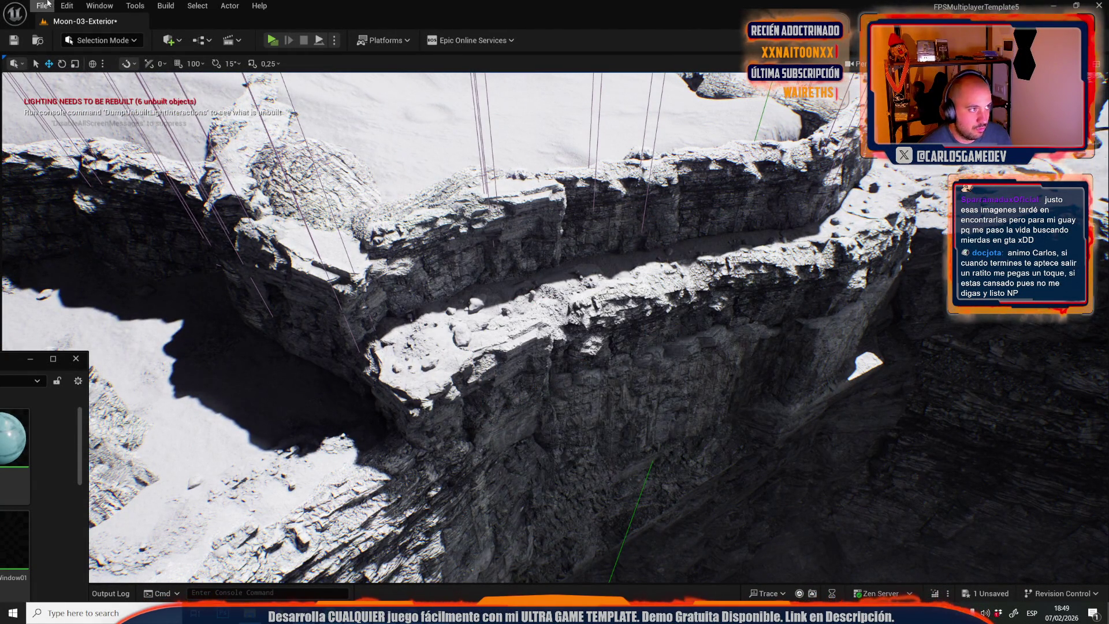
Open the Moon-14-Open-World level, saving the changed Moon-03-Exterior first.
click(67, 5)
mouse_move(41, 6)
mouse_move(141, 88)
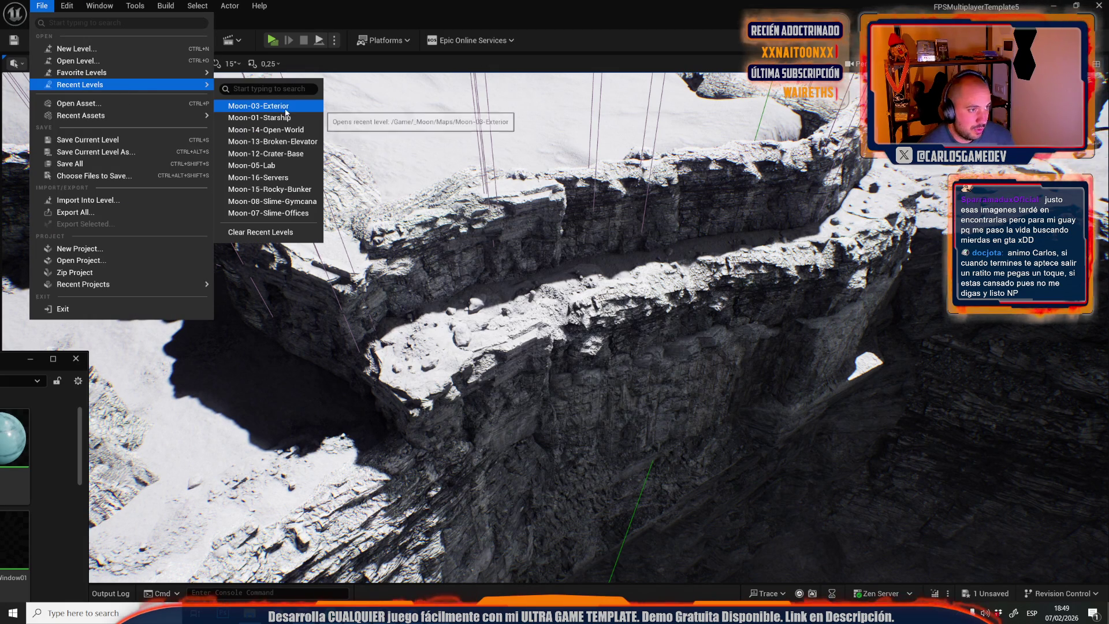
click(293, 131)
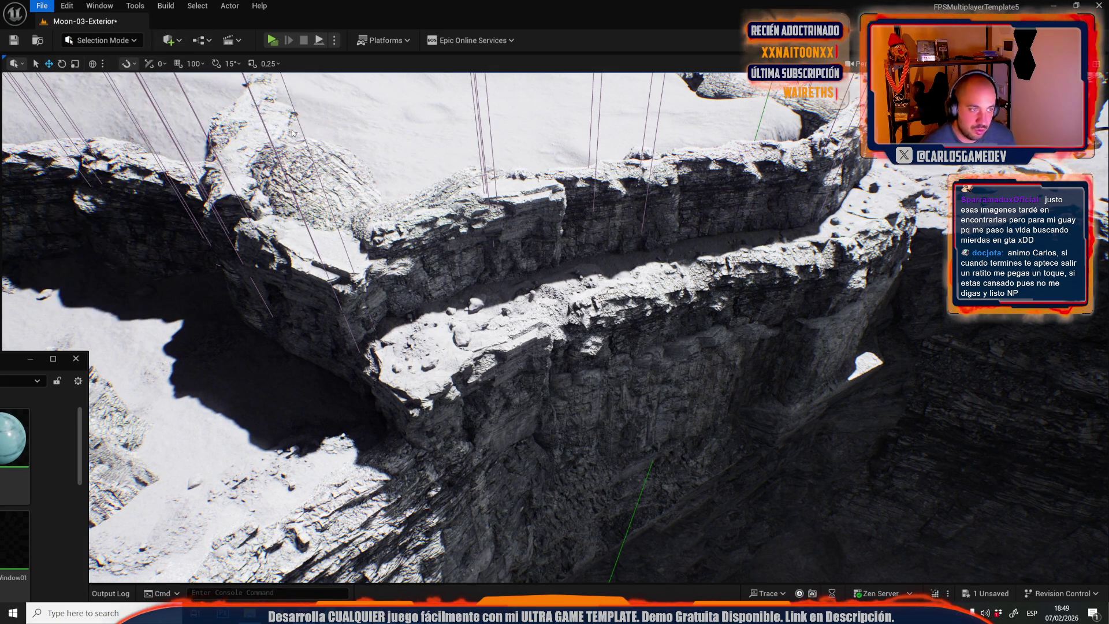
click(606, 426)
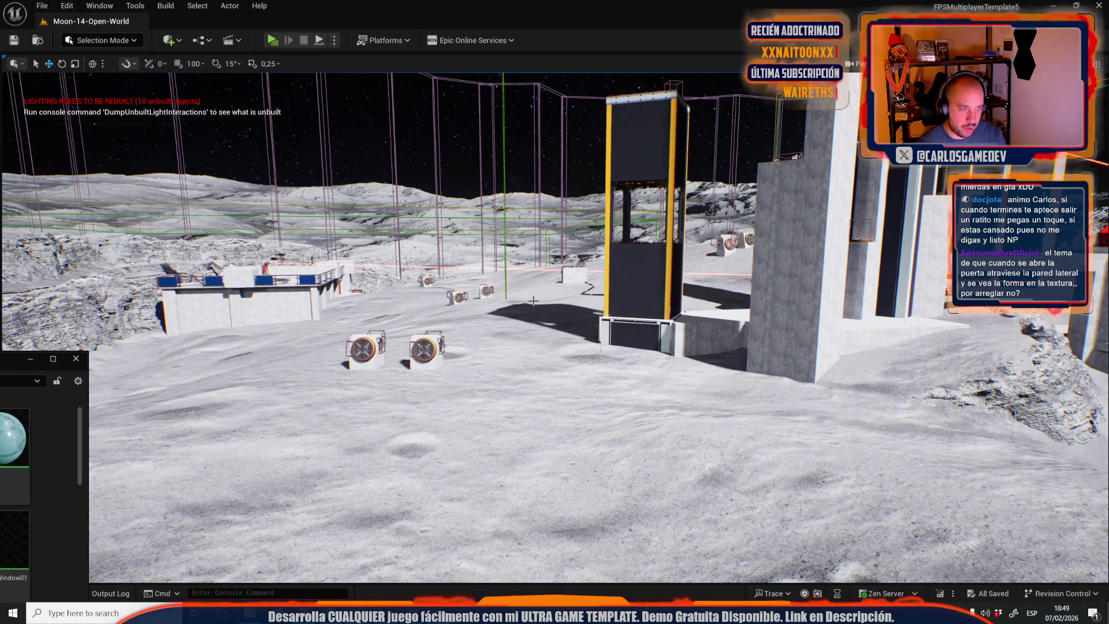
Select the small volume on the tower top and move it onto open ground near the base.
key(w)
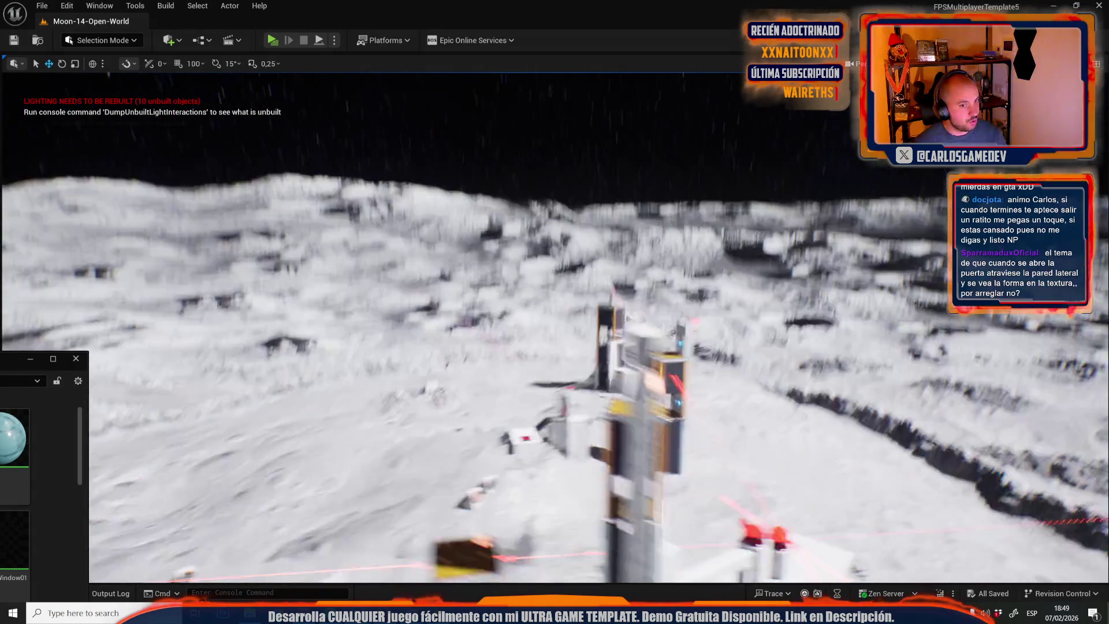
click(686, 338)
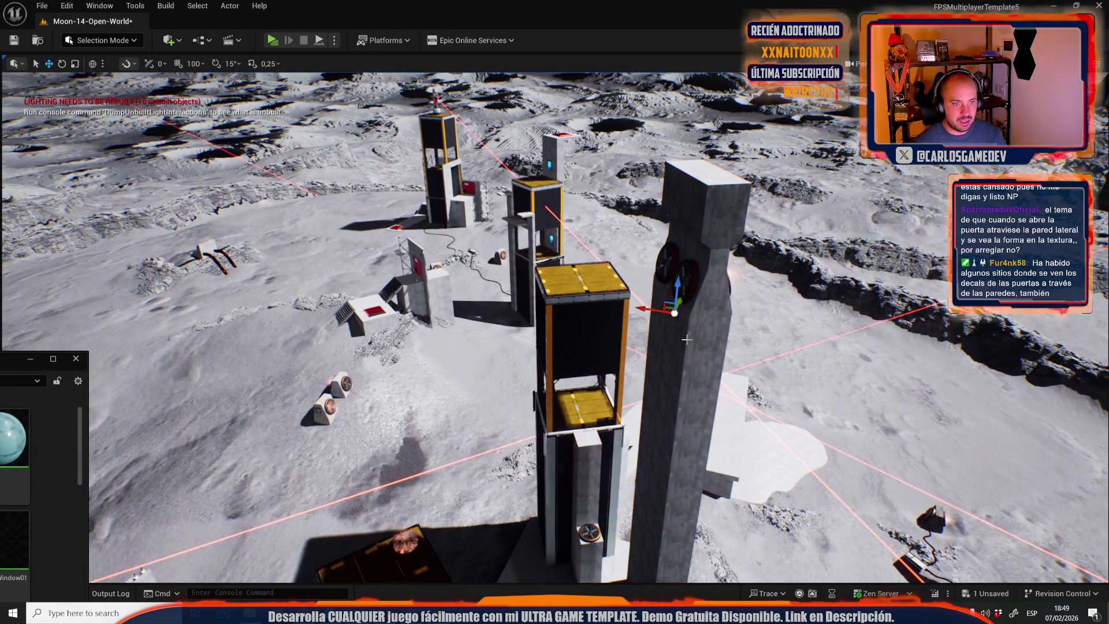
click(559, 317)
key(e)
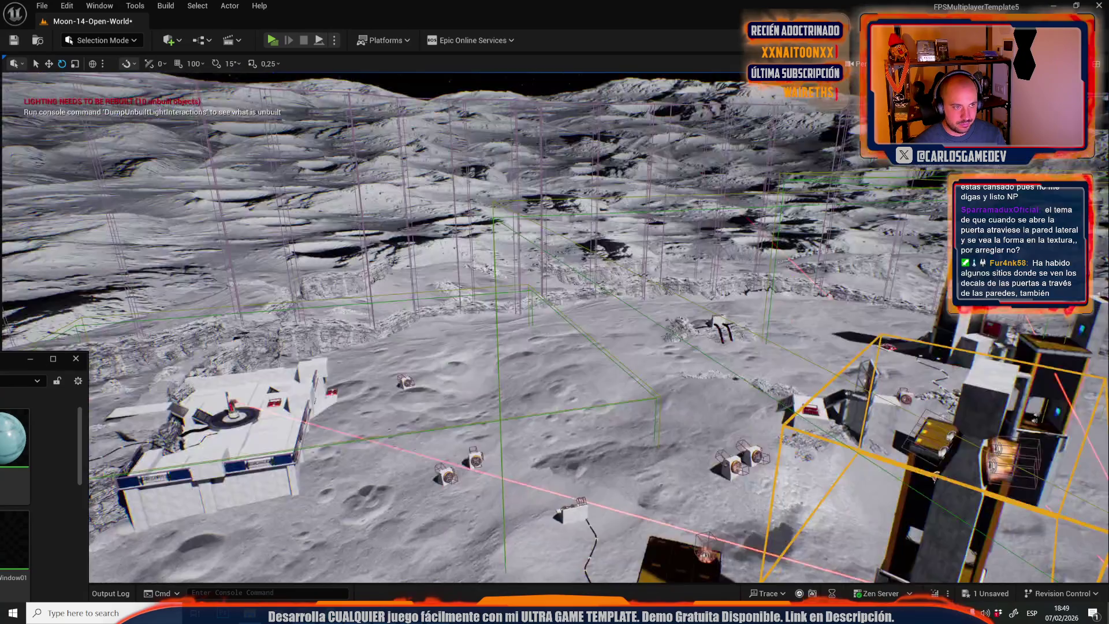
key(s)
key(s)
click(852, 331)
key(w)
drag(850, 330, 489, 335)
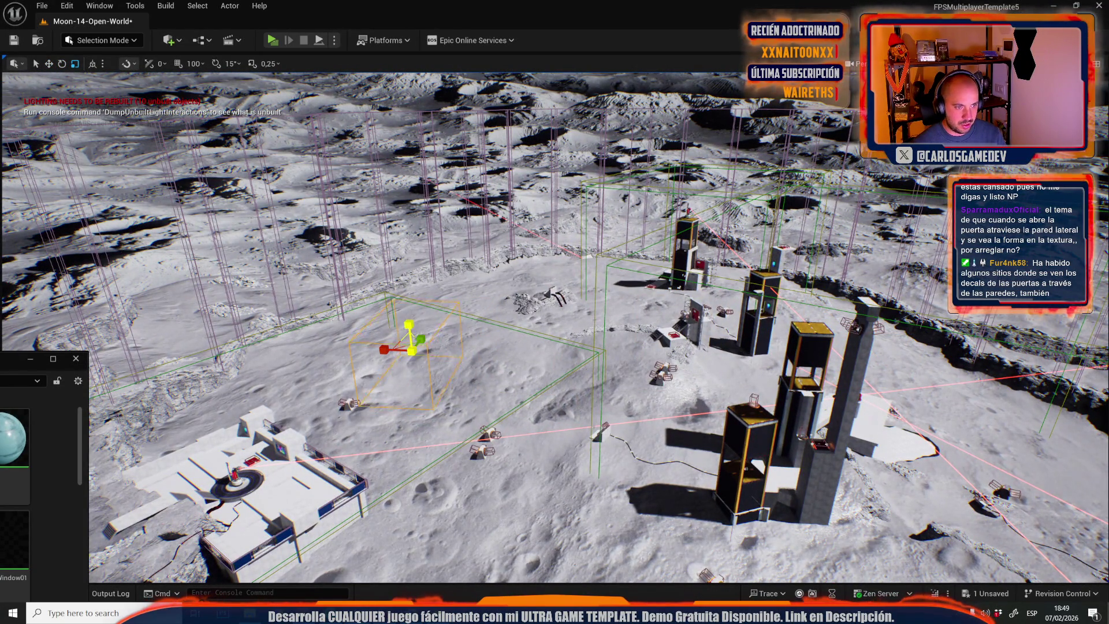
Widen the volume along Y, shift it across the ground and resize it.
key(w)
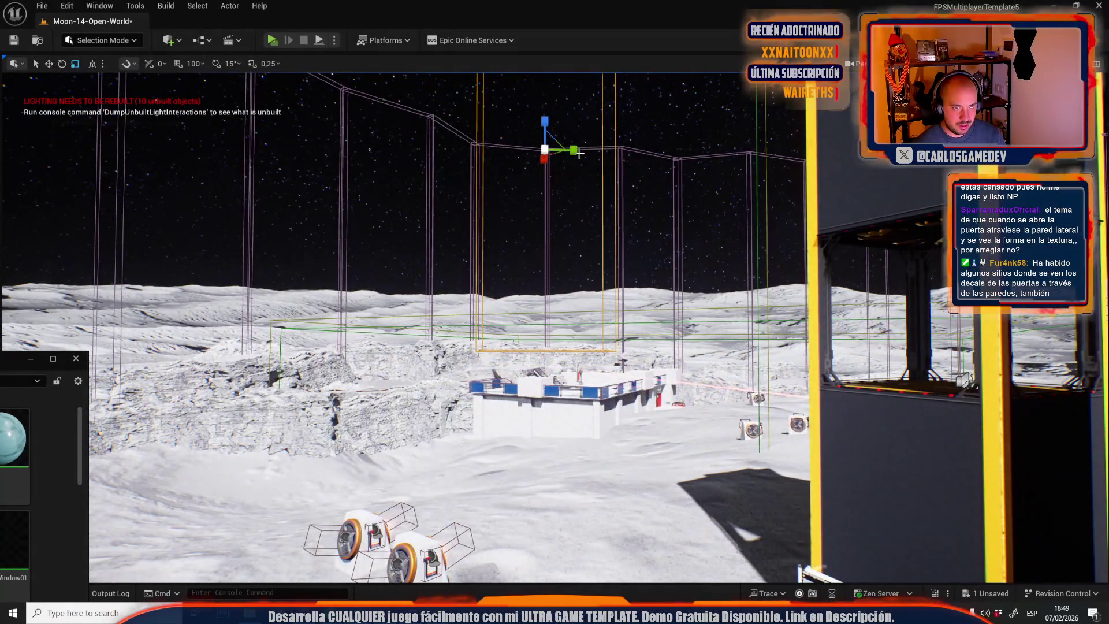
drag(563, 152, 578, 151)
key(e)
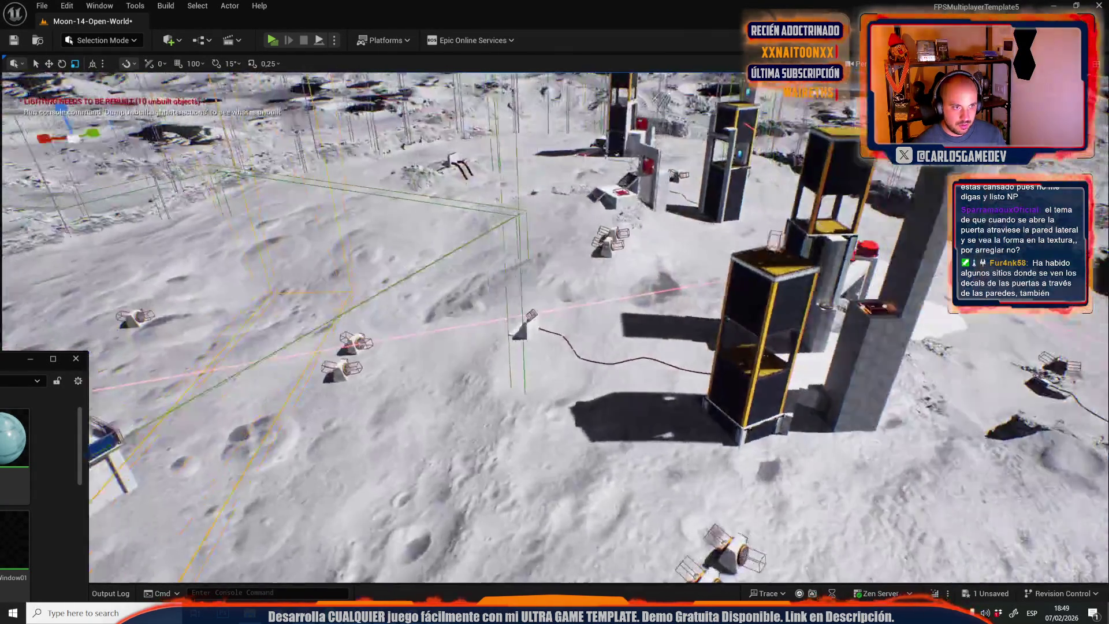
key(w)
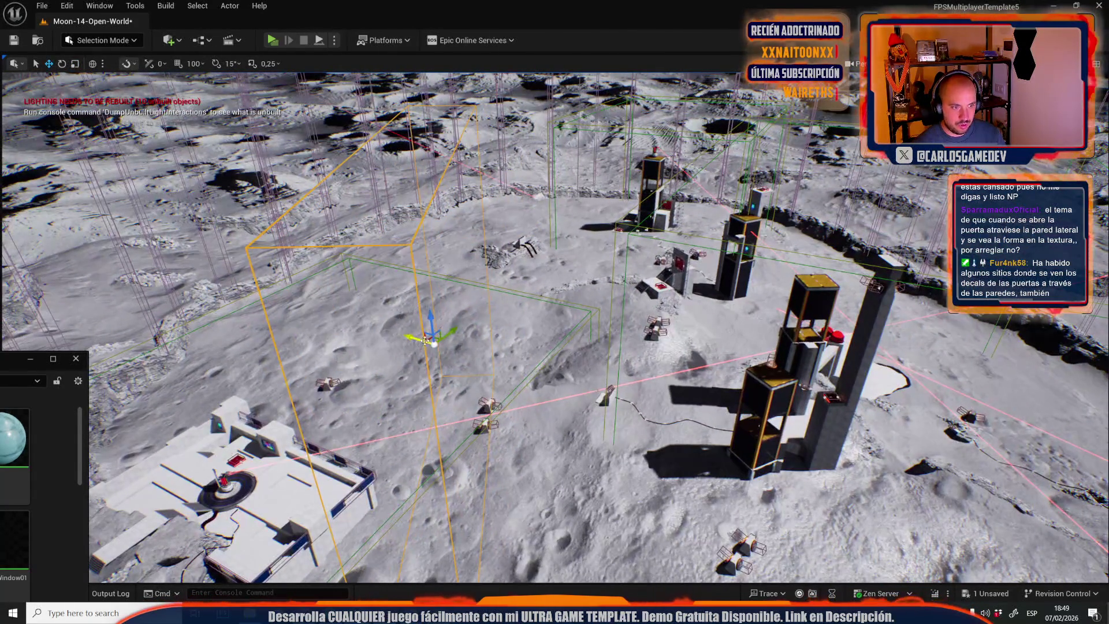
mouse_move(429, 339)
mouse_down()
mouse_move(502, 321)
mouse_move(503, 341)
mouse_up()
key(r)
mouse_move(456, 287)
mouse_down()
mouse_move(471, 287)
mouse_move(473, 240)
mouse_up()
key(w)
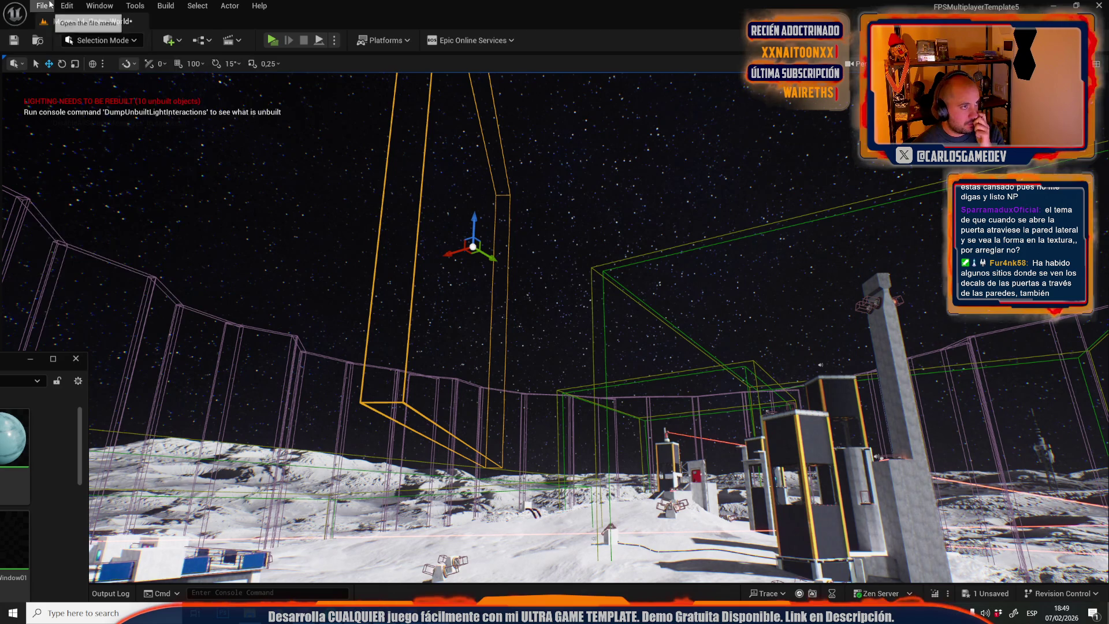
click(230, 6)
Add a Single Player Trigger Dispacher event for DoblePlayerTriggerEvent3 to the level blueprint.
click(230, 85)
click(229, 6)
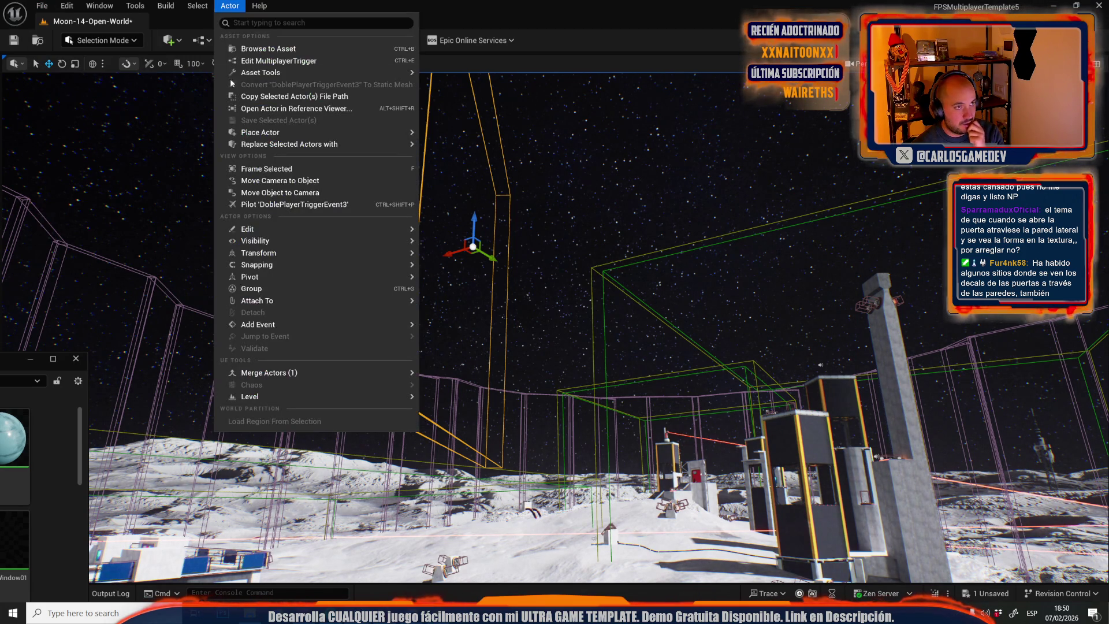
mouse_move(292, 324)
click(532, 378)
Switch to the Moon-03-Exterior level from Recent Levels, saving Moon-14-Open-World first.
double_click(354, 2)
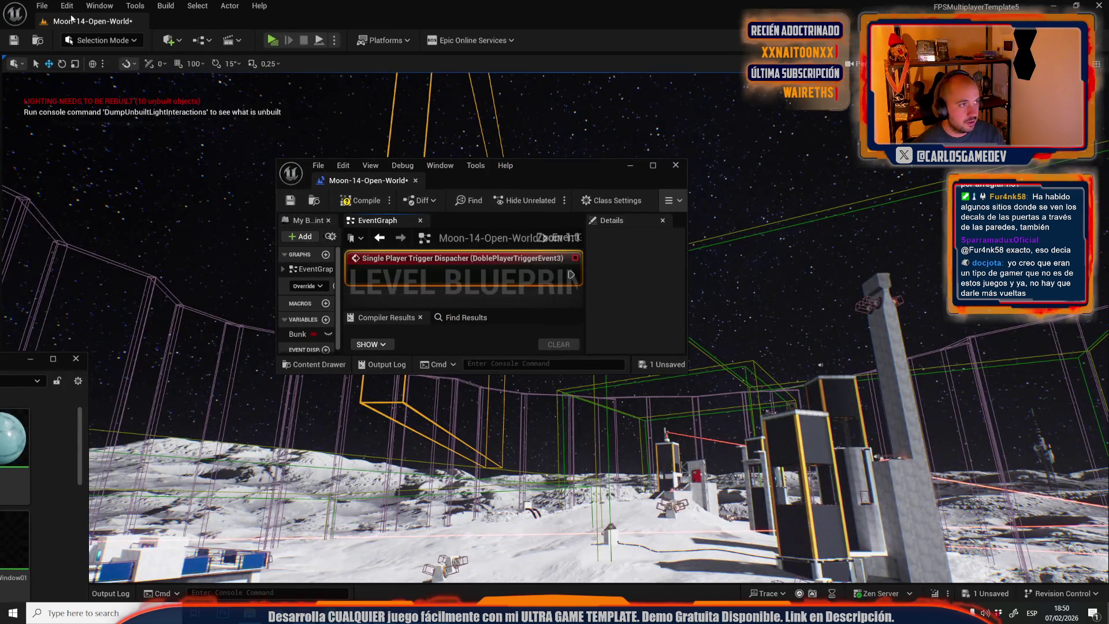
click(42, 6)
mouse_move(139, 72)
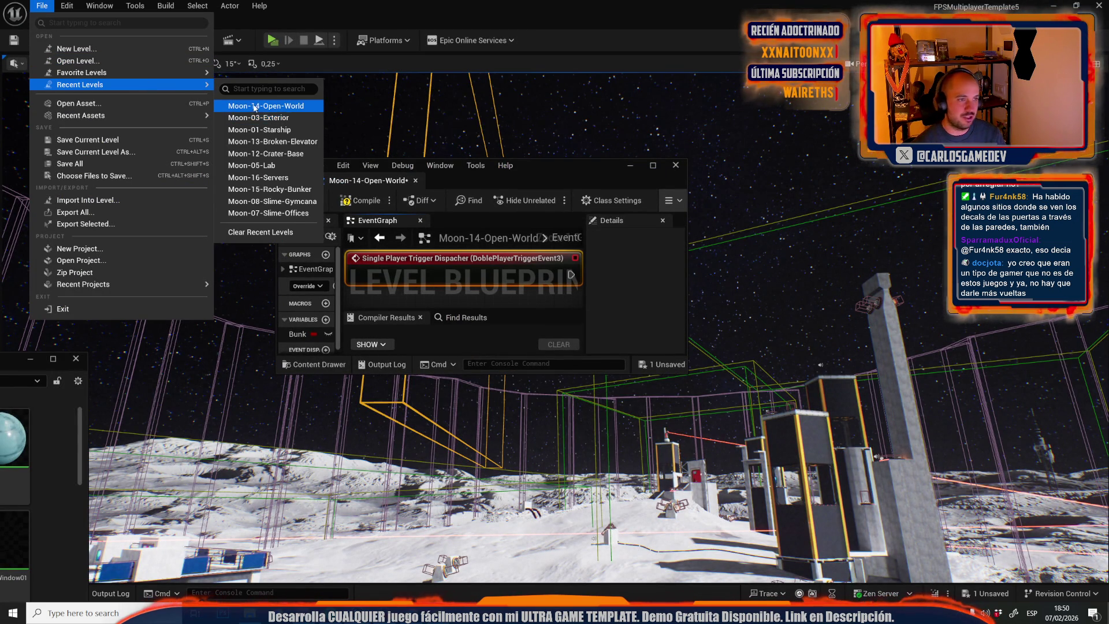
click(272, 118)
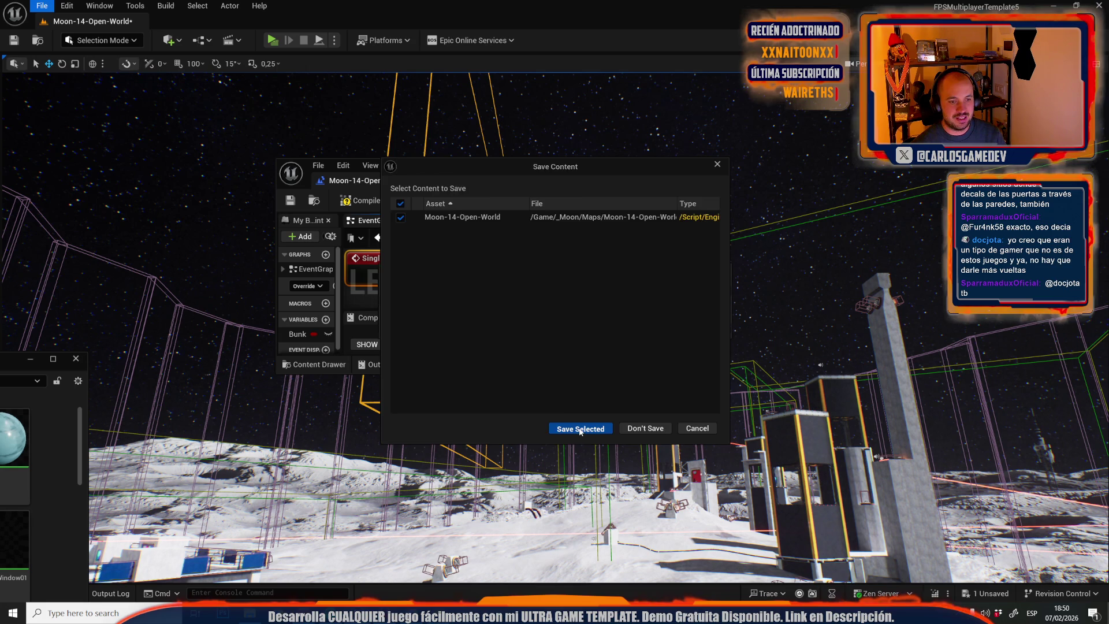
click(579, 428)
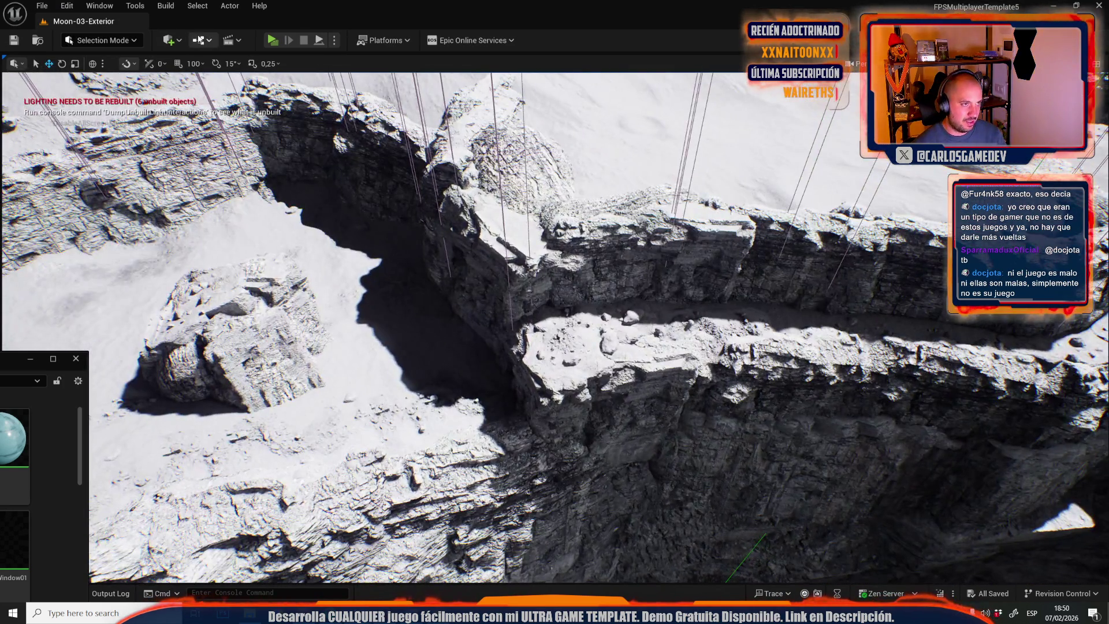
Open Moon-03-Exterior's level blueprint at the broken Both Players Touched node.
click(203, 40)
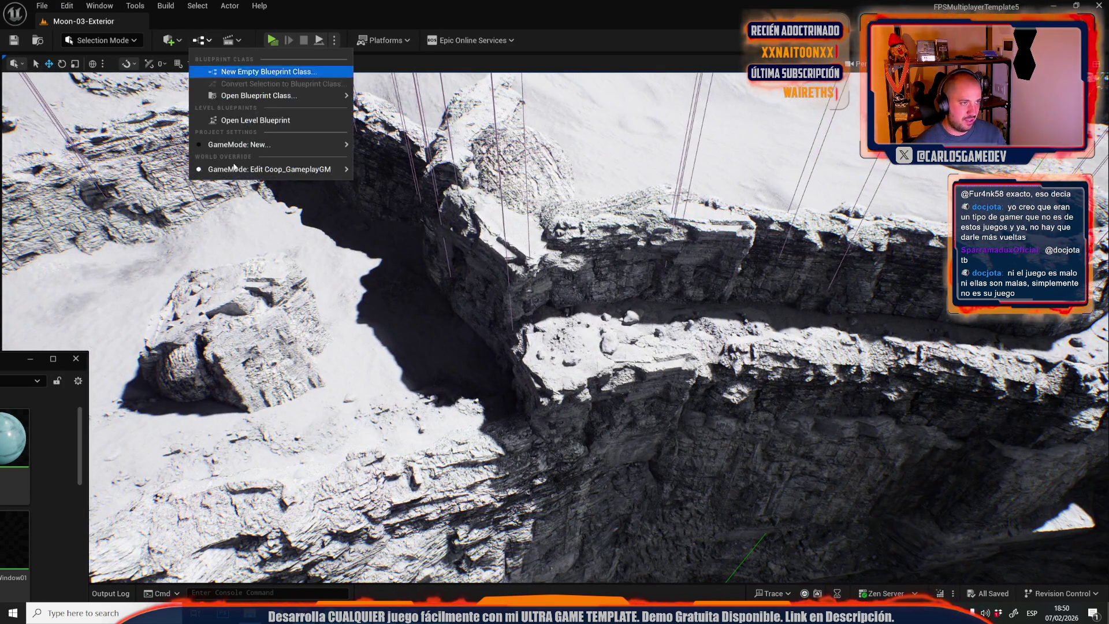
click(243, 121)
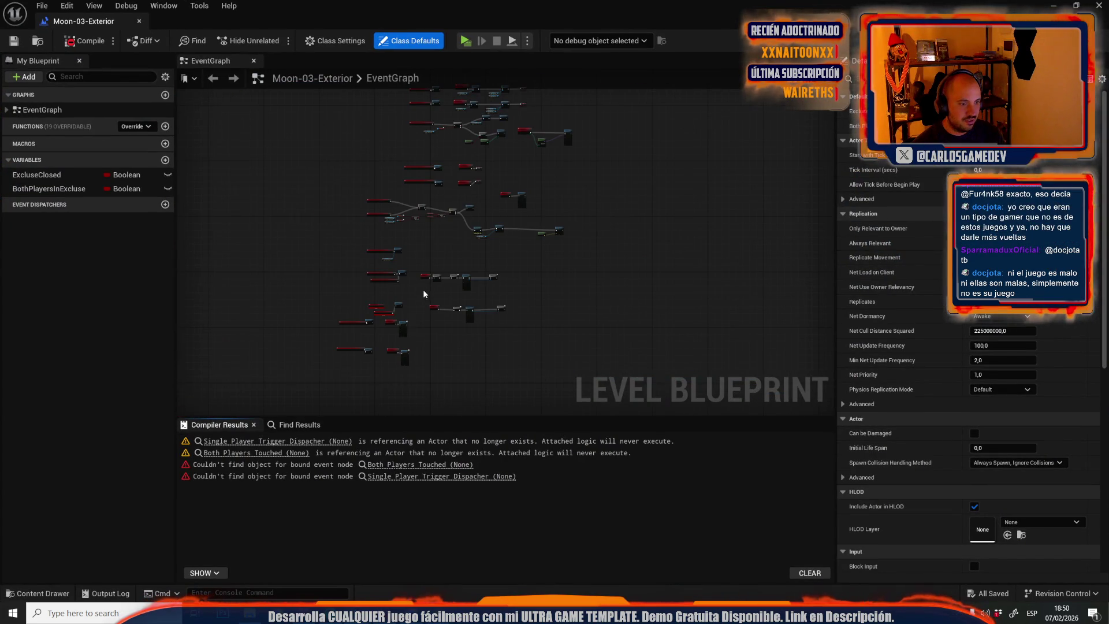
click(444, 464)
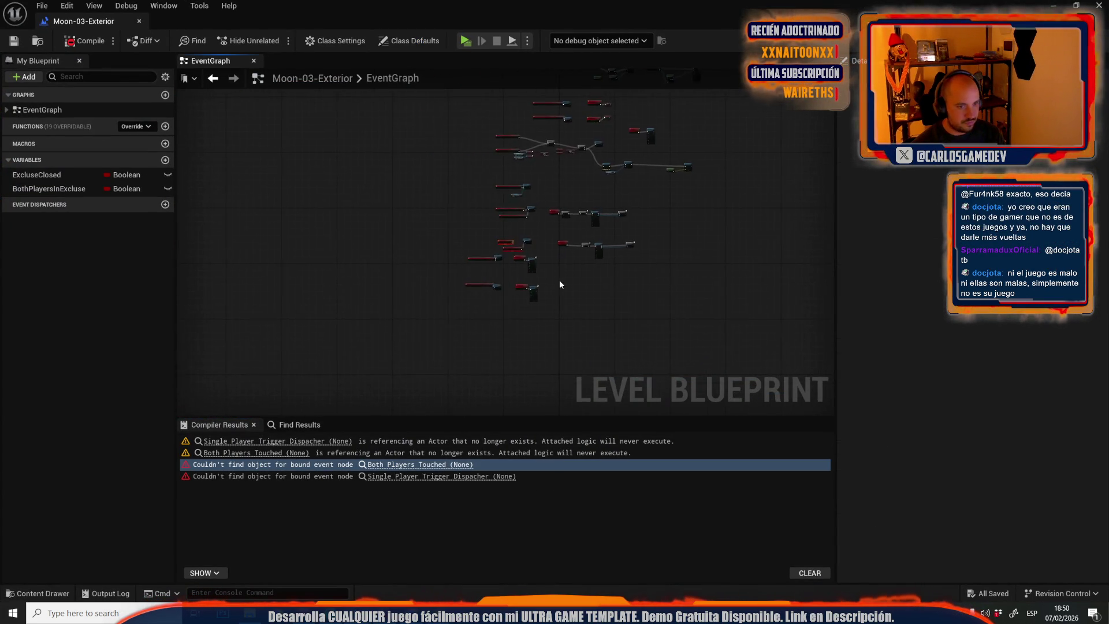
drag(530, 197, 283, 178)
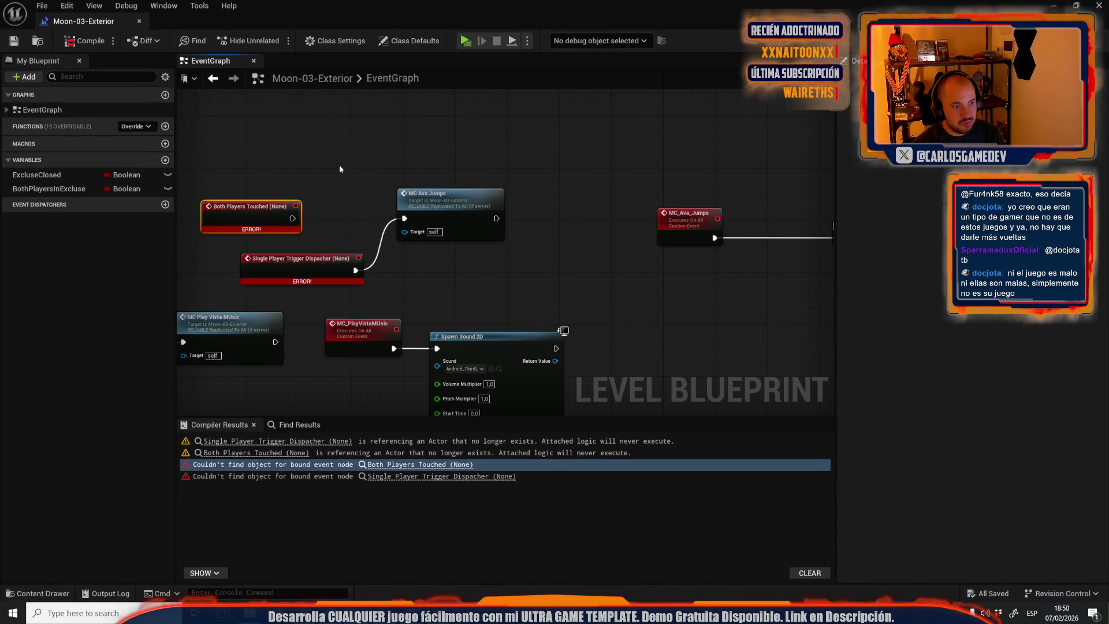
click(323, 168)
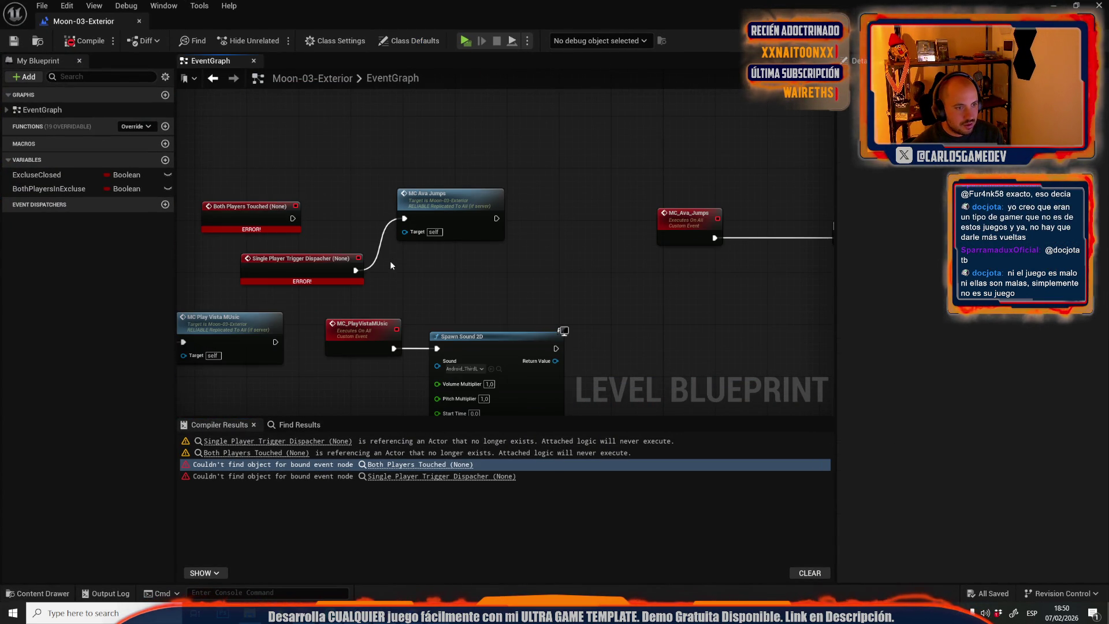
Unlink and cut the MC Ava Jumps call and its audio nodes, then compile.
alt+click(356, 270)
scroll(271, 176, down, 3)
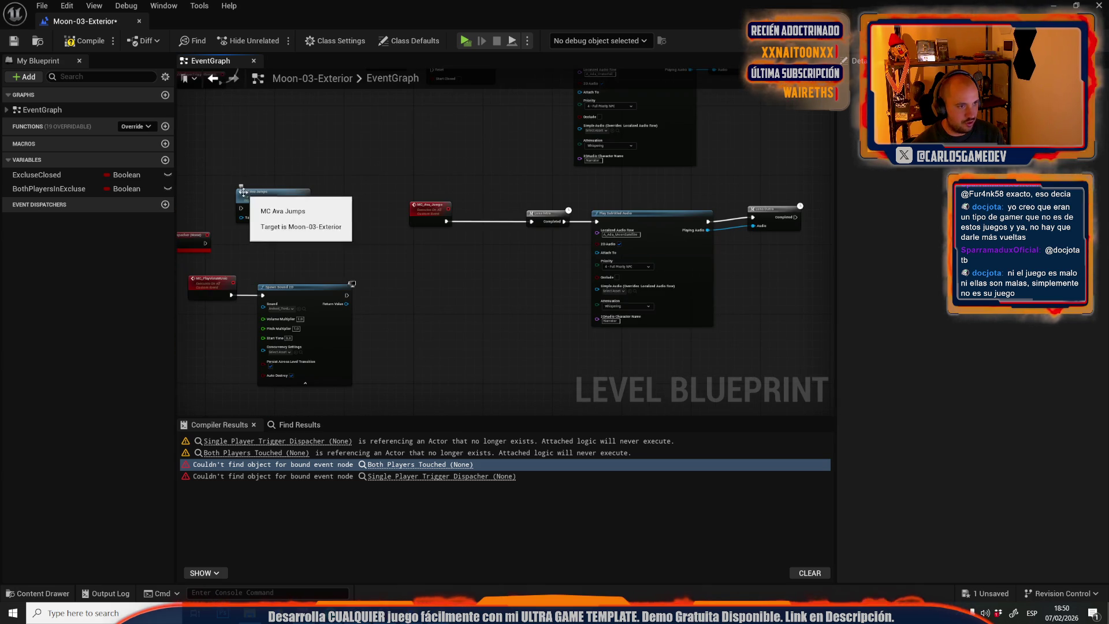
scroll(249, 191, up, 2)
drag(247, 198, 798, 286)
key(Delete)
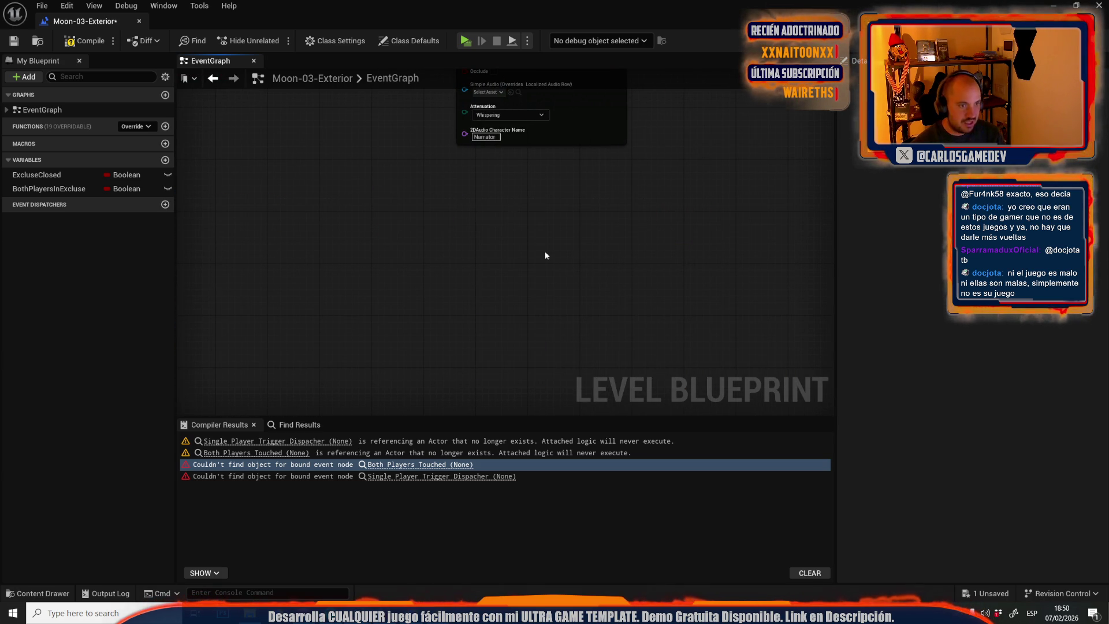
click(64, 43)
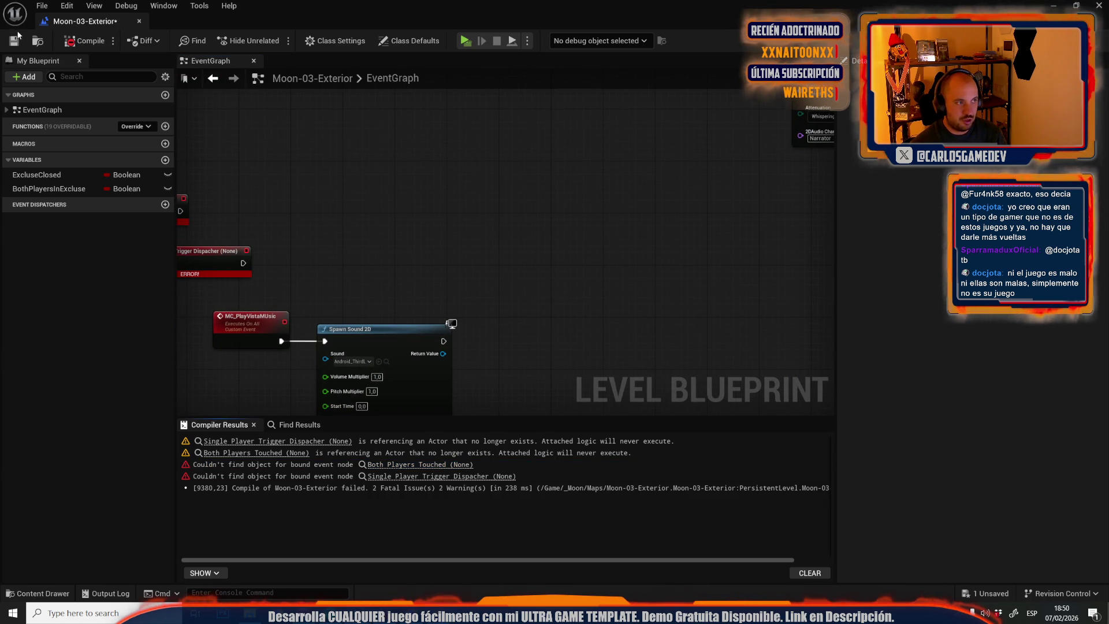
Delete the two red error Trigger Dispacher event nodes, recompile, and save the map and blueprint.
key(ctrl+s)
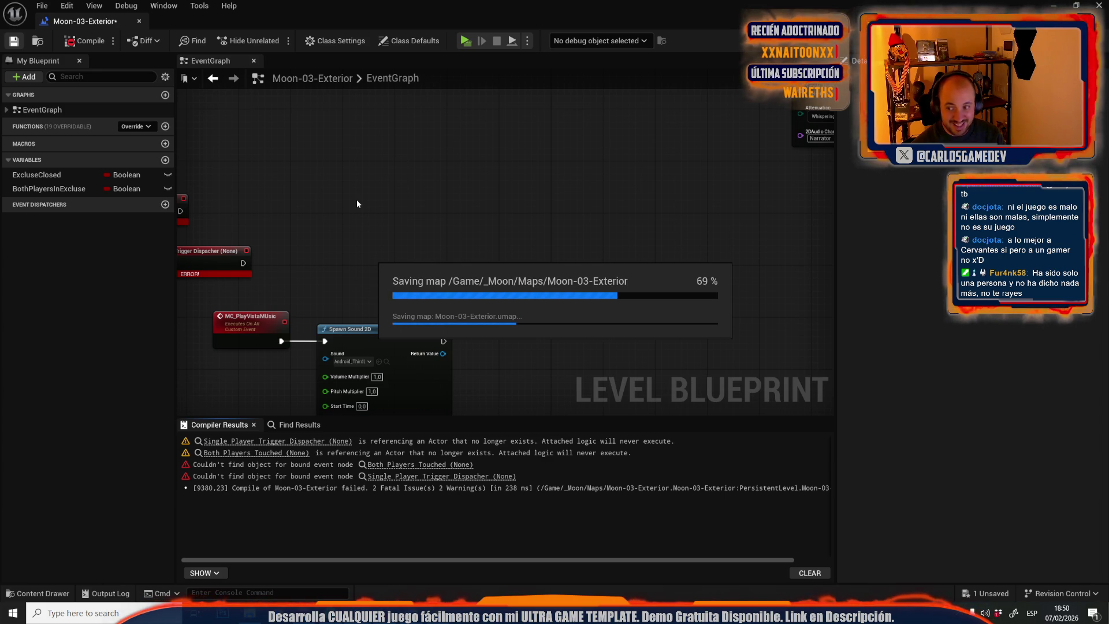
mouse_move(352, 180)
mouse_down()
mouse_move(242, 246)
mouse_move(253, 245)
mouse_move(241, 258)
mouse_up()
key(Delete)
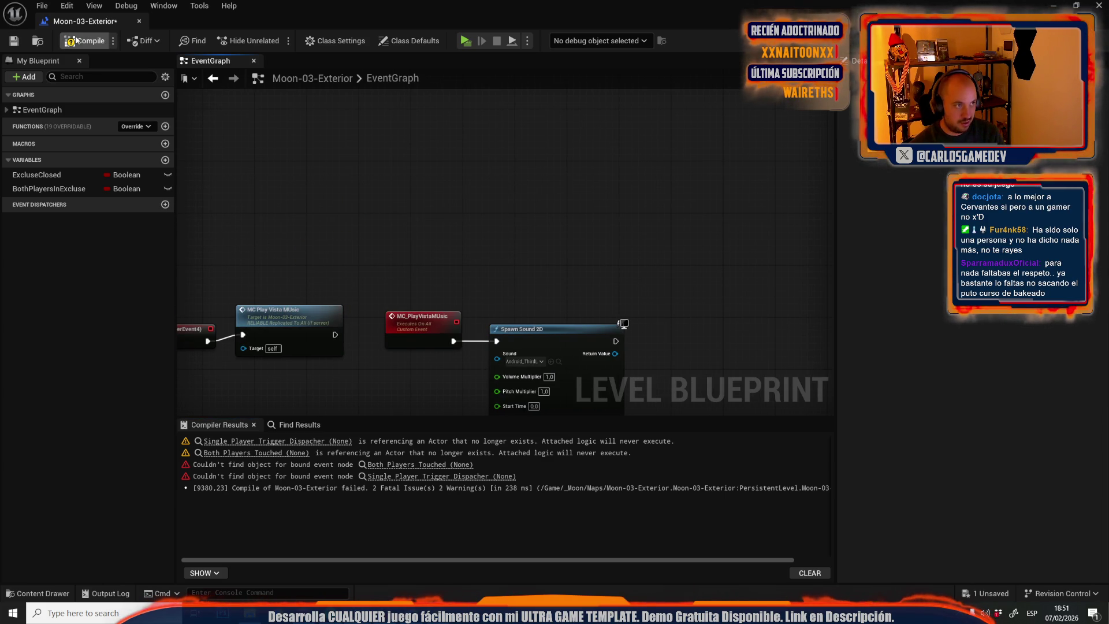
click(81, 41)
click(20, 41)
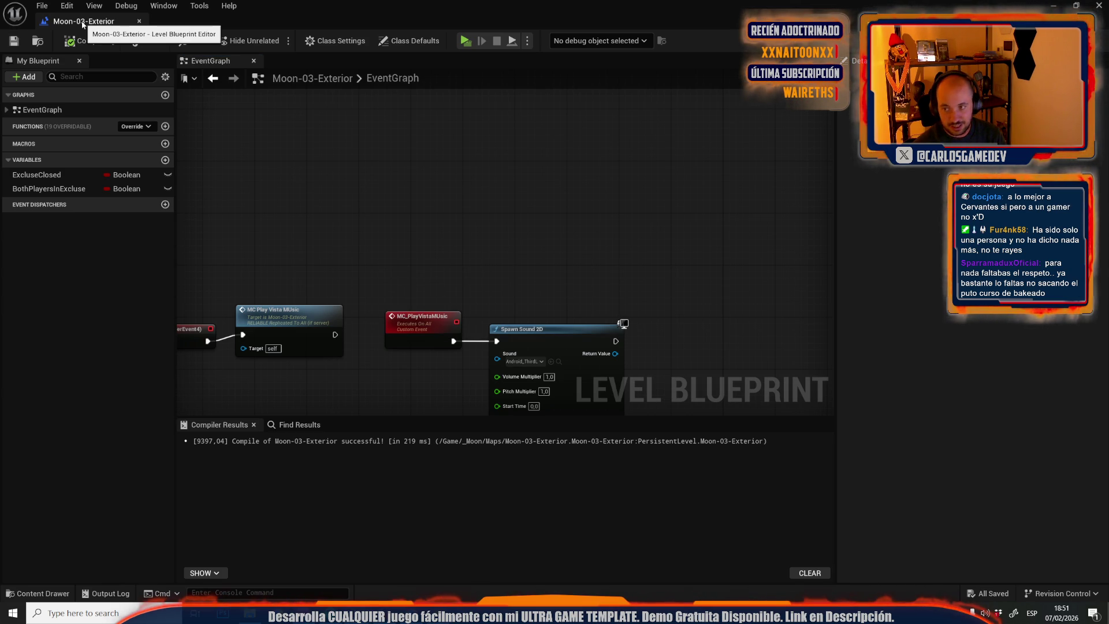
click(138, 21)
click(42, 6)
Reopen Moon-14-Open-World from Recent Levels and show its Level Blueprint event graph.
mouse_move(118, 84)
click(258, 106)
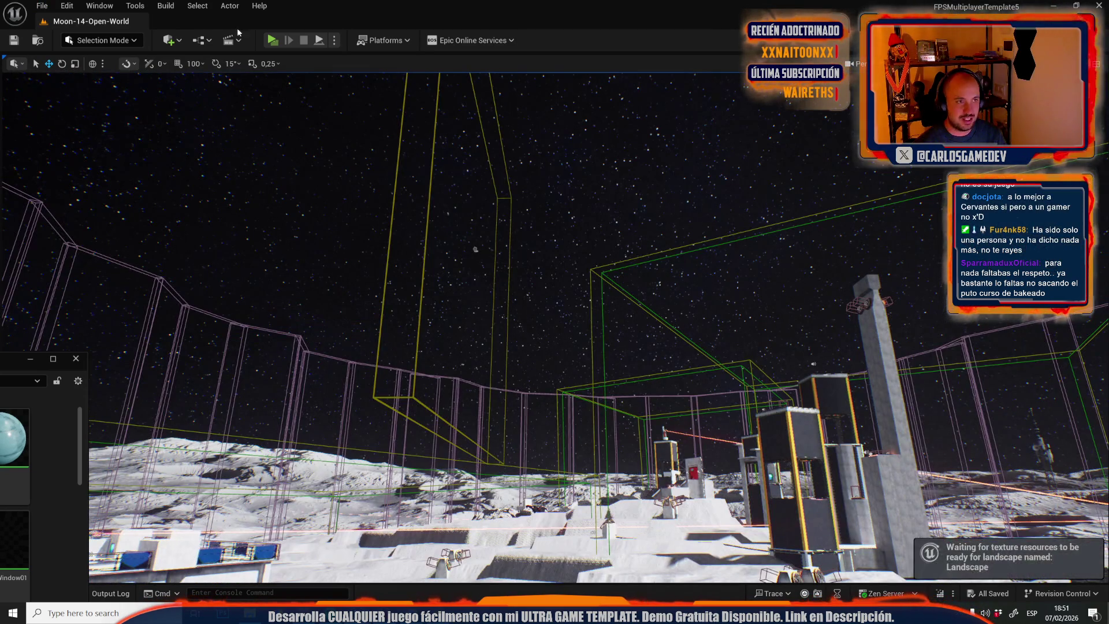
click(202, 40)
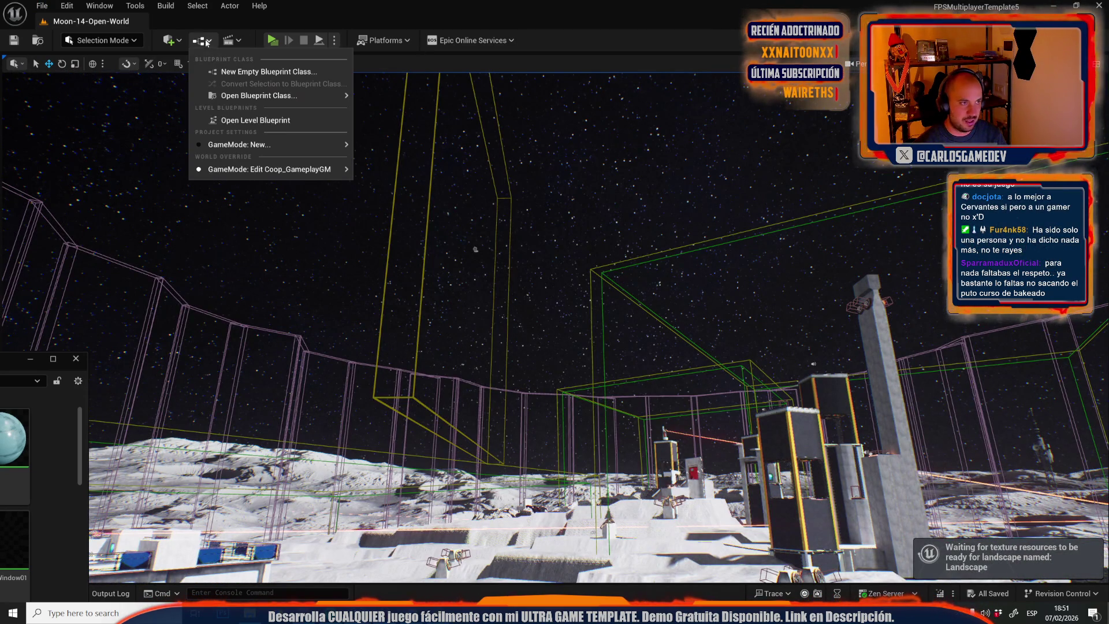
click(236, 118)
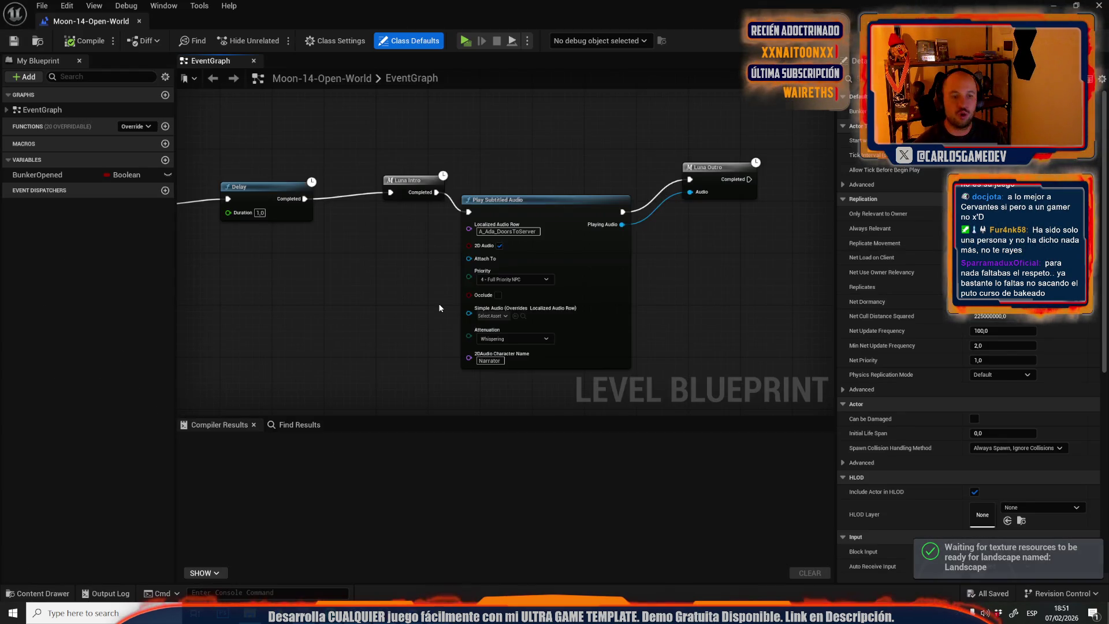
Paste the MC Ava Jumps nodes, keep the MC_Ava_Jumps reference, and remove the pasted call node.
scroll(438, 303, up, 5)
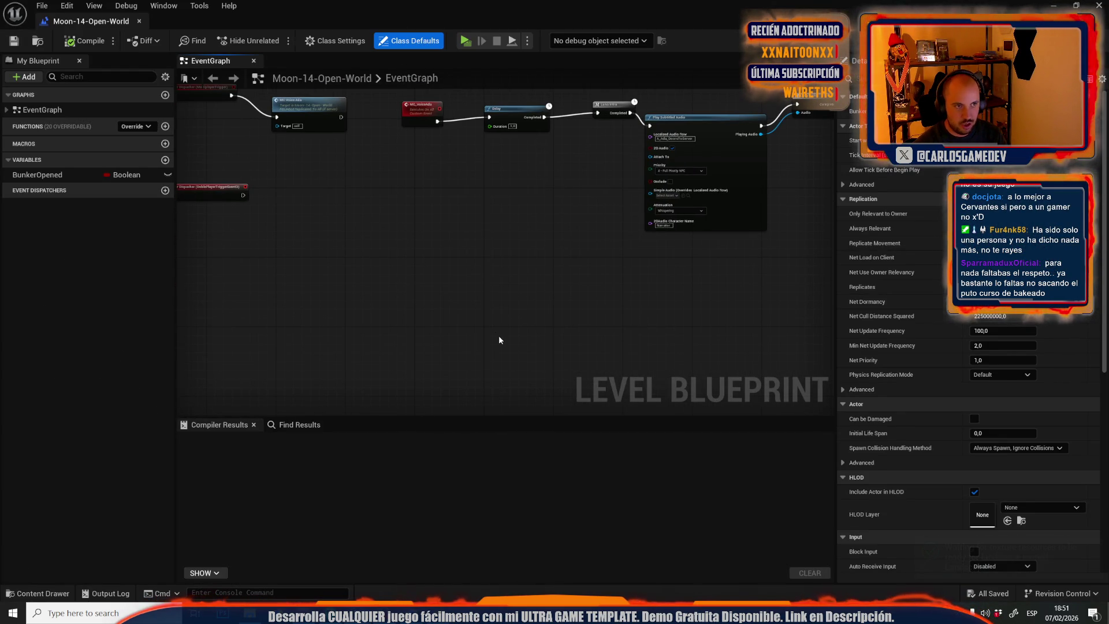
key(ctrl+v)
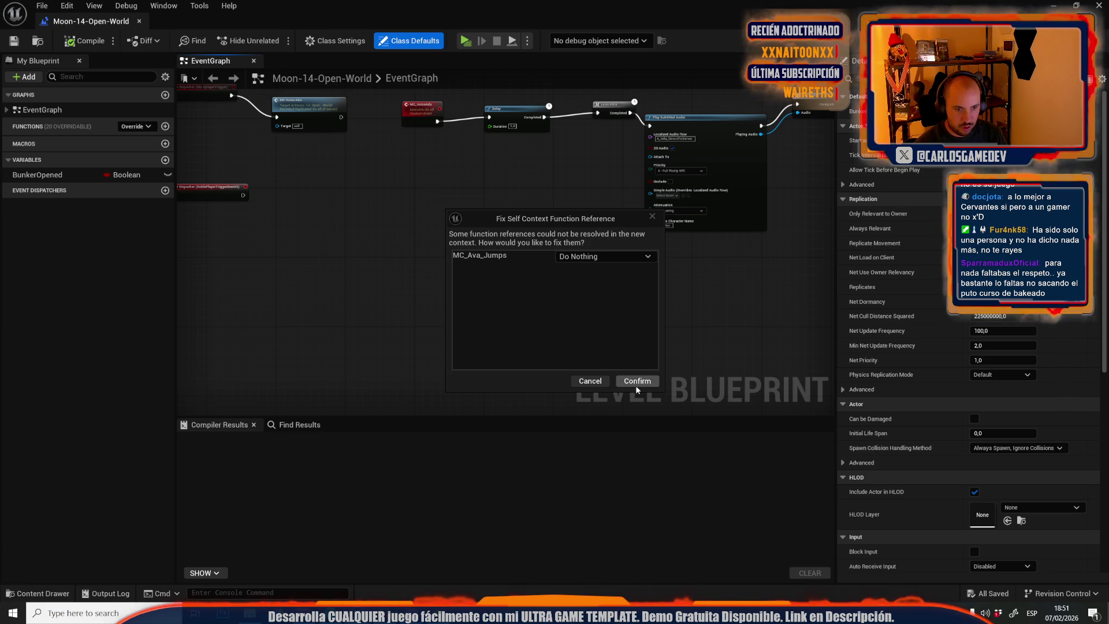
click(636, 382)
drag(359, 278, 418, 161)
drag(263, 81, 259, 260)
drag(409, 226, 468, 379)
scroll(445, 310, up, 3)
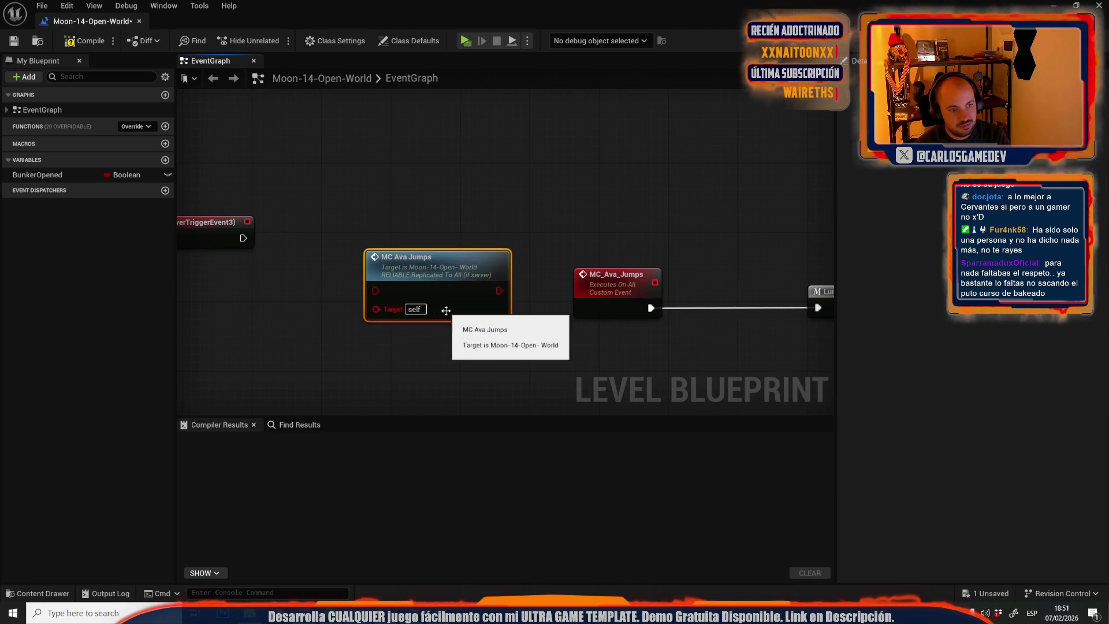
key(Delete)
Wire a new MC Ava Jumps call from the trigger event, then compile and save.
drag(243, 238, 310, 230)
text(mc ava)
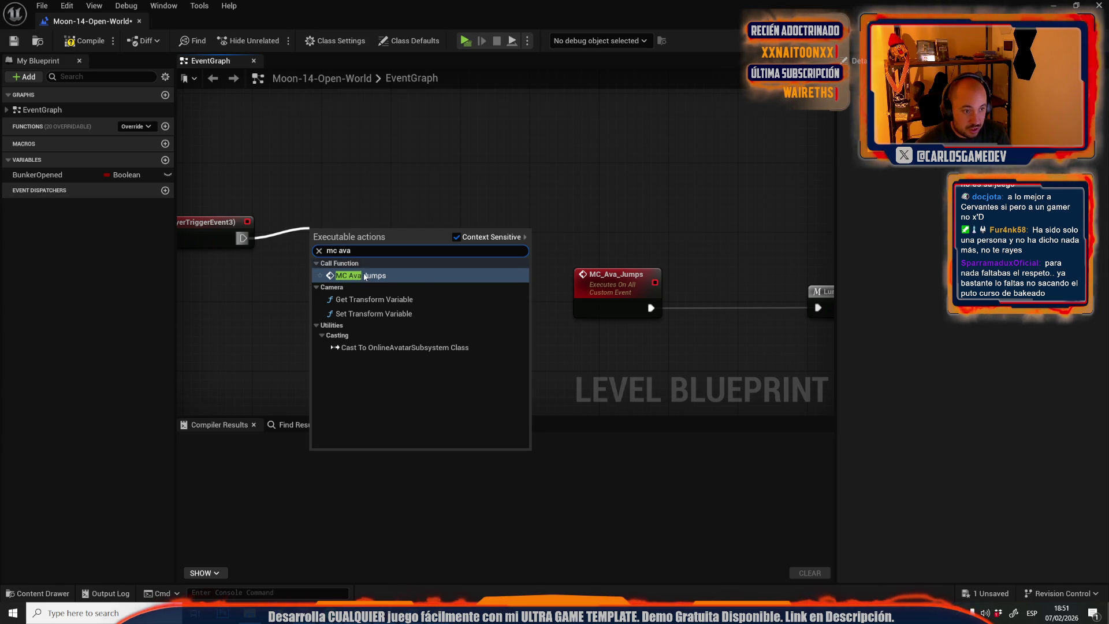
click(361, 272)
click(100, 41)
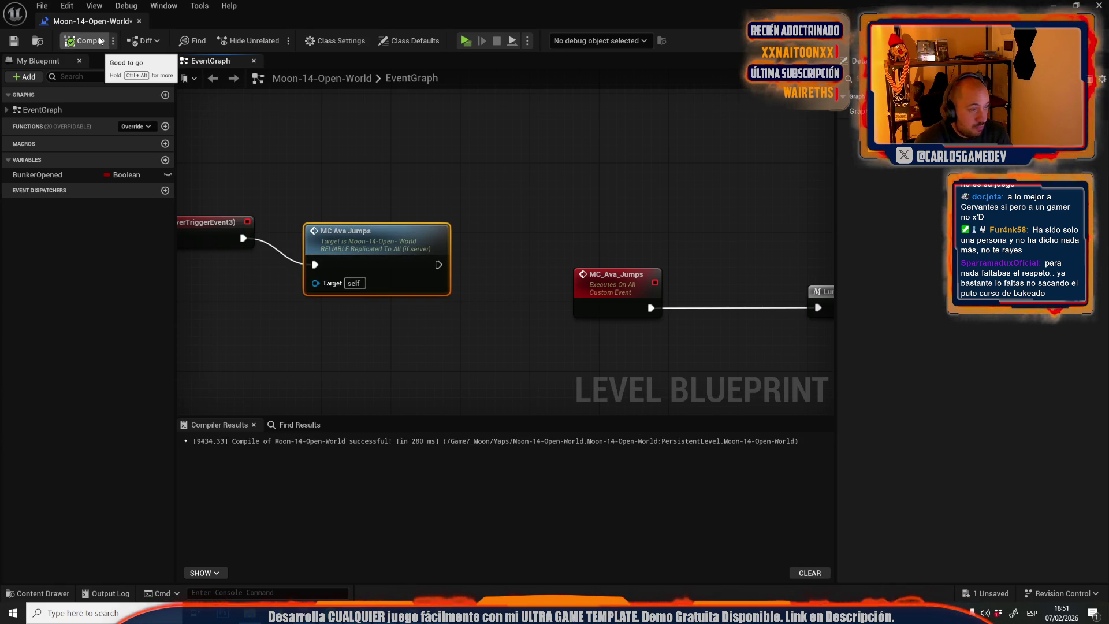
click(14, 41)
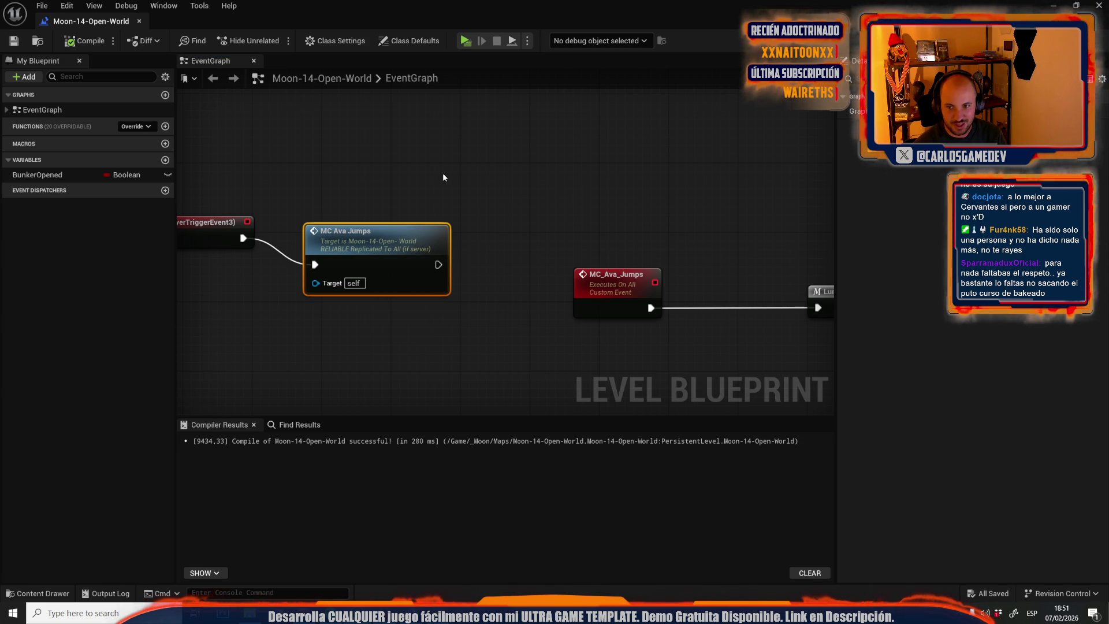
Line the dispatcher node up with MC Ava Jumps in the graph.
drag(414, 175, 476, 190)
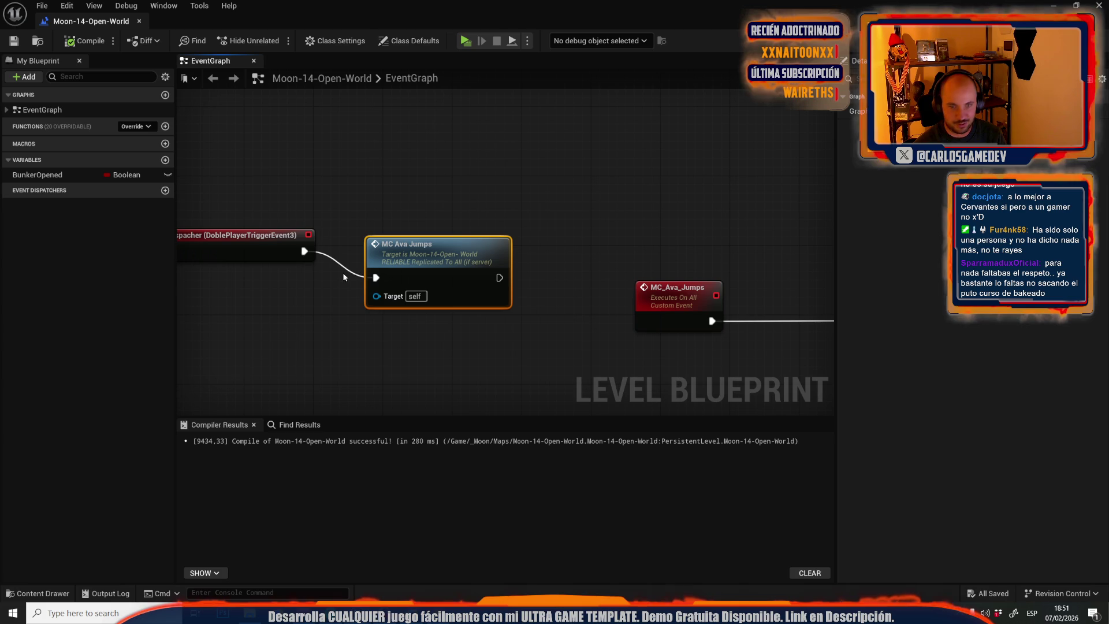
drag(275, 254, 280, 281)
click(369, 185)
scroll(472, 213, down, 3)
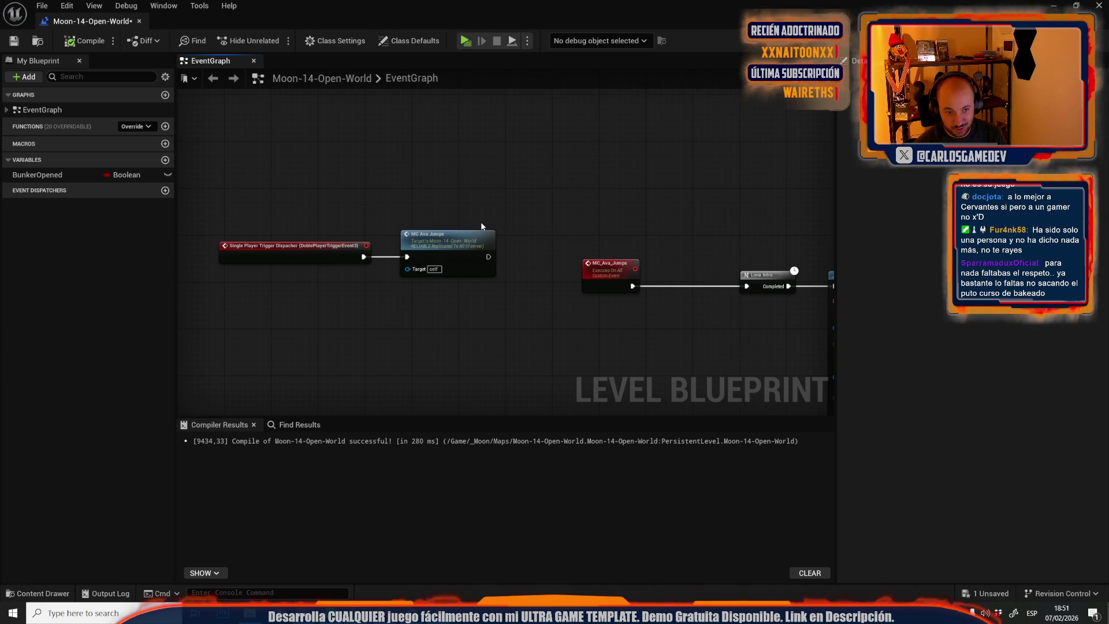
drag(561, 222, 233, 187)
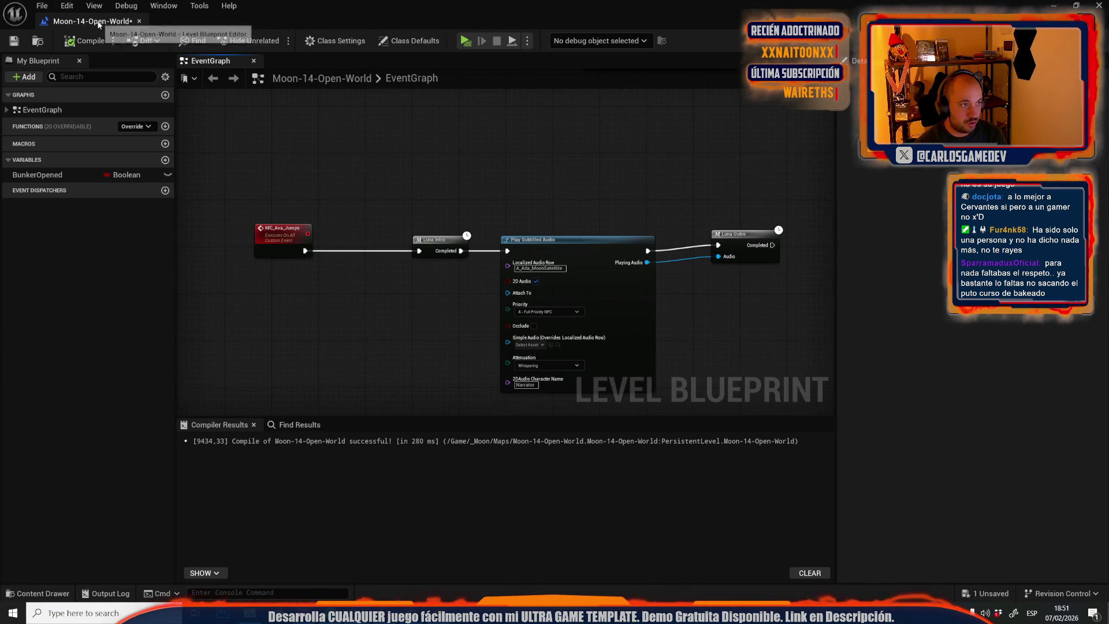
click(139, 21)
Open Moon-04-Cave-Station via Open Level, saving Moon-14-Open-World when prompted.
click(42, 5)
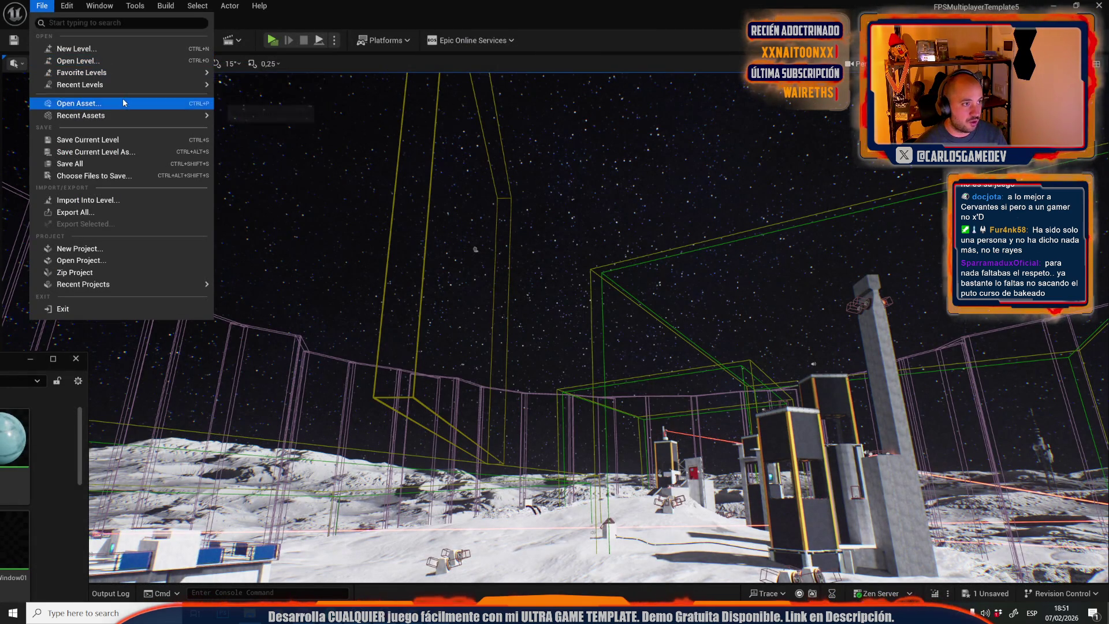
click(138, 61)
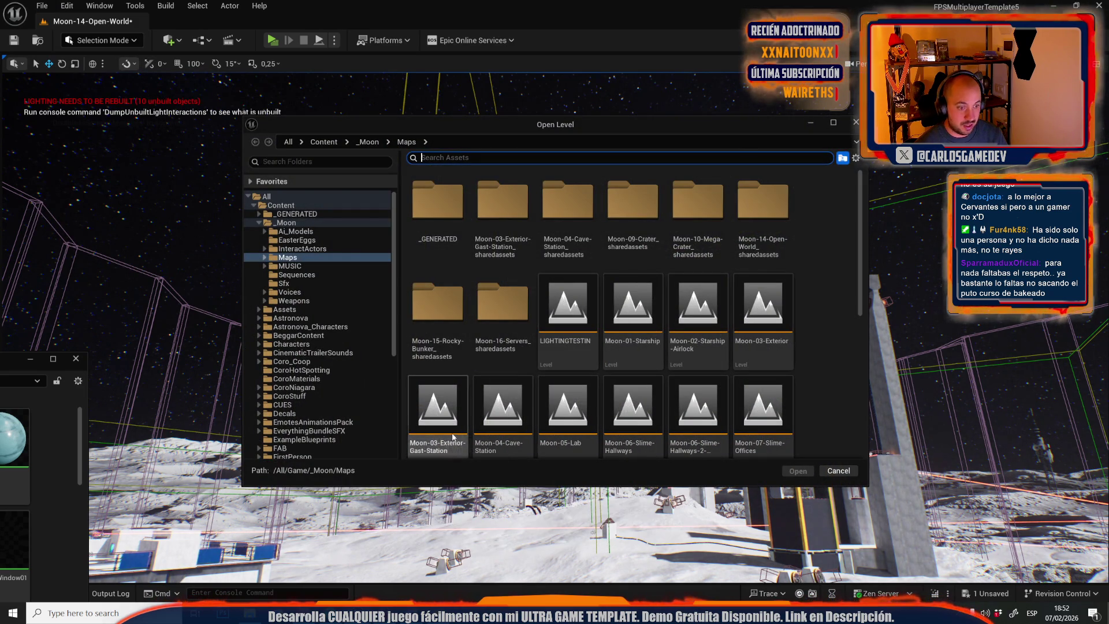
double_click(500, 397)
click(578, 428)
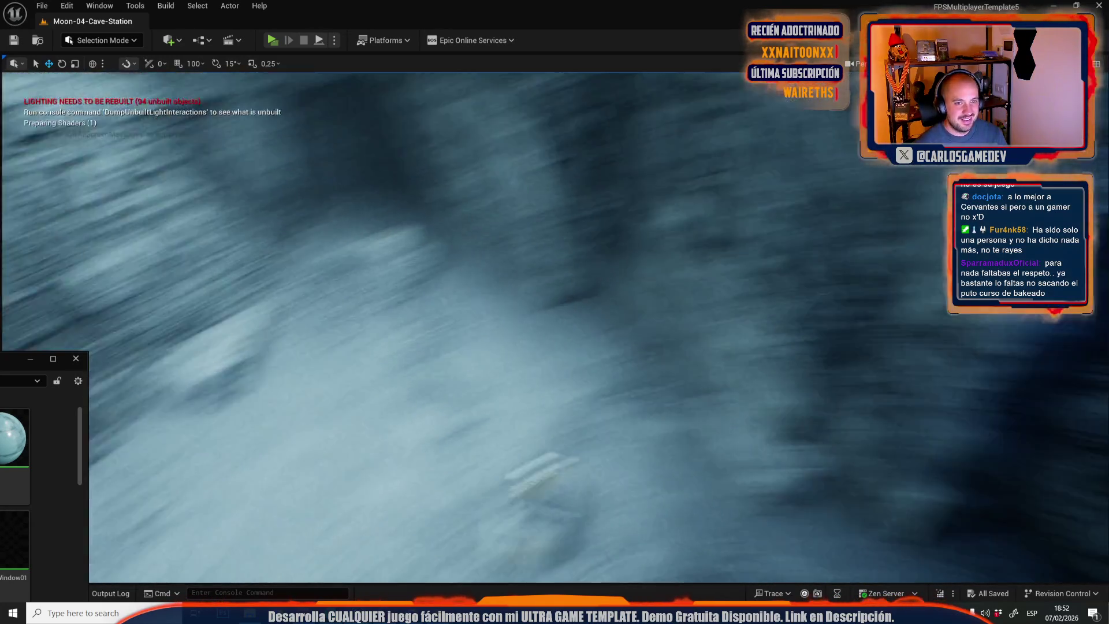
Move the yellow box actor, then select and frame the box volume in the cave.
scroll(554, 323, up, 10)
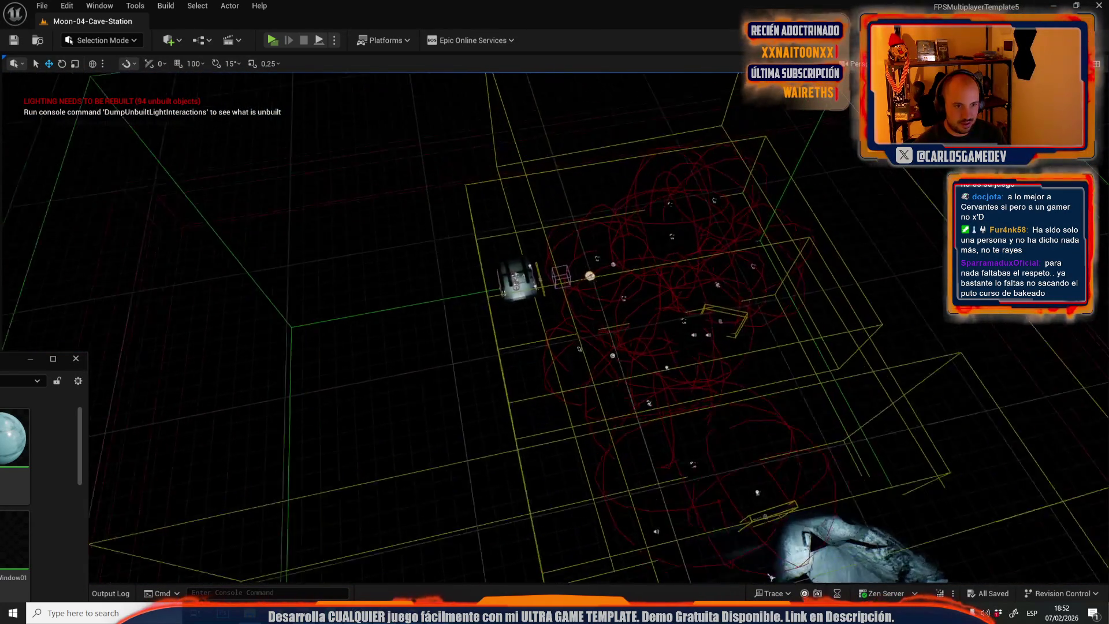
scroll(554, 324, up, 10)
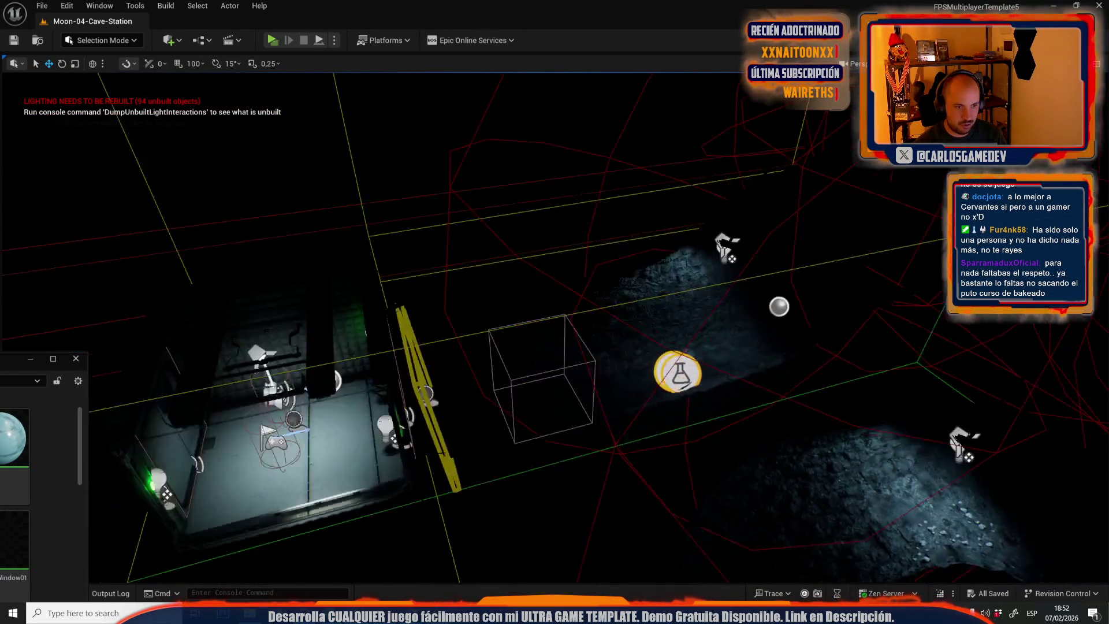
scroll(555, 324, down, 10)
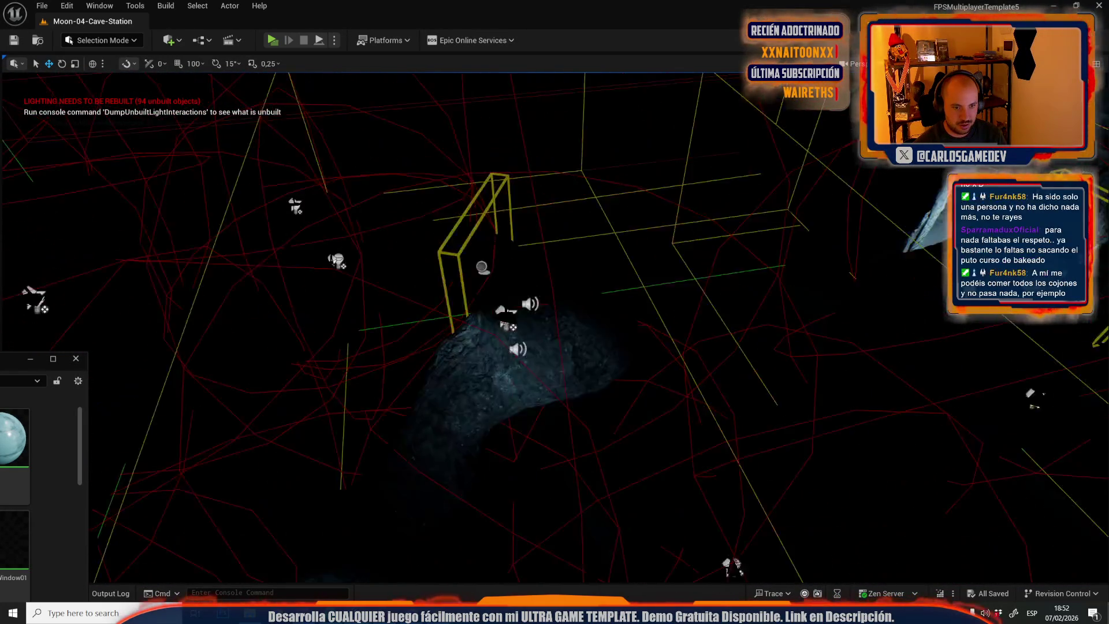
scroll(555, 323, up, 5)
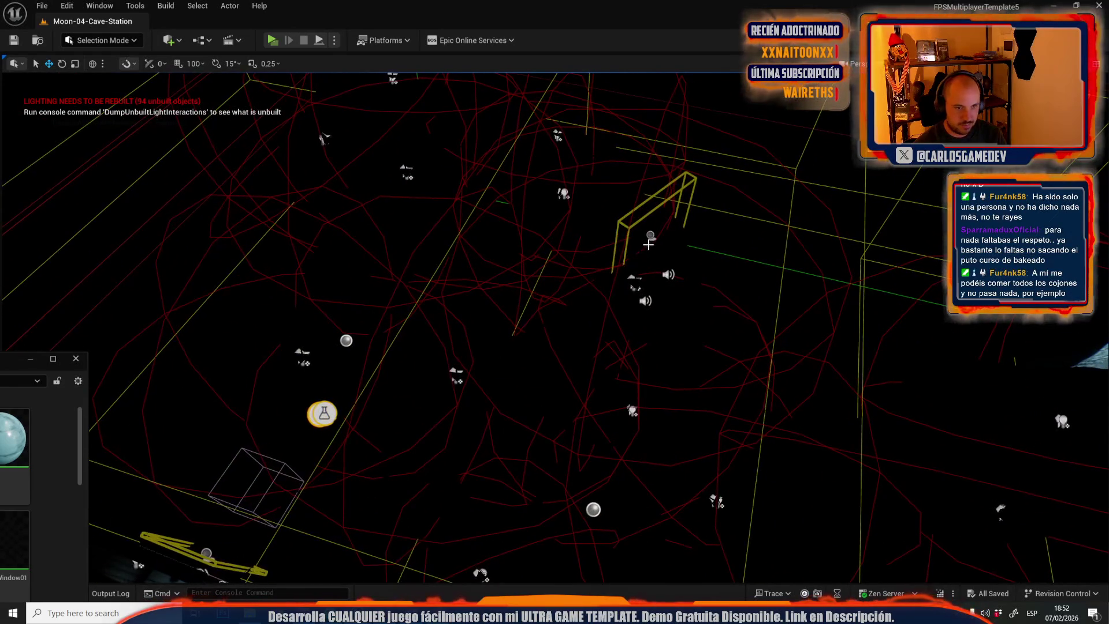
scroll(555, 323, up, 3)
key(a)
mouse_move(922, 229)
mouse_down()
mouse_move(687, 309)
mouse_move(459, 328)
mouse_up()
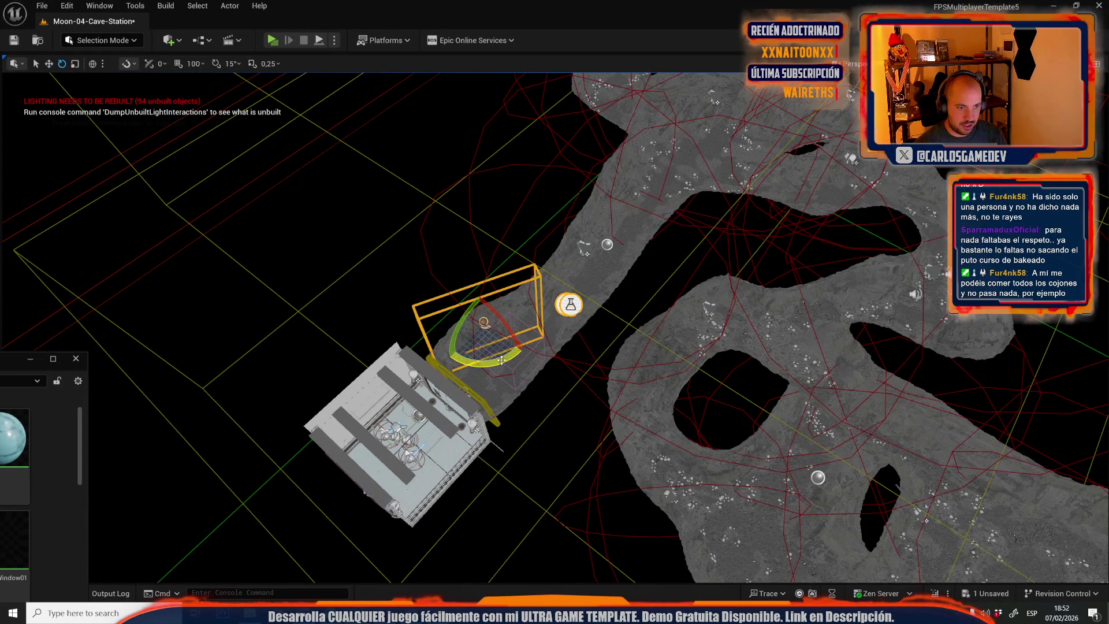
key(w)
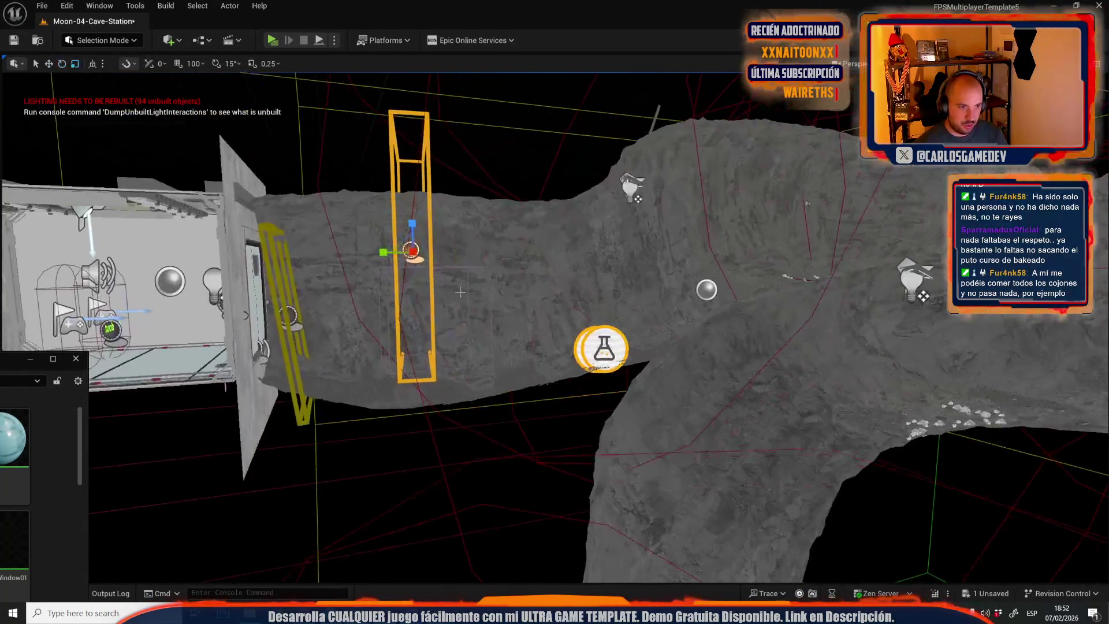
scroll(554, 312, down, 10)
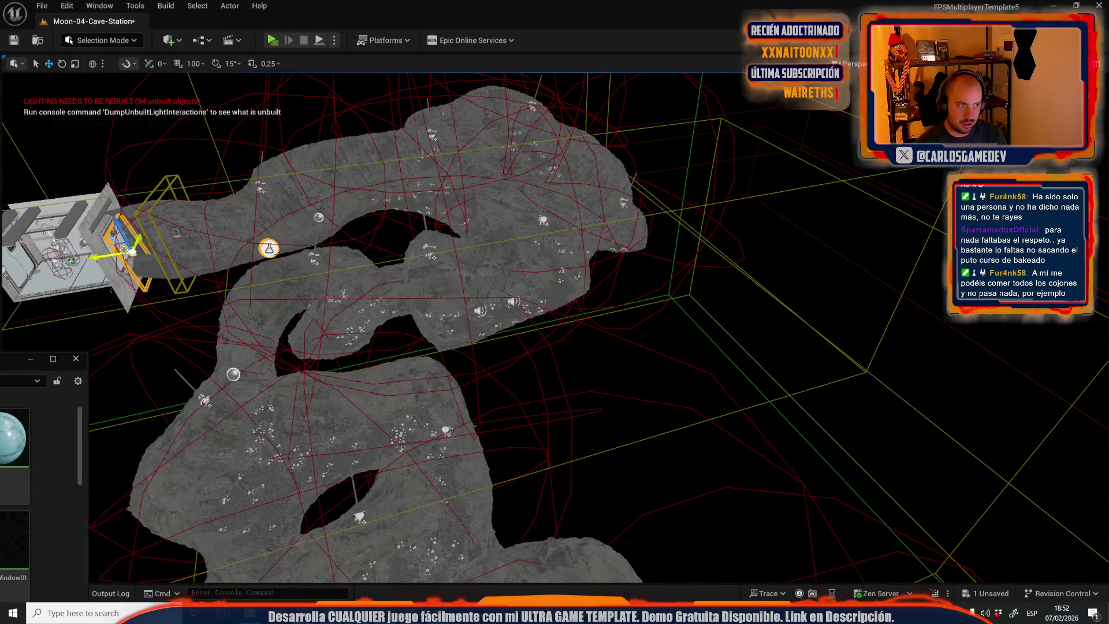
click(401, 470)
key(f)
Place the box volume on the rock, rotate it about -30°, stretch it, and save.
scroll(554, 311, up, 5)
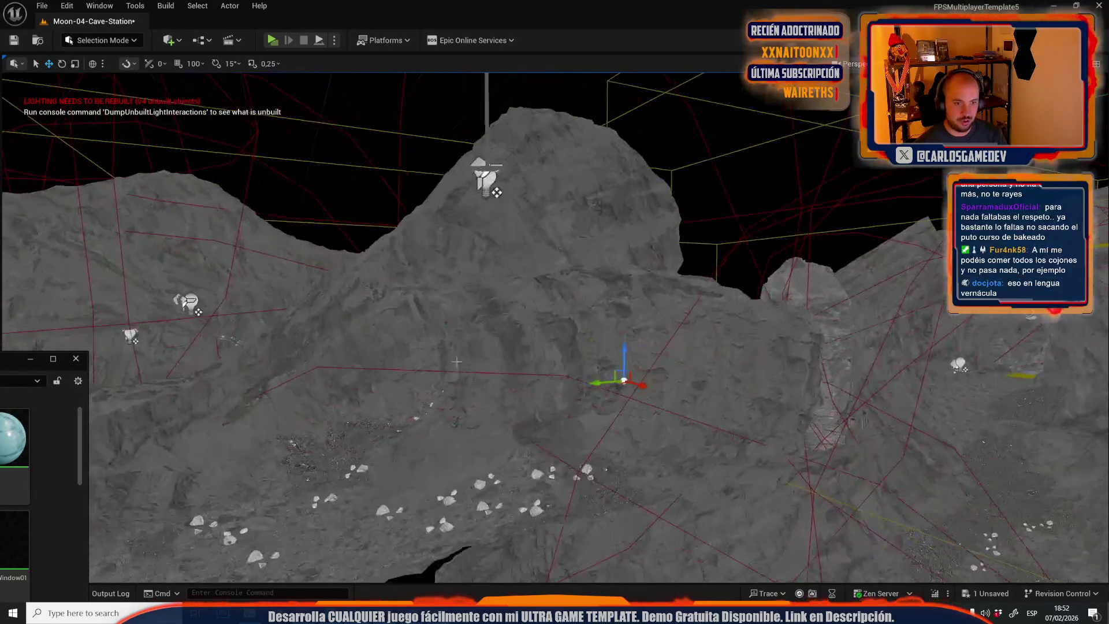
scroll(554, 312, up, 3)
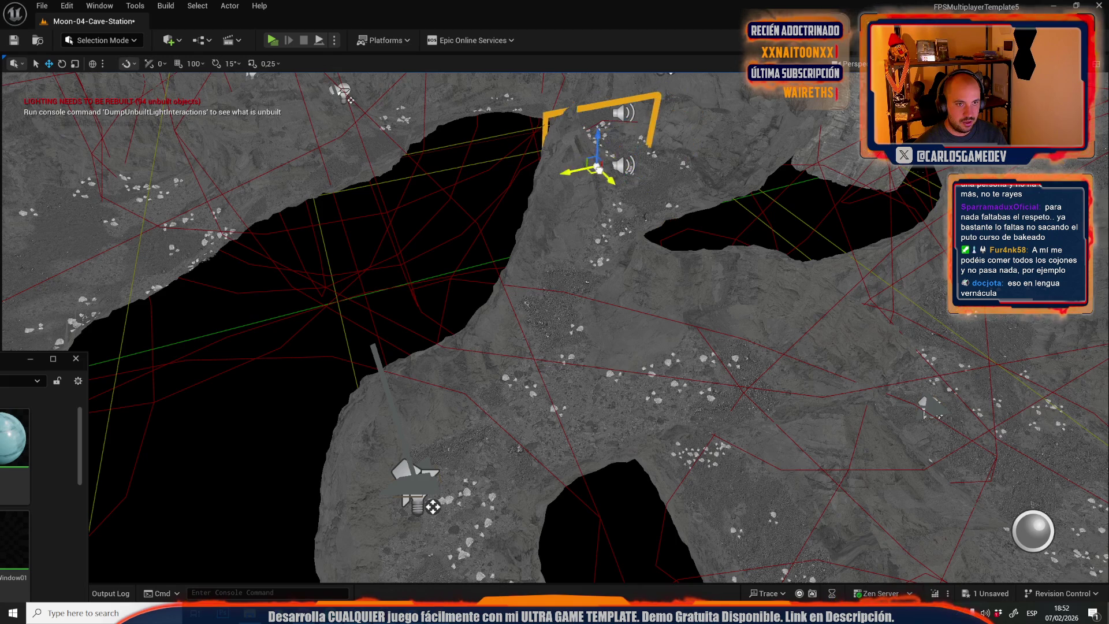
scroll(554, 312, up, 5)
scroll(646, 362, down, 5)
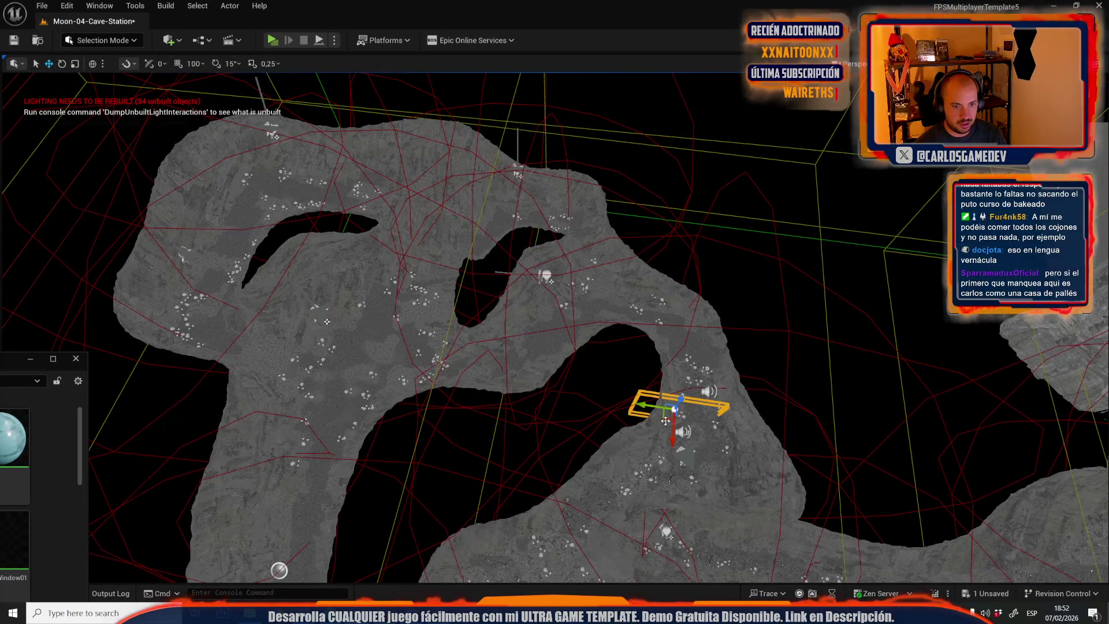
drag(674, 408, 577, 297)
key(e)
drag(580, 347, 617, 335)
key(r)
drag(576, 305, 603, 271)
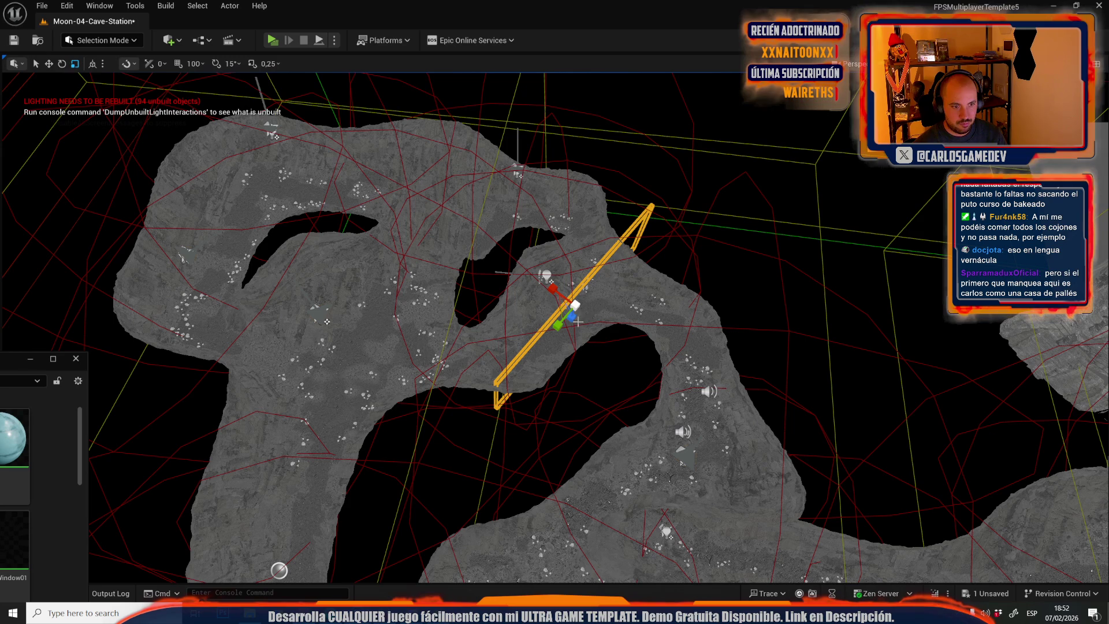
key(f)
key(ctrl+s)
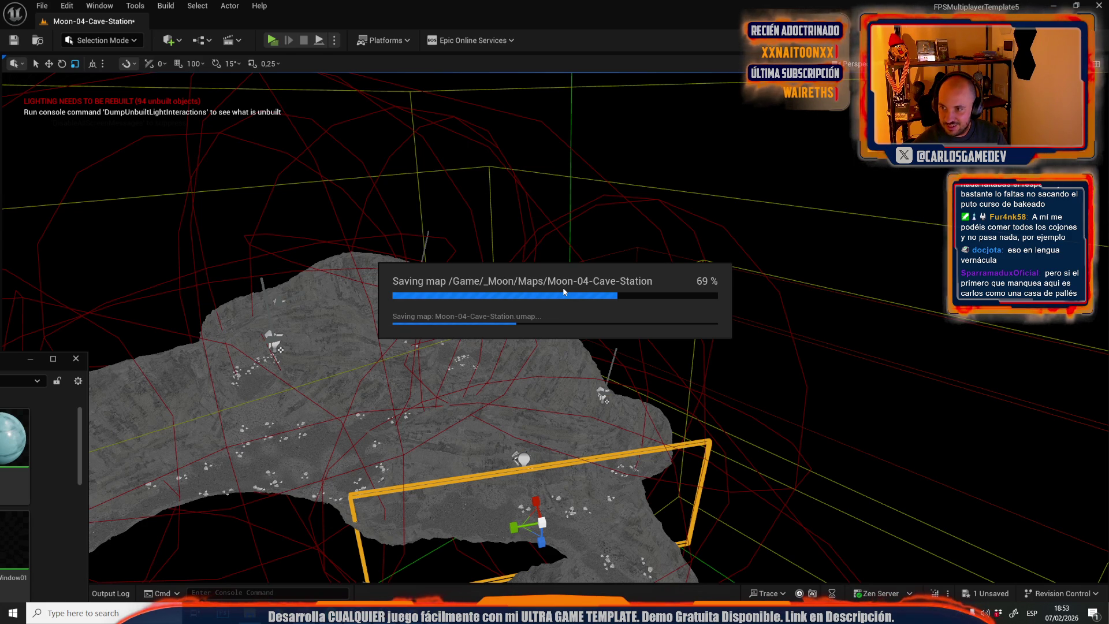
Raise the cave actor slightly, then stop the play-in-editor session with Esc.
drag(600, 340, 601, 278)
key(w)
mouse_move(416, 381)
mouse_down()
mouse_move(421, 249)
mouse_move(494, 314)
mouse_move(213, 4)
mouse_up()
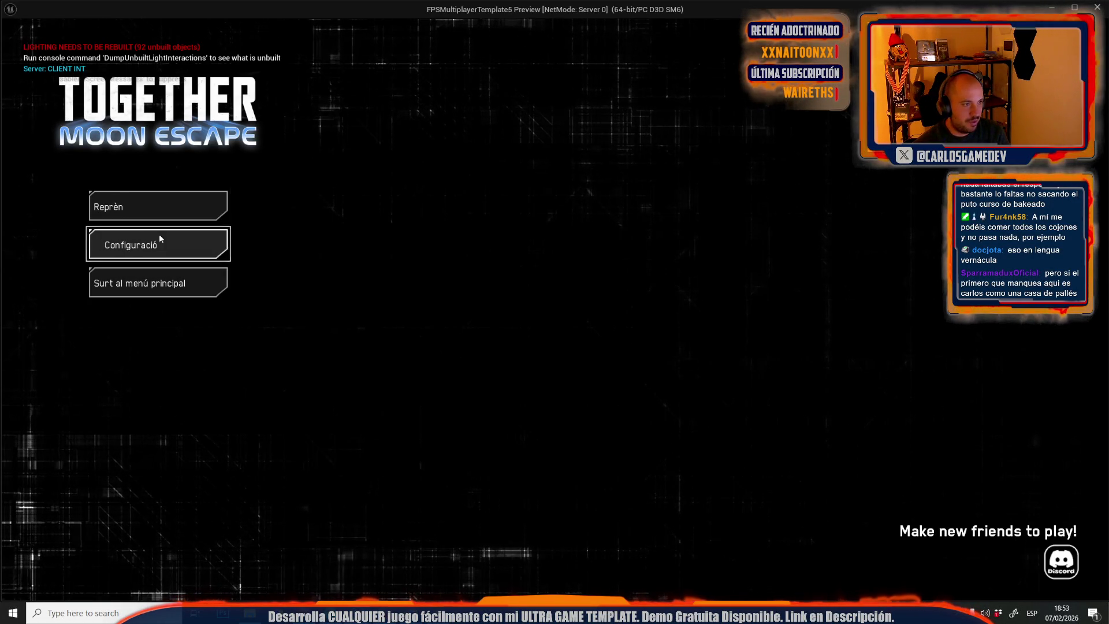
key(Escape)
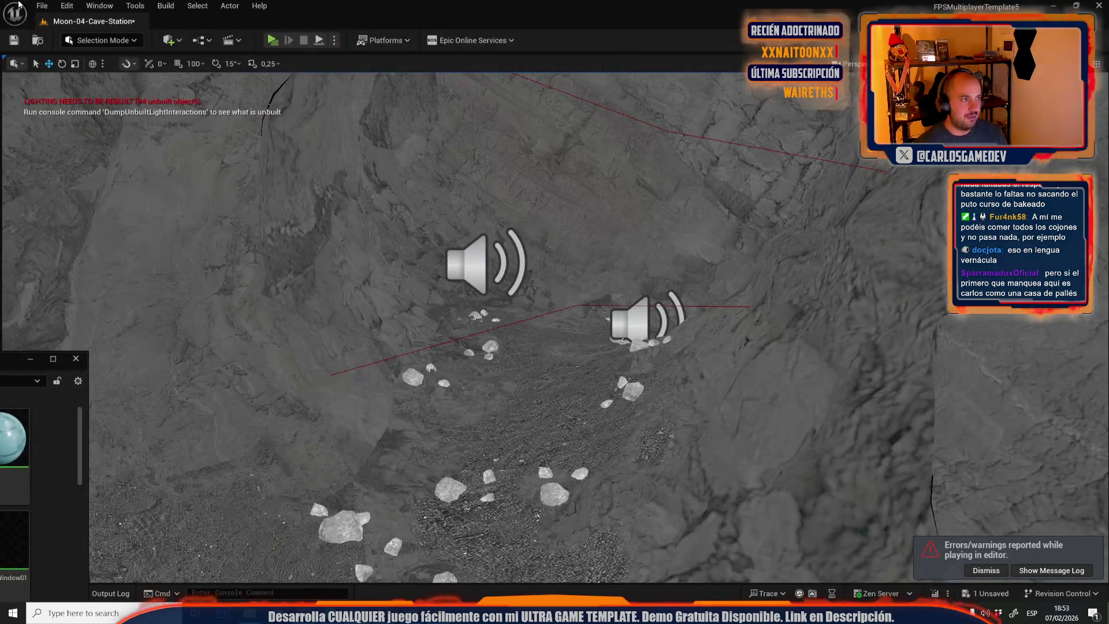
click(36, 5)
mouse_move(153, 84)
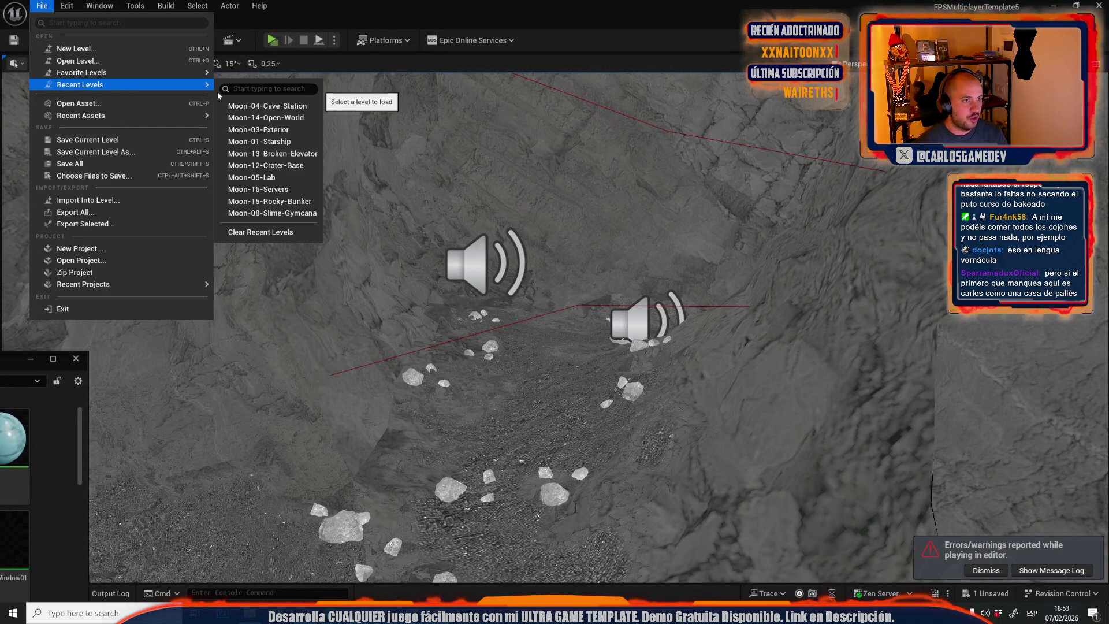
click(287, 119)
click(595, 429)
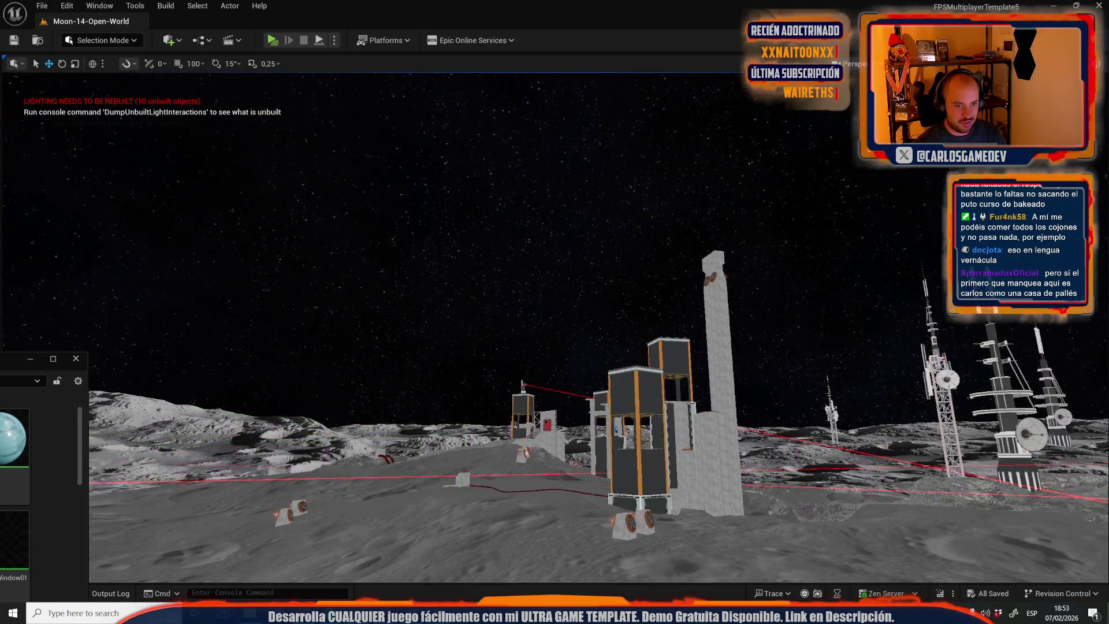
key(w)
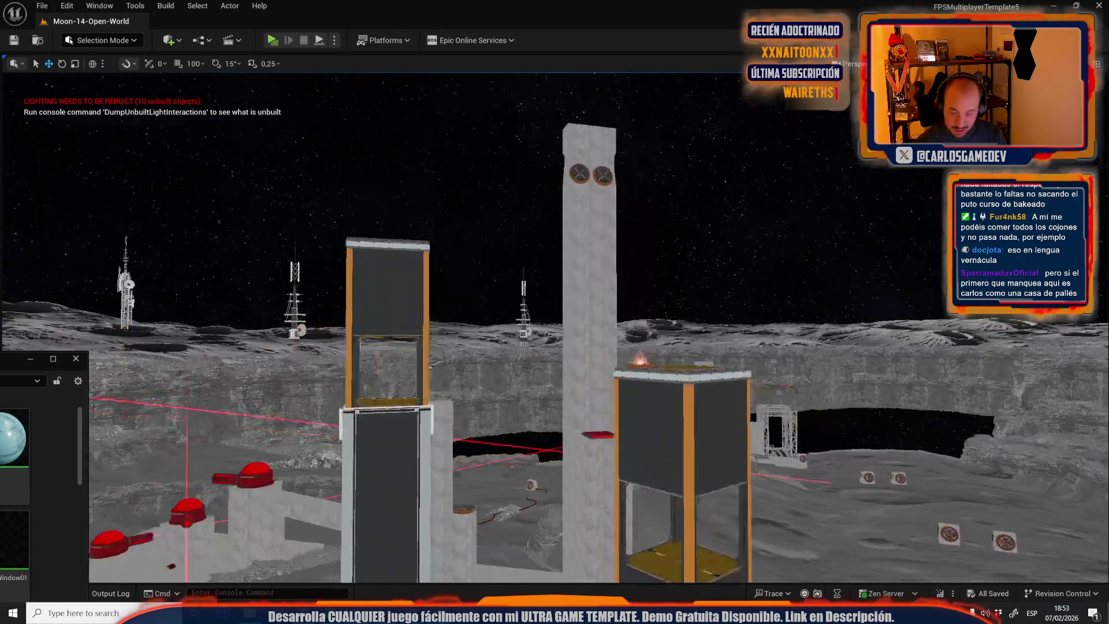
key(w)
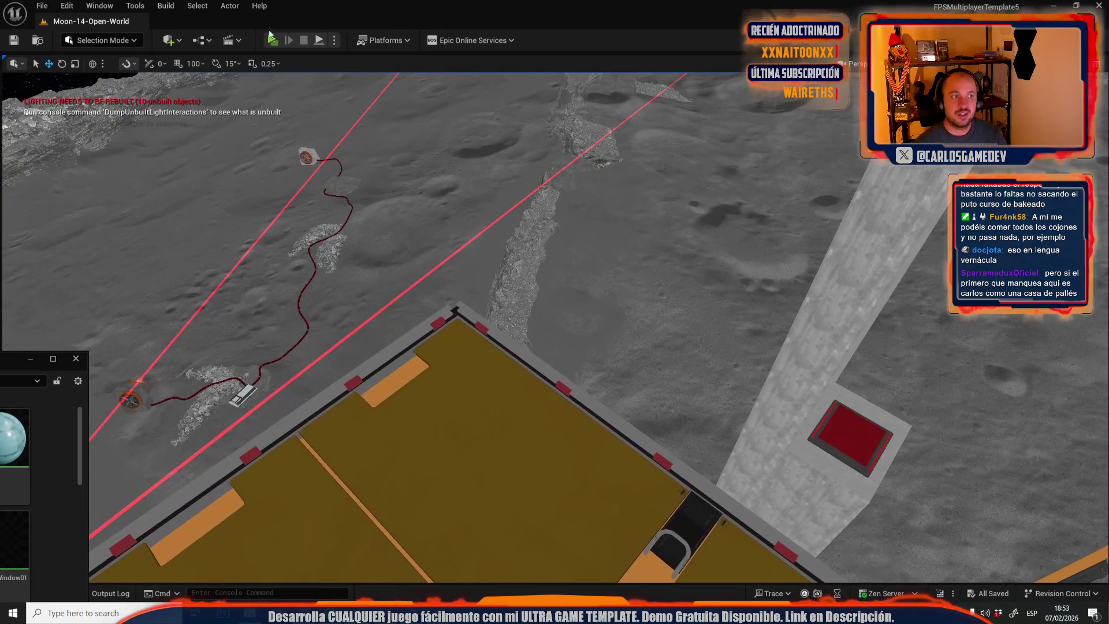
click(276, 40)
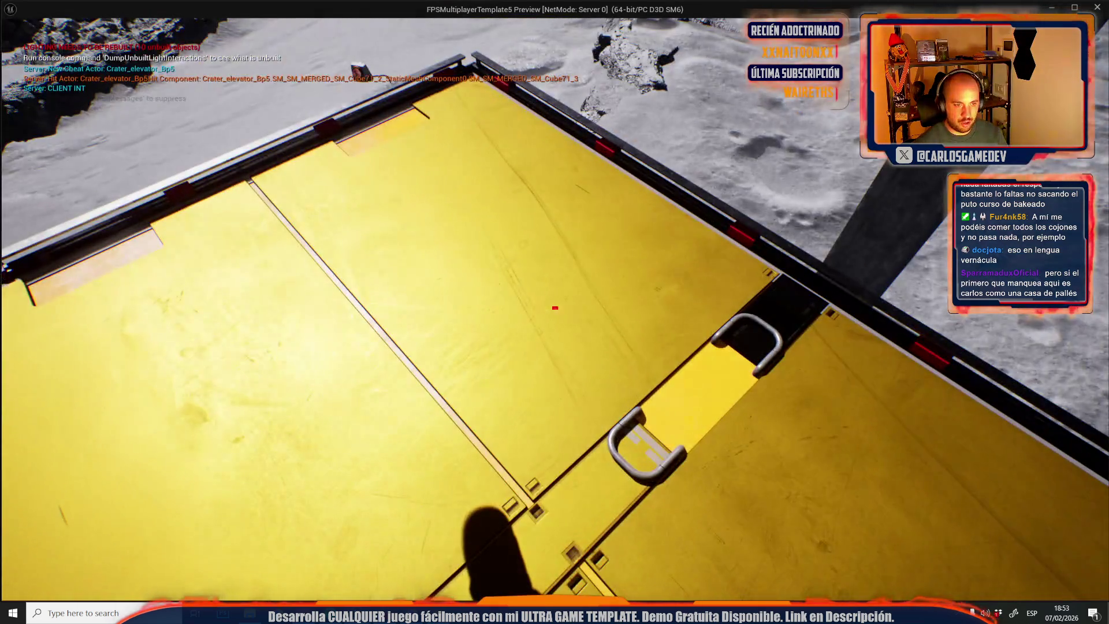
mouse_move(554, 307)
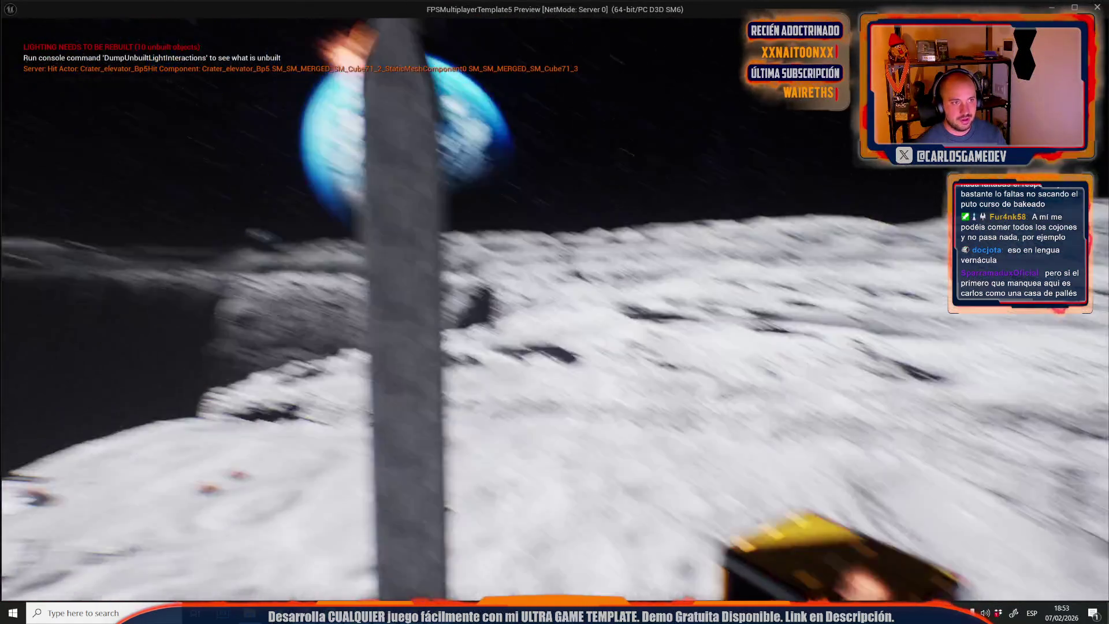
click(555, 307)
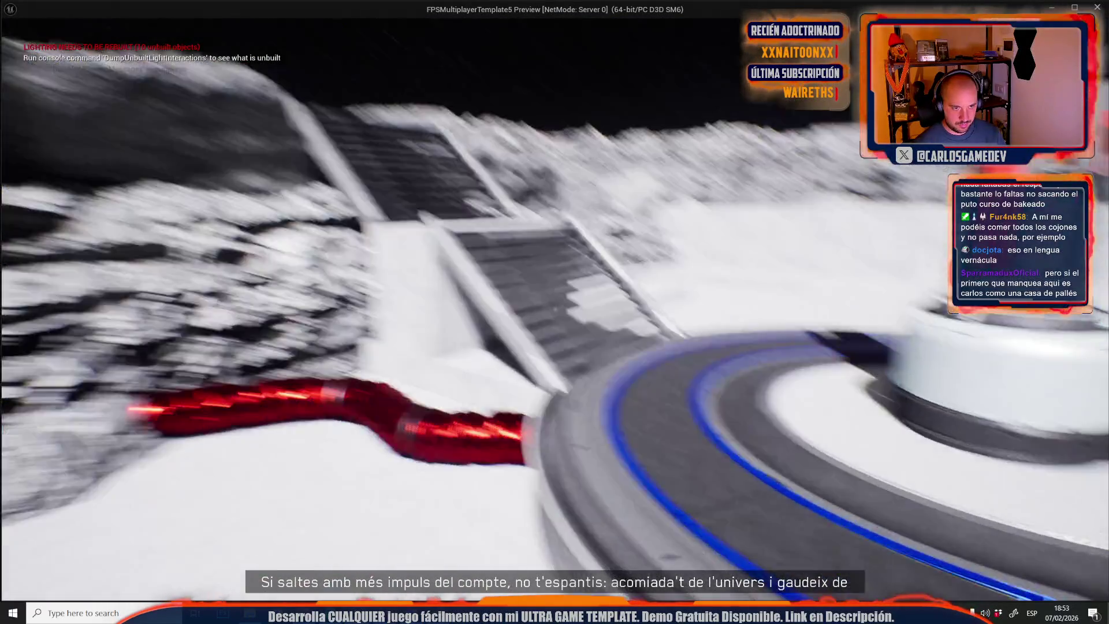
key(w)
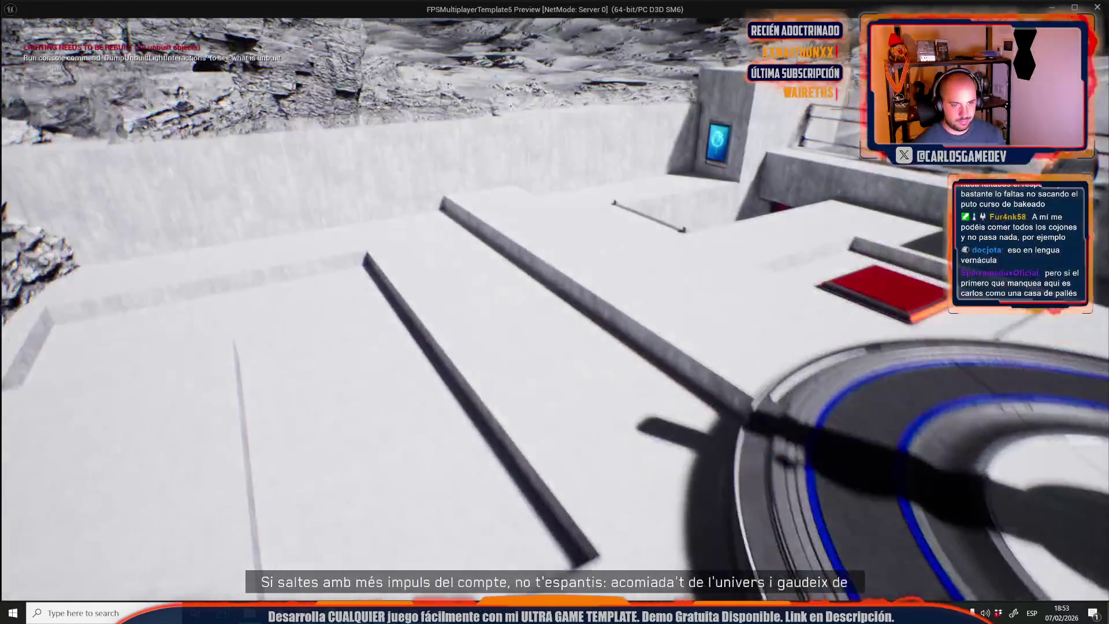
key(w)
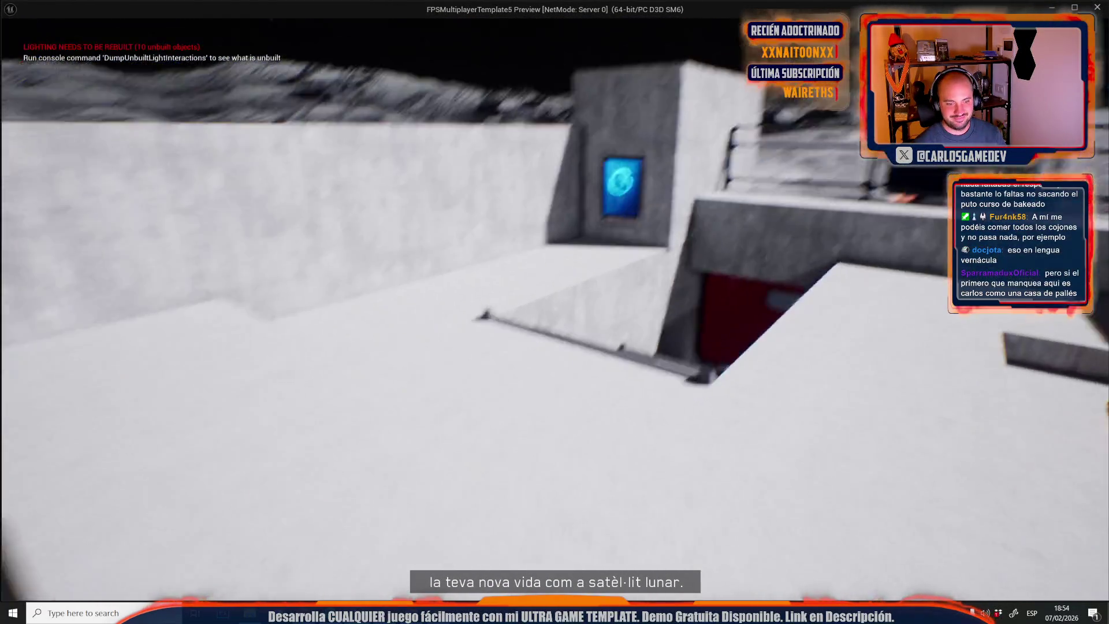
key(w)
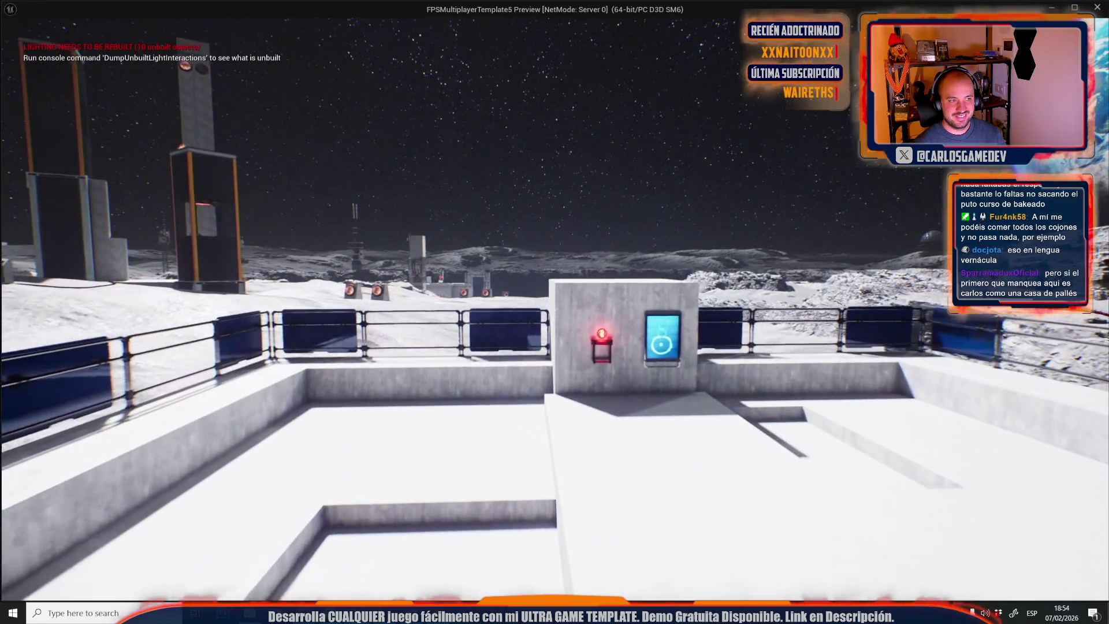
key(Escape)
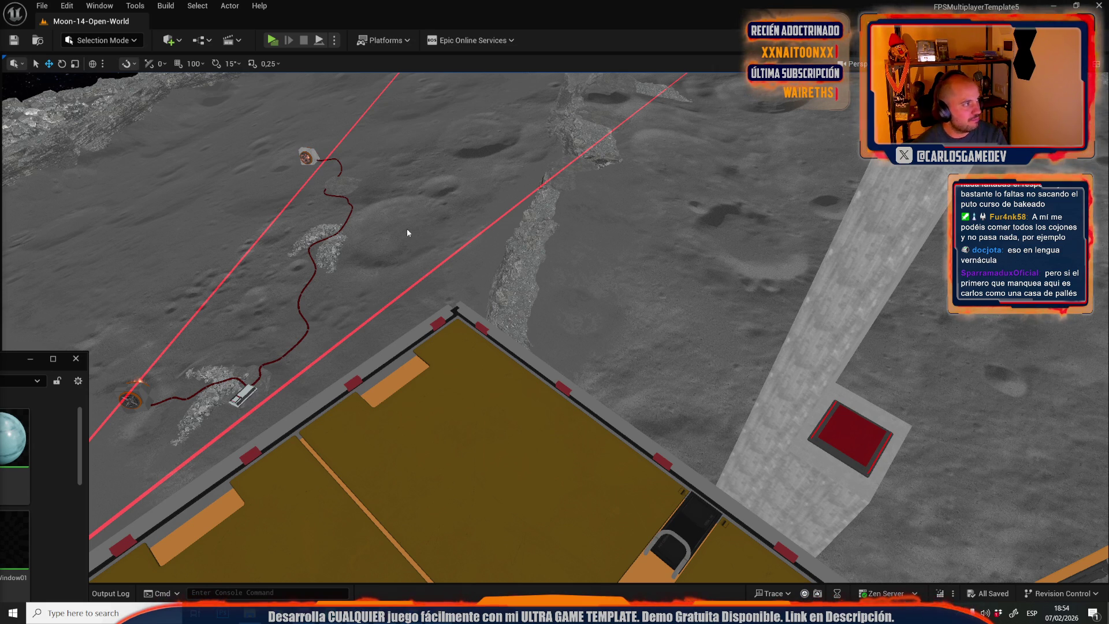
Load Moon-05-Lab from Recent Levels and delete the red pipes by the lab wall.
click(41, 6)
mouse_move(131, 116)
mouse_move(154, 90)
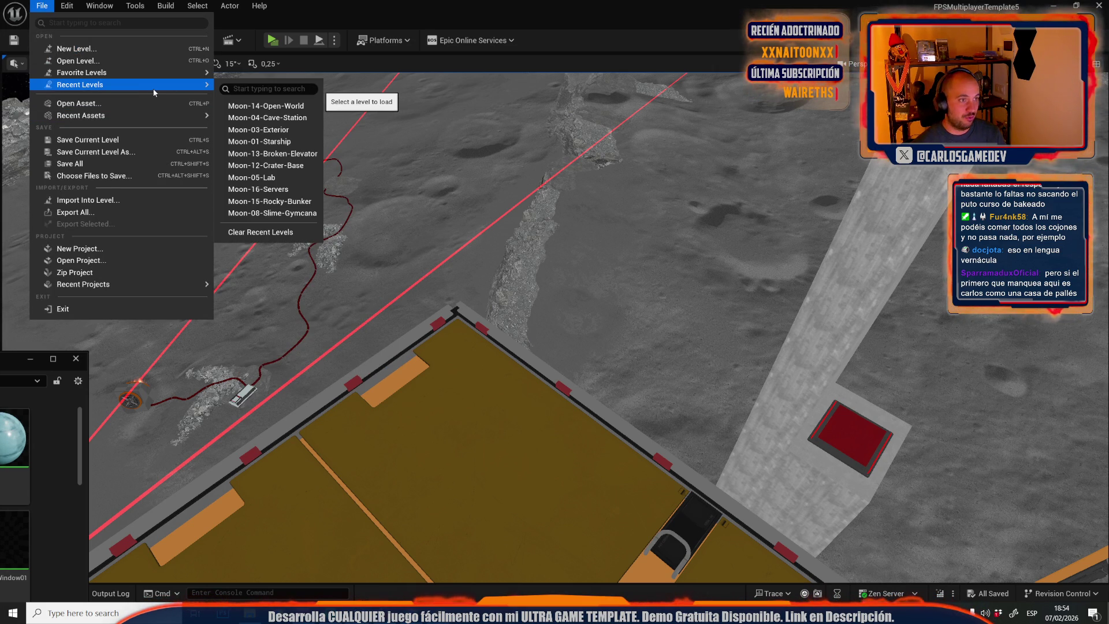
click(257, 175)
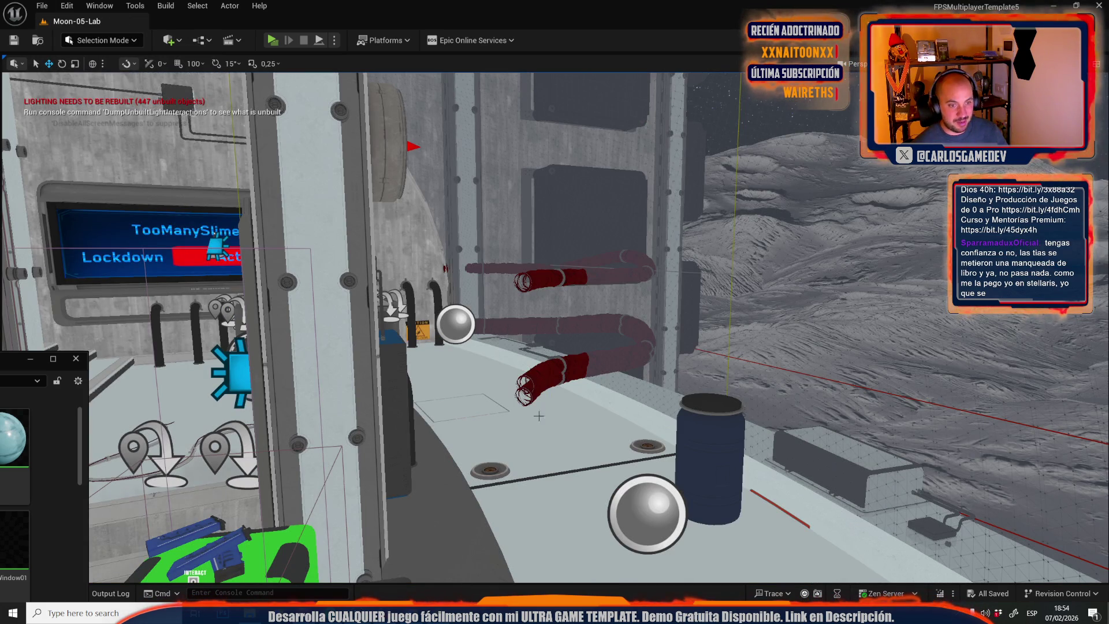
click(554, 365)
click(554, 365)
key(Delete)
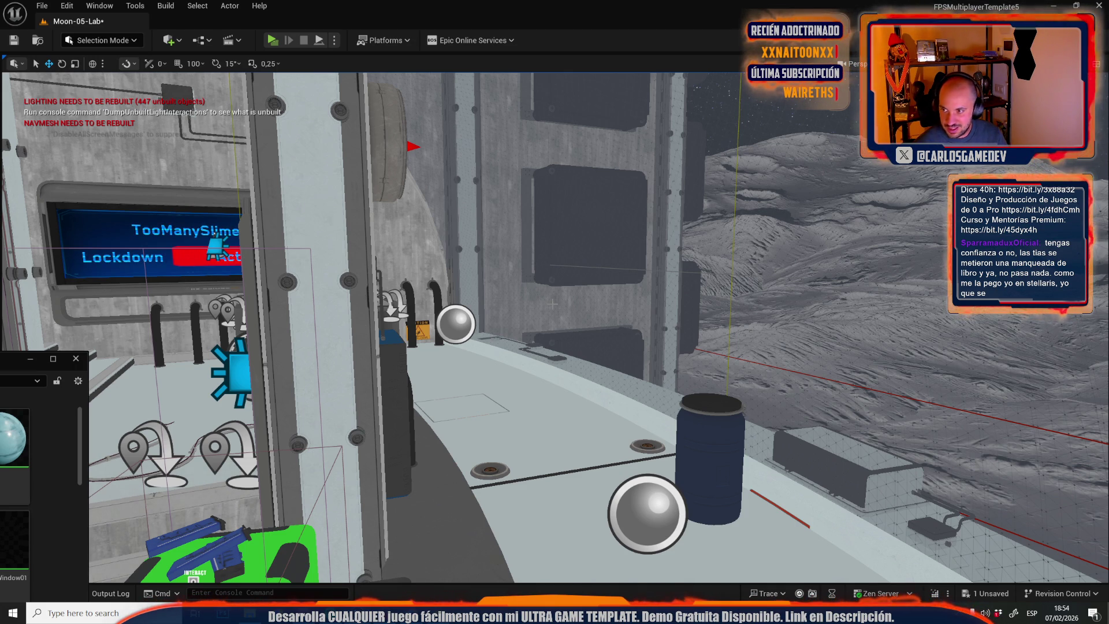
Fly to the stairs under the Lockdown screen and select the red button fixture.
mouse_move(591, 345)
mouse_down()
mouse_move(552, 415)
mouse_move(558, 353)
mouse_up()
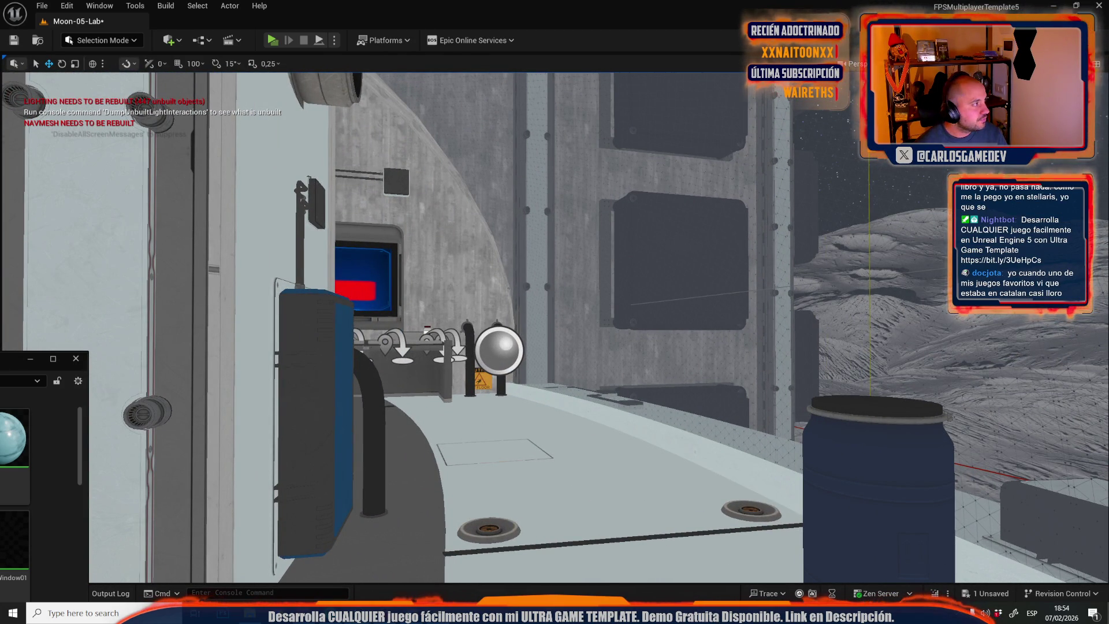
drag(364, 220, 533, 75)
click(547, 107)
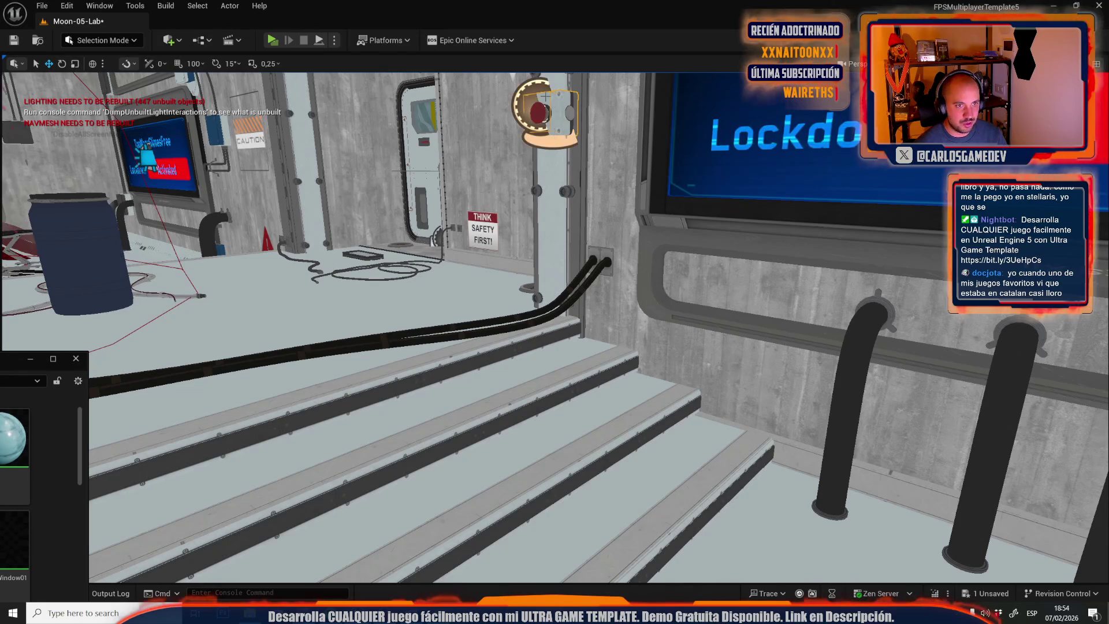
click(230, 6)
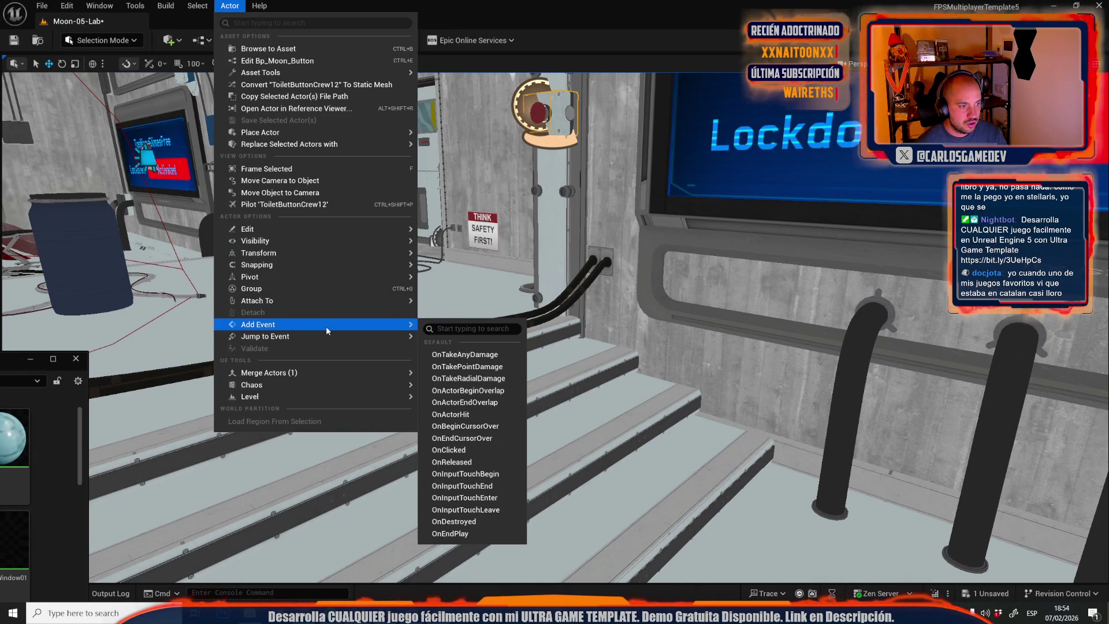
Jump to the button's ButtonInteractedDispatcher event and inspect Branch, Start Minigame, Do Once and MC Slime Gas nodes.
mouse_move(321, 336)
click(462, 354)
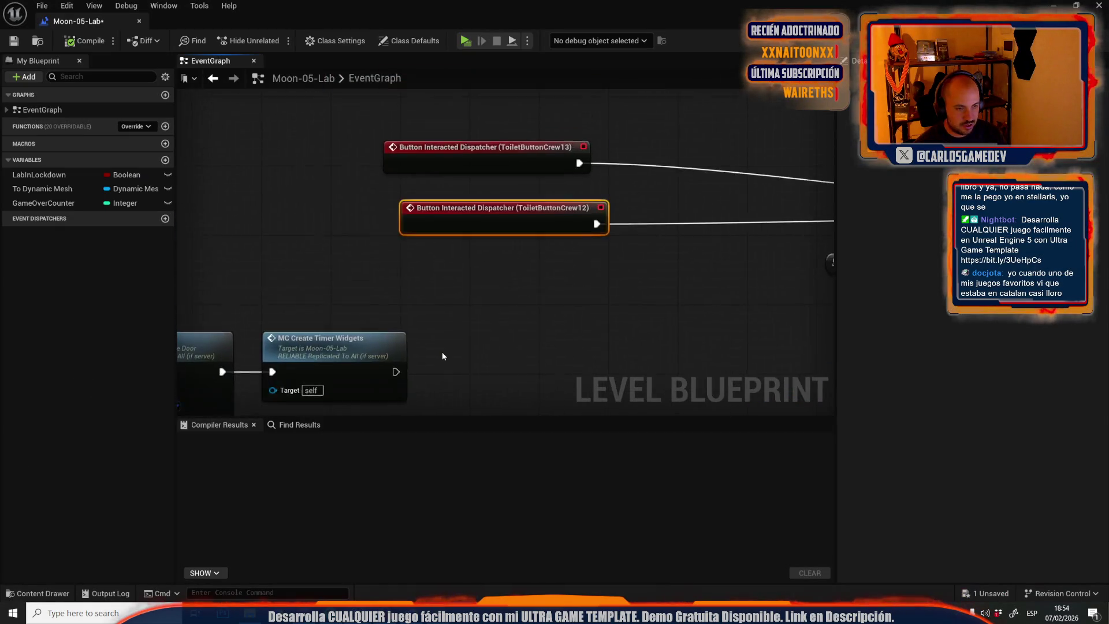
scroll(442, 352, down, 3)
mouse_move(543, 335)
mouse_down()
mouse_move(410, 296)
mouse_move(599, 345)
mouse_move(560, 345)
mouse_move(360, 281)
mouse_move(682, 349)
mouse_up()
scroll(585, 227, down, 2)
mouse_move(584, 226)
mouse_down()
mouse_move(378, 241)
mouse_move(684, 307)
mouse_up()
scroll(387, 256, up, 2)
scroll(386, 252, down, 2)
scroll(734, 224, up, 3)
drag(733, 224, 450, 252)
Inspect Bp_Moon_Button's EventGraph: Play Sound at Location, Retriggerable Delay, BeginPlay and MC_Interact nodes.
double_click(484, 4)
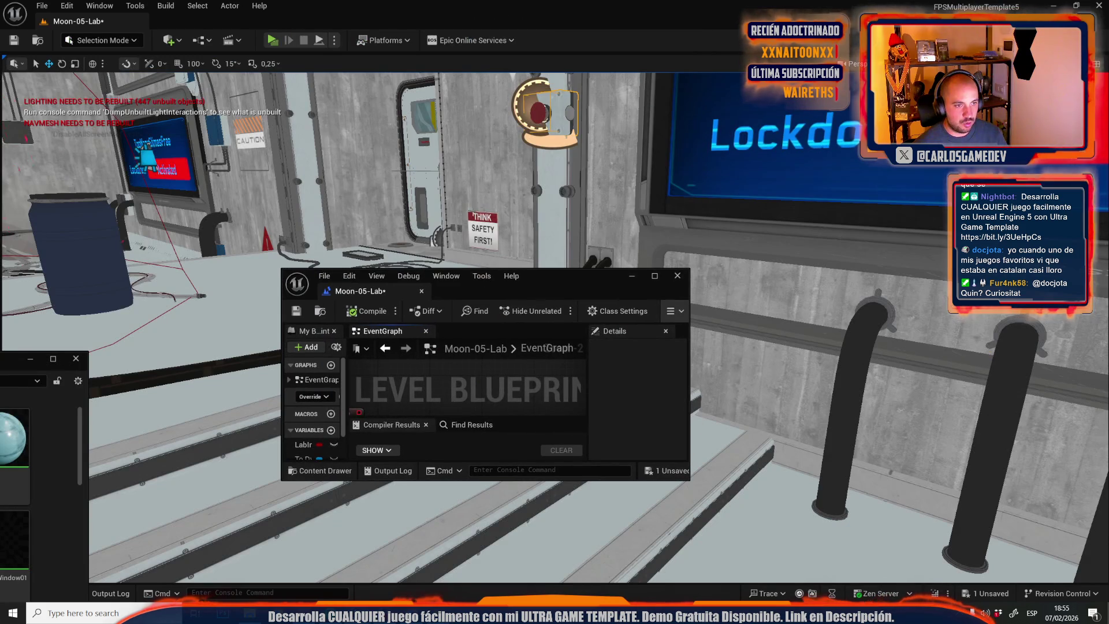
right_click(551, 101)
click(564, 241)
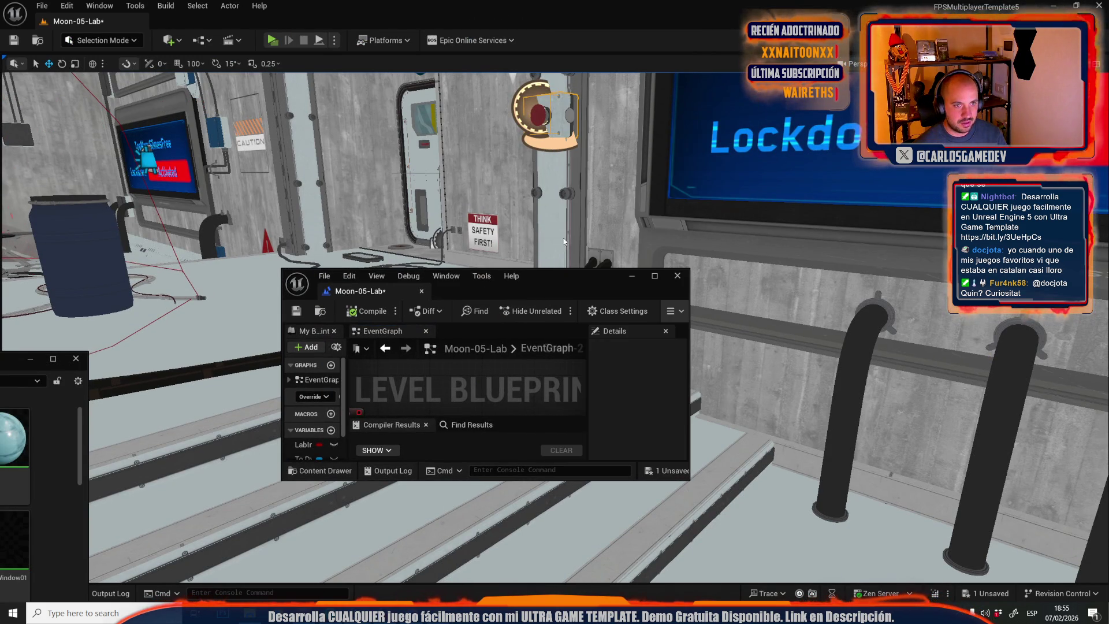
double_click(563, 289)
scroll(377, 215, up, 6)
drag(375, 146, 593, 115)
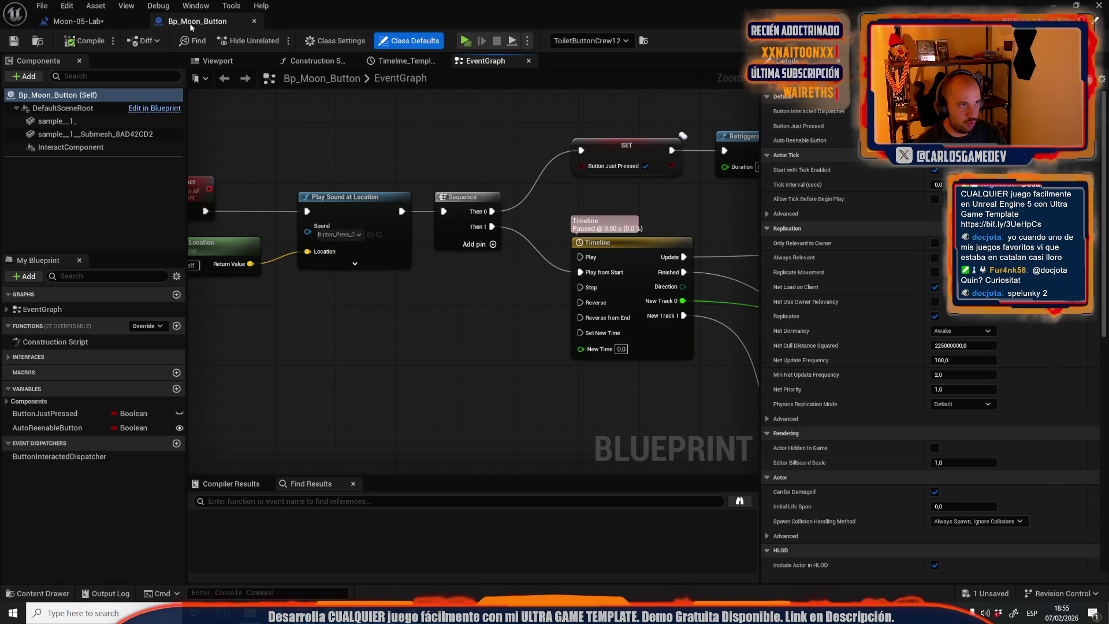
drag(520, 260, 272, 248)
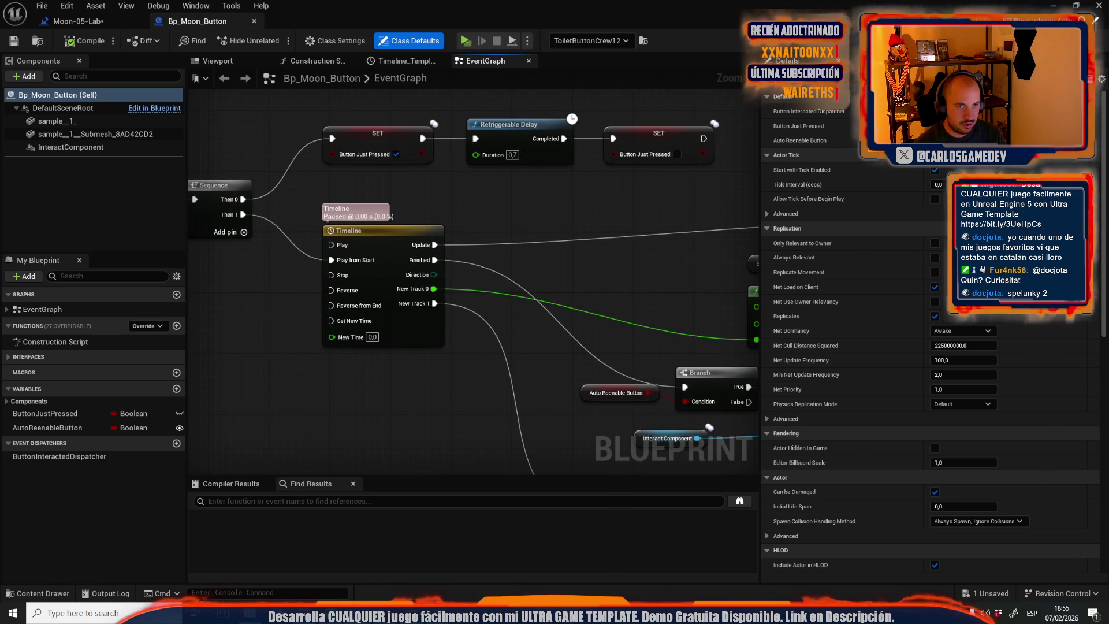
scroll(310, 191, down, 3)
drag(310, 191, 487, 252)
click(101, 23)
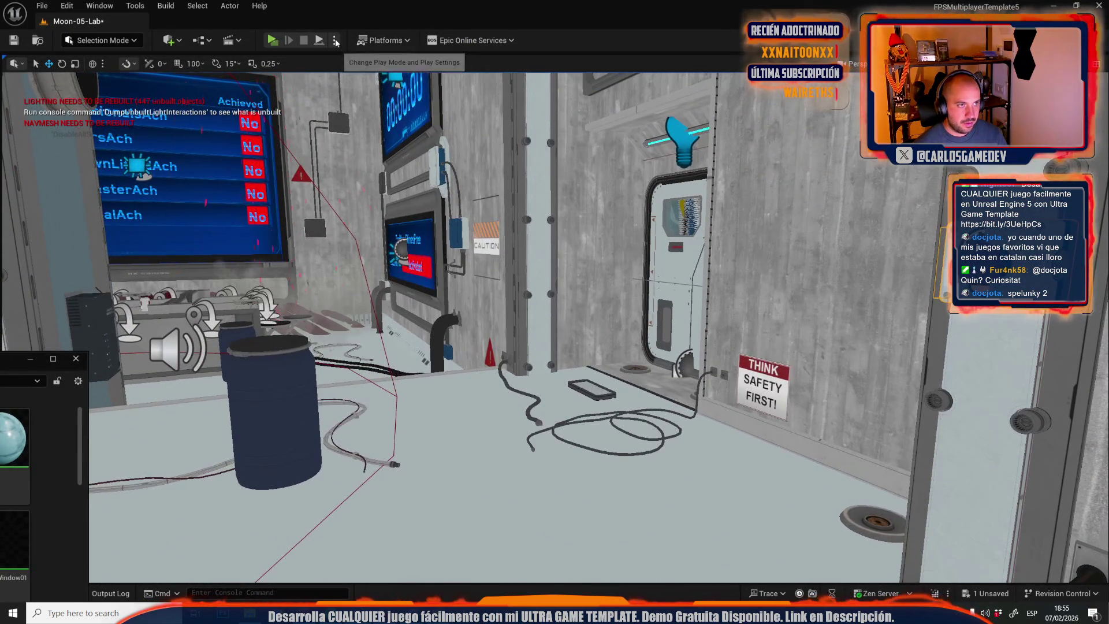
Play-test Moon-05-Lab, walk to the red button in the corner, press E on it, then exit play.
click(276, 41)
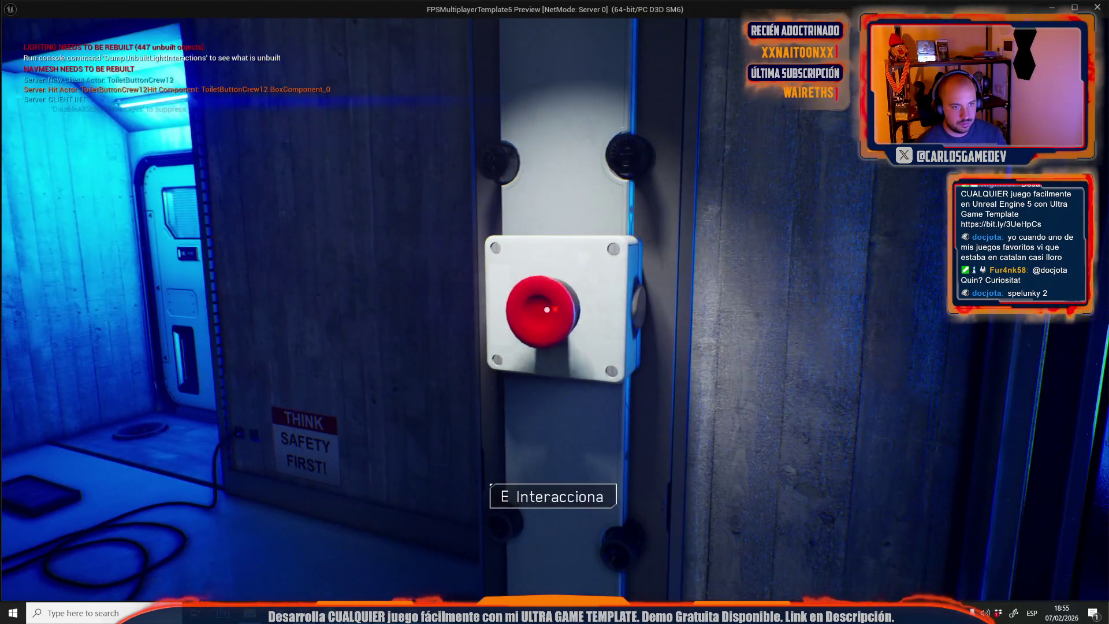
key(e)
key(w)
key(w)
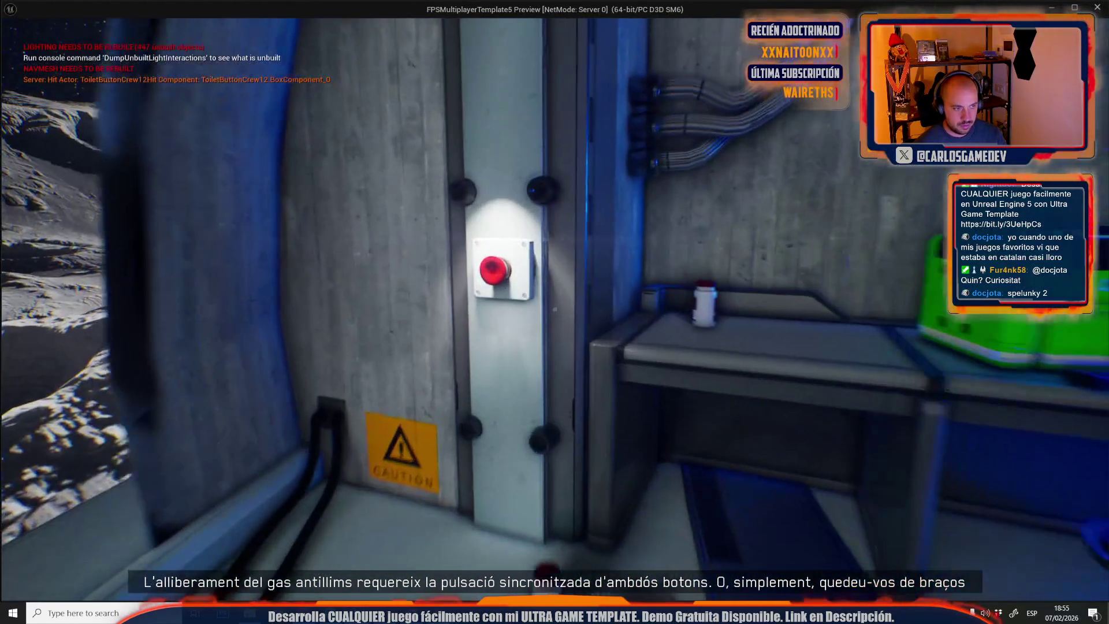
key(w)
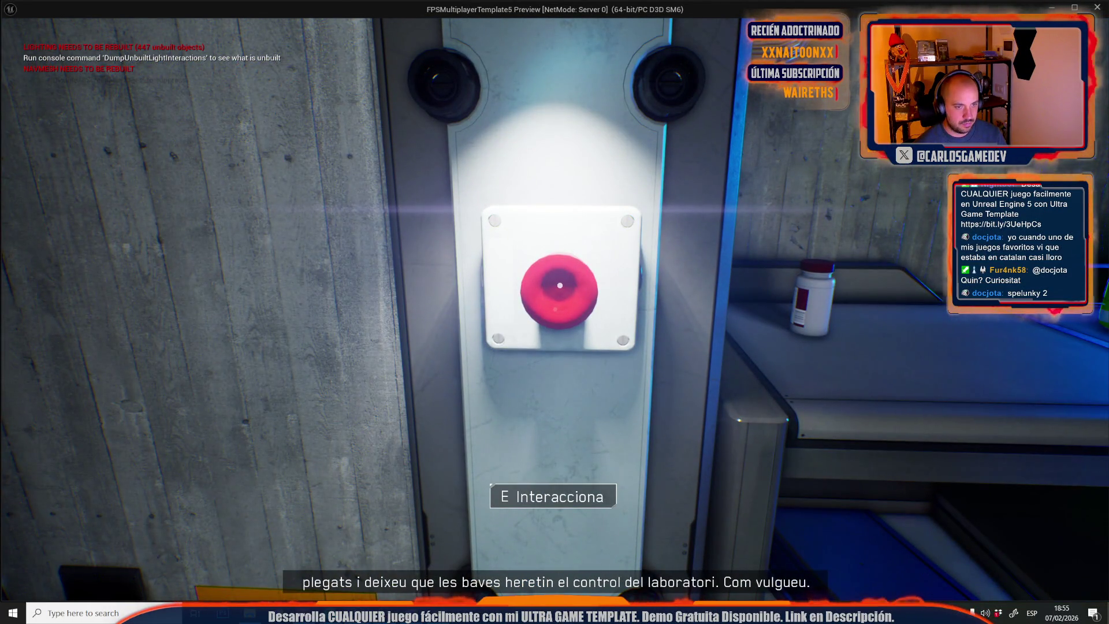
key(w)
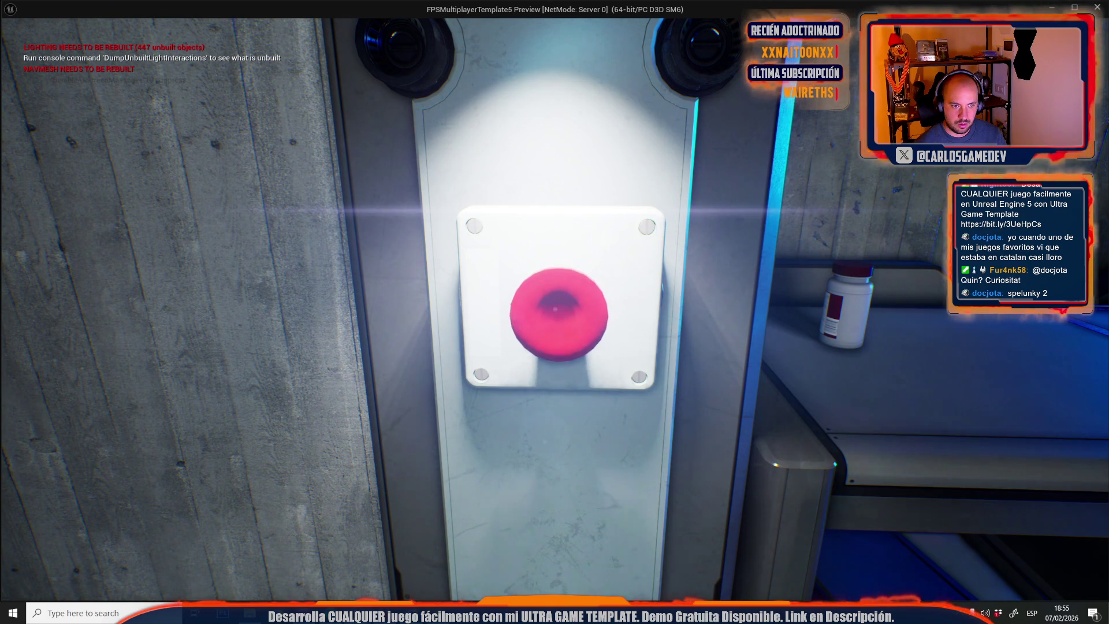
key(Escape)
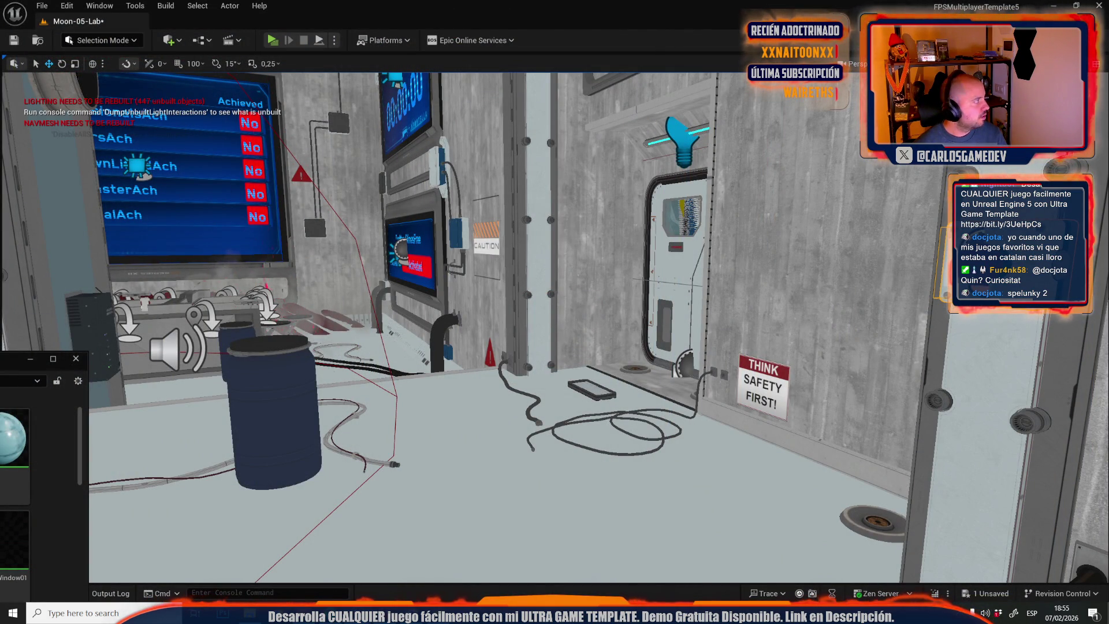
Glance at the Level Blueprint, then open Bp_Moon_Button from the button actor to inspect its logic.
click(206, 44)
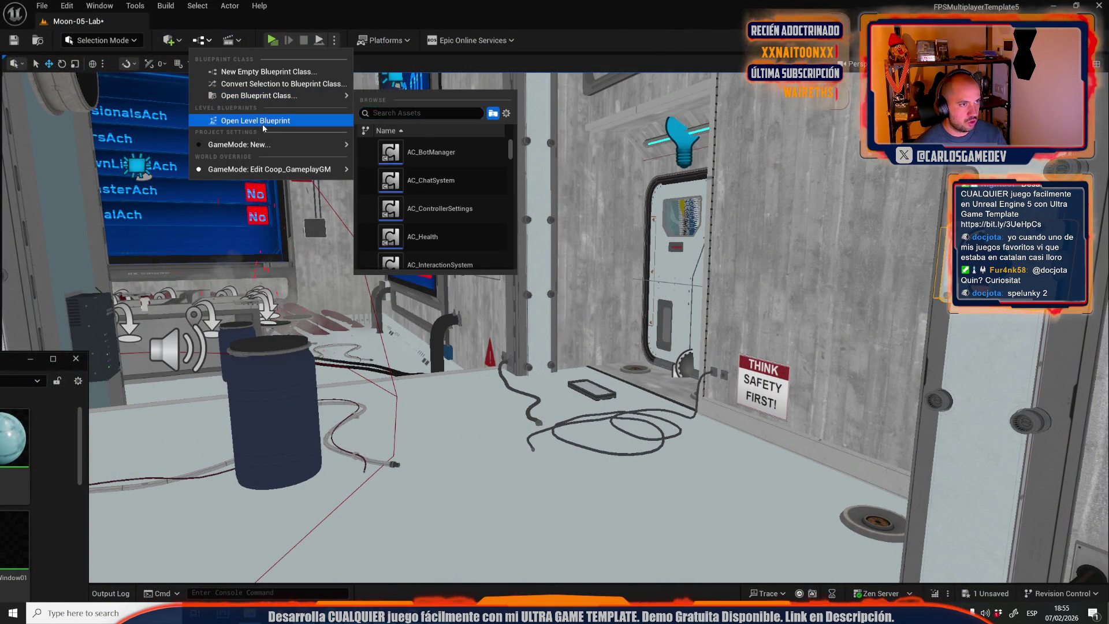
click(263, 123)
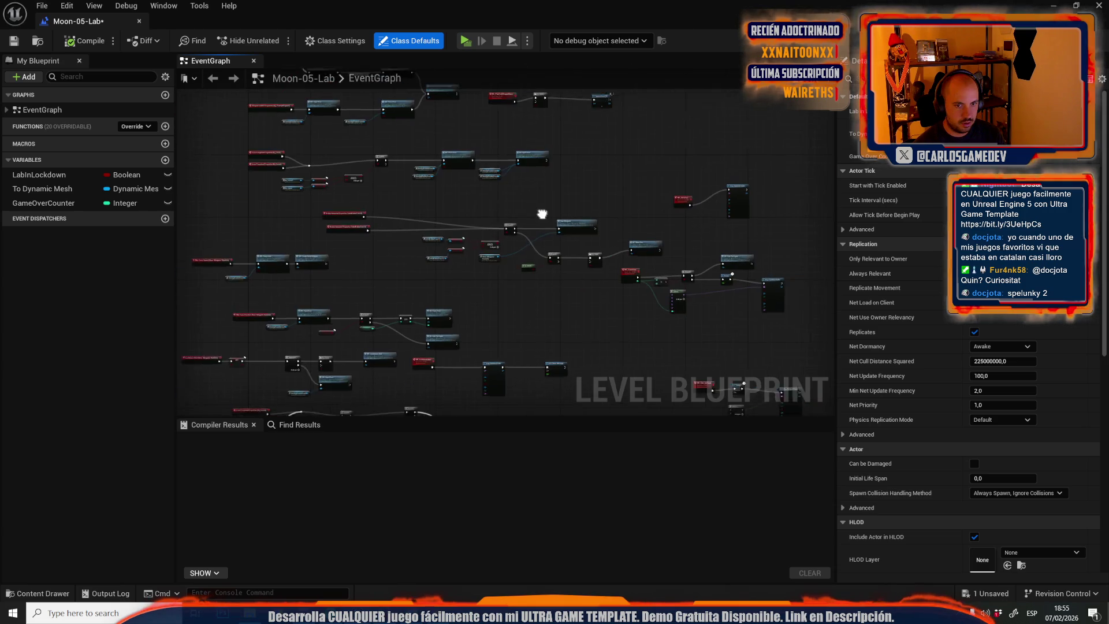
middle_click(126, 23)
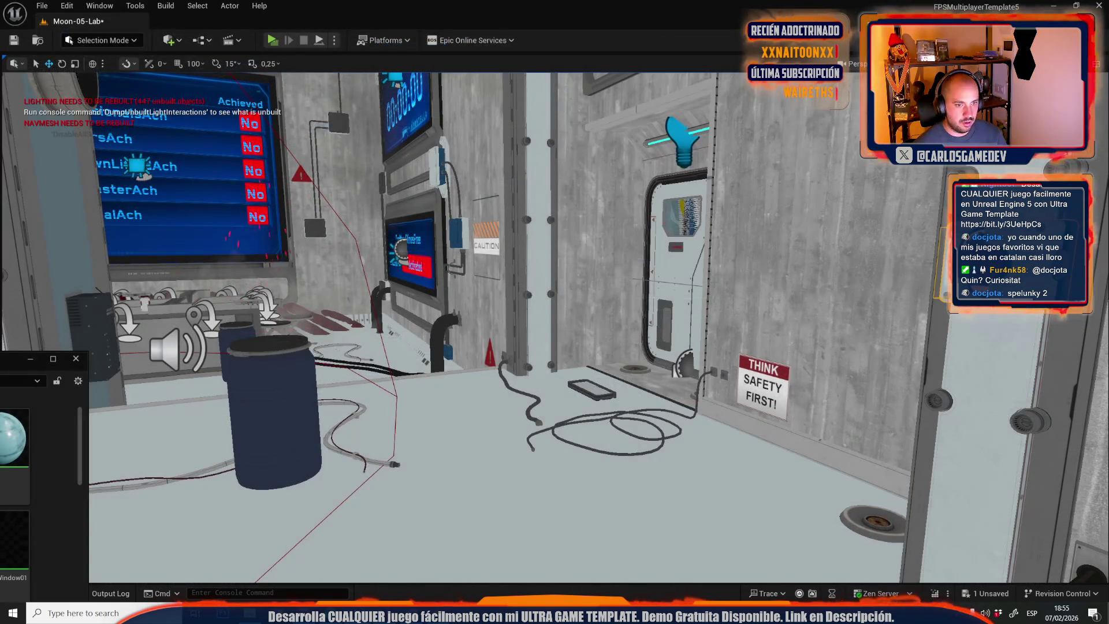
right_click(825, 369)
click(883, 279)
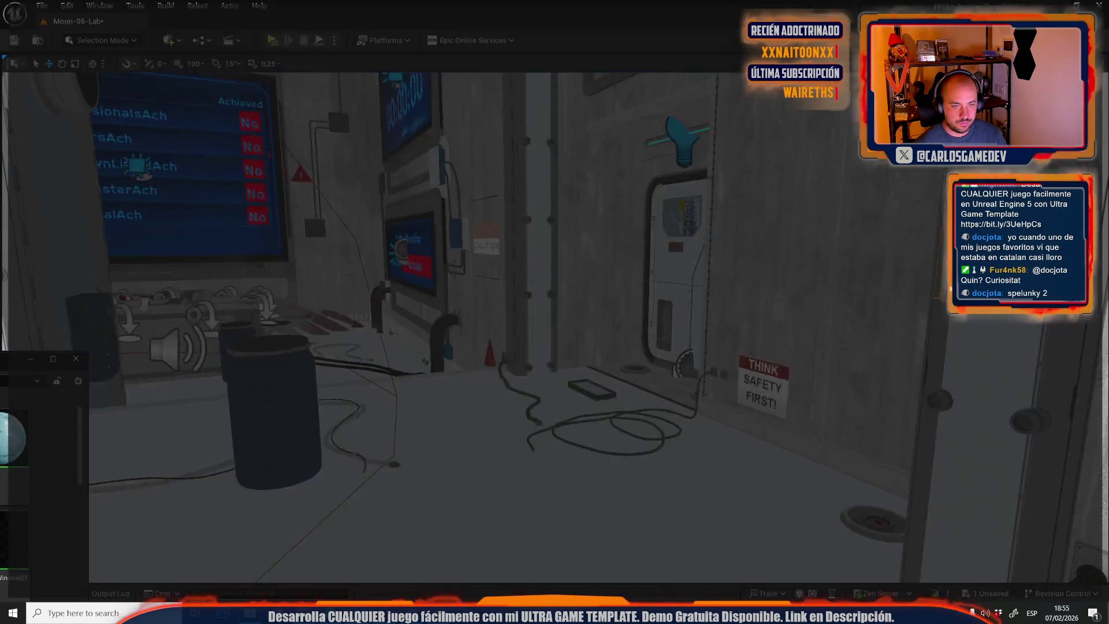
scroll(536, 245, up, 3)
scroll(313, 179, up, 3)
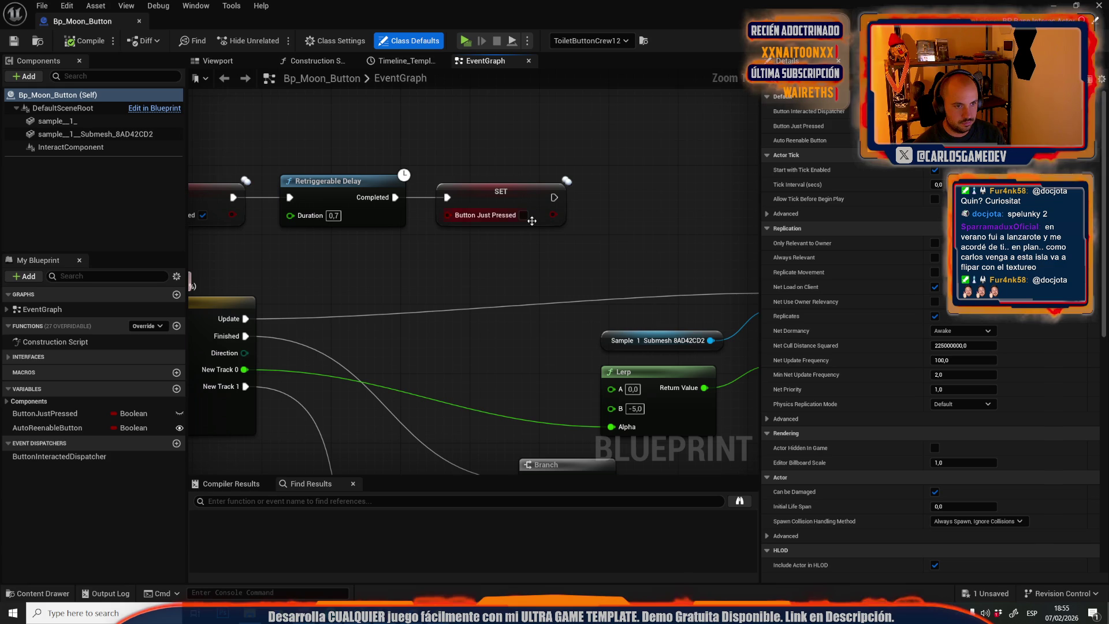
Run a brief play test, check the Moon-05-Lab level blueprint graph, and close both blueprint editors.
click(464, 44)
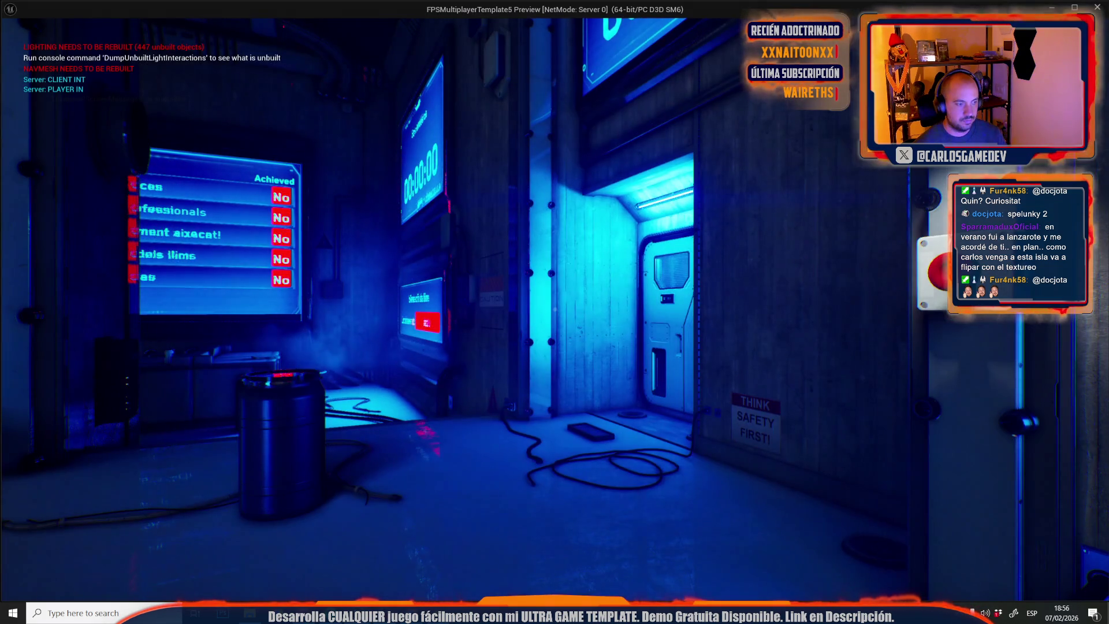
key(Escape)
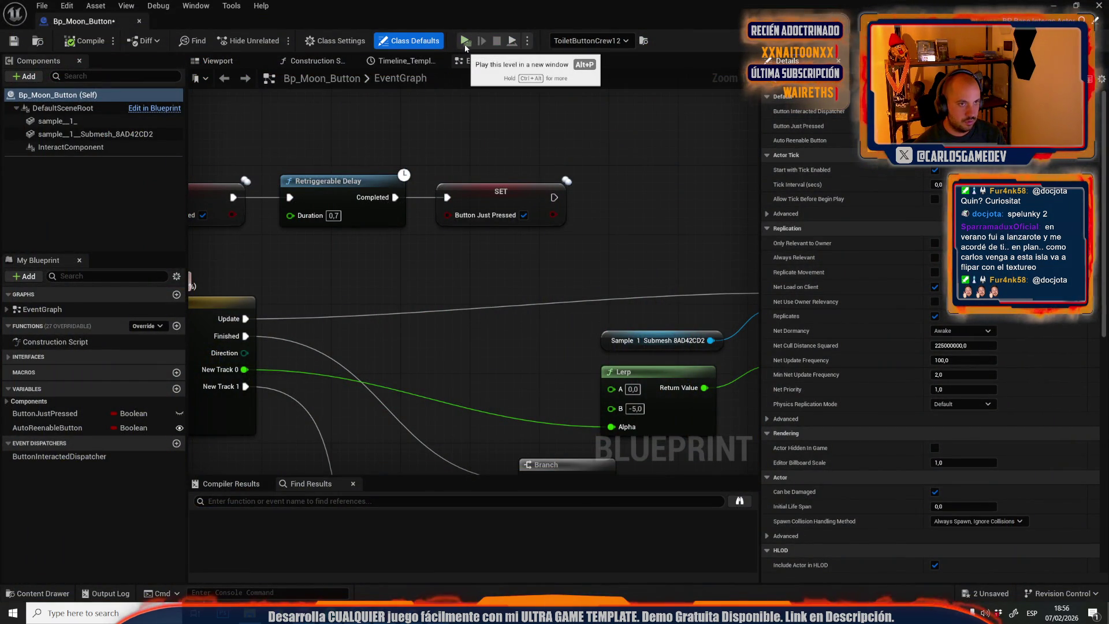
double_click(383, 21)
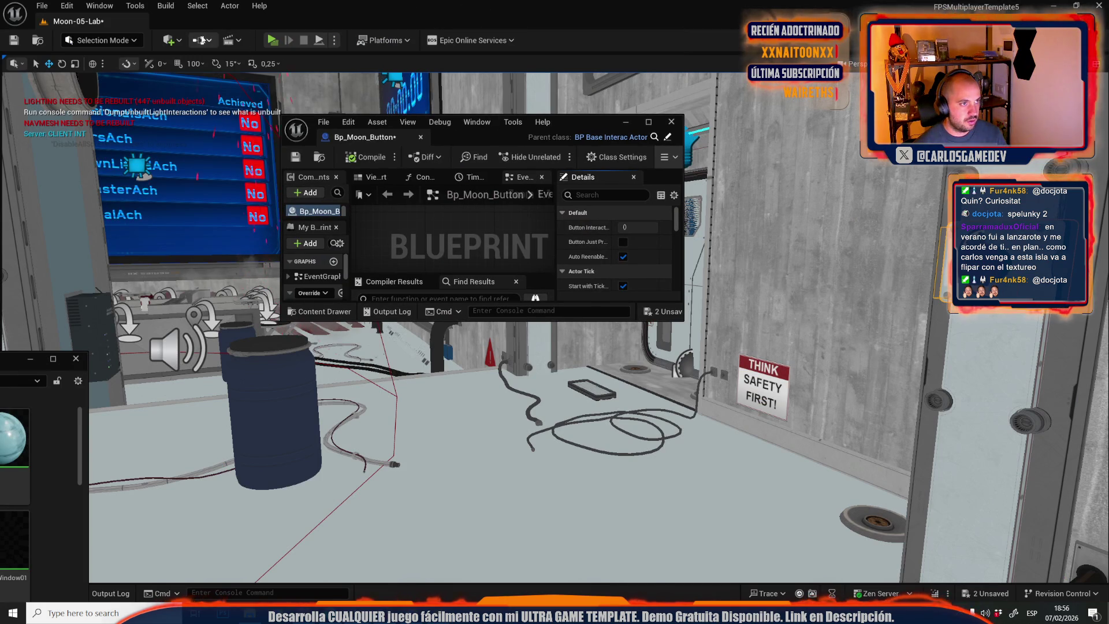
click(645, 120)
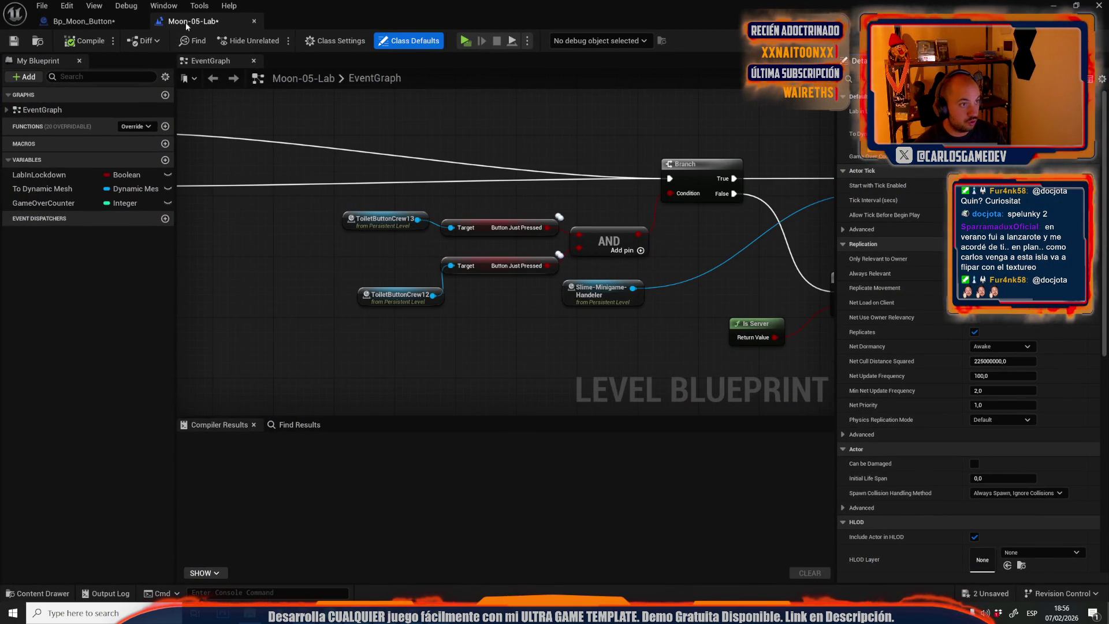
click(254, 21)
click(136, 21)
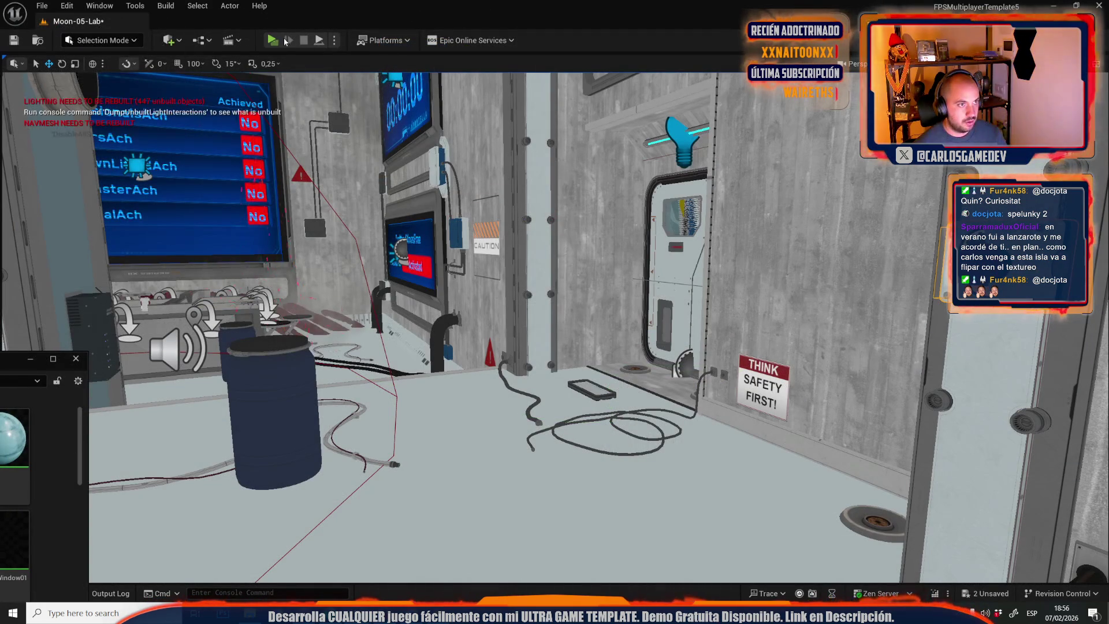
Play-test and press one red button, which triggers a voice line demanding both buttons together.
click(272, 40)
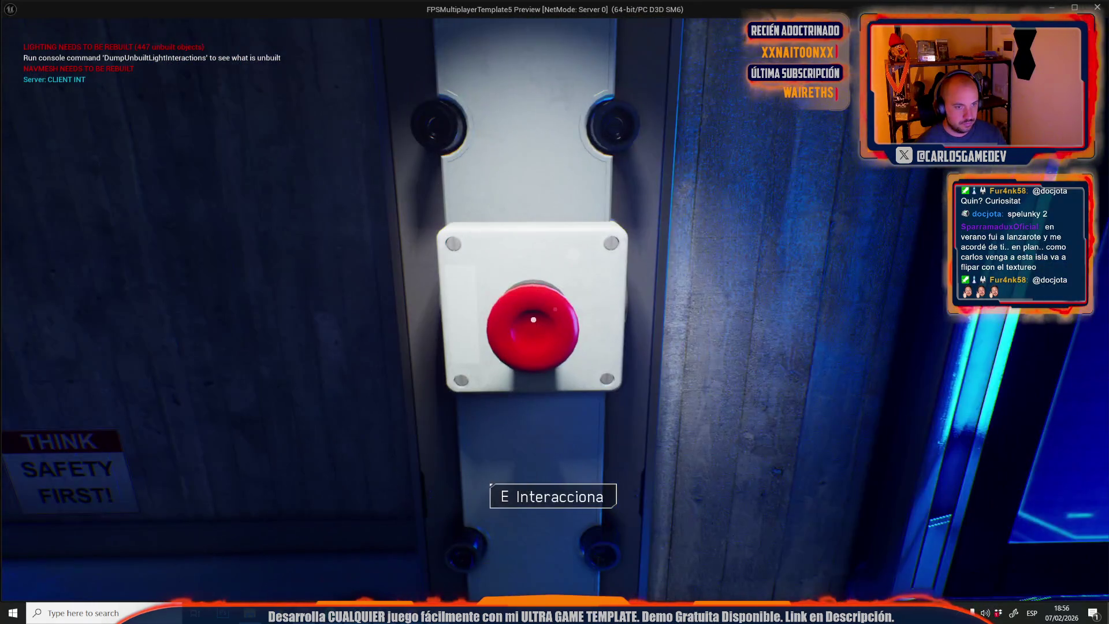
key(e)
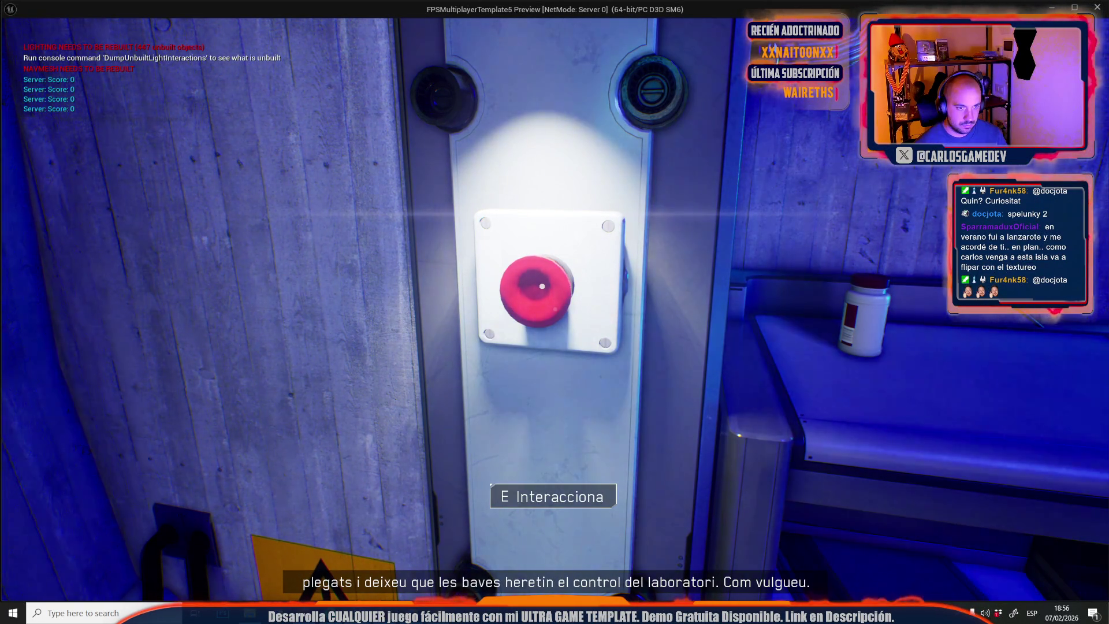
key(Escape)
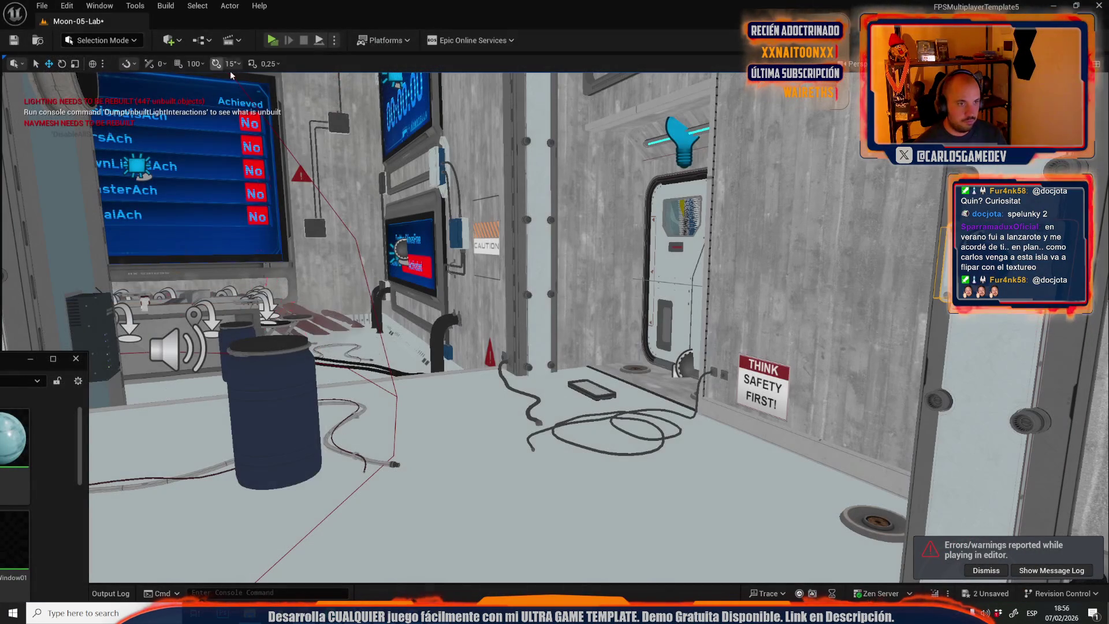
click(202, 41)
click(260, 119)
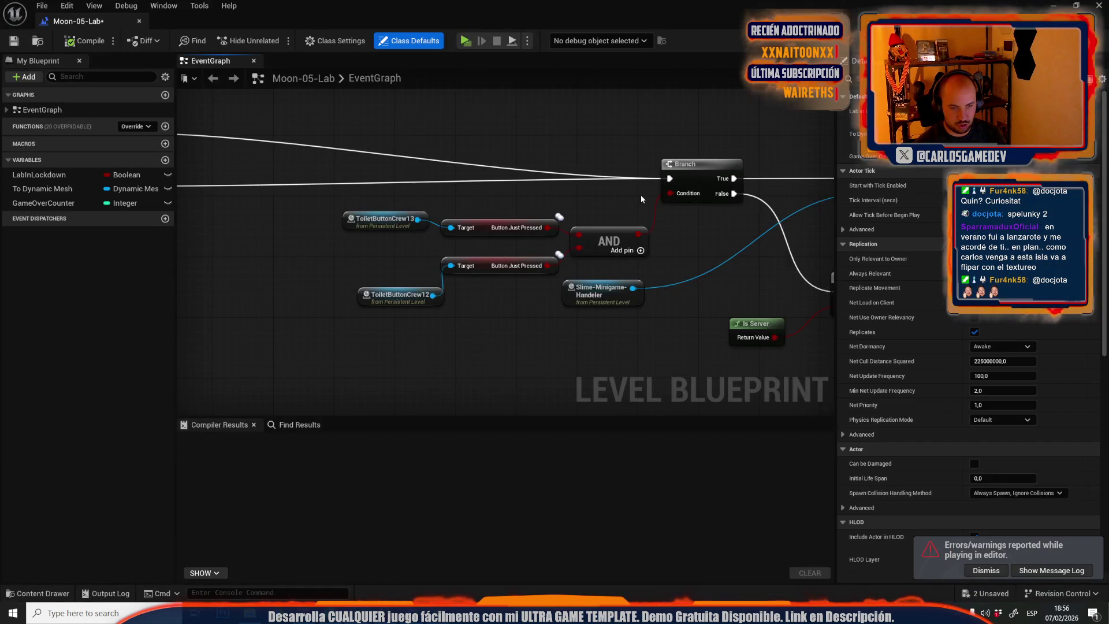
mouse_move(641, 199)
mouse_down()
mouse_move(226, 235)
mouse_move(137, 300)
mouse_up()
double_click(405, 3)
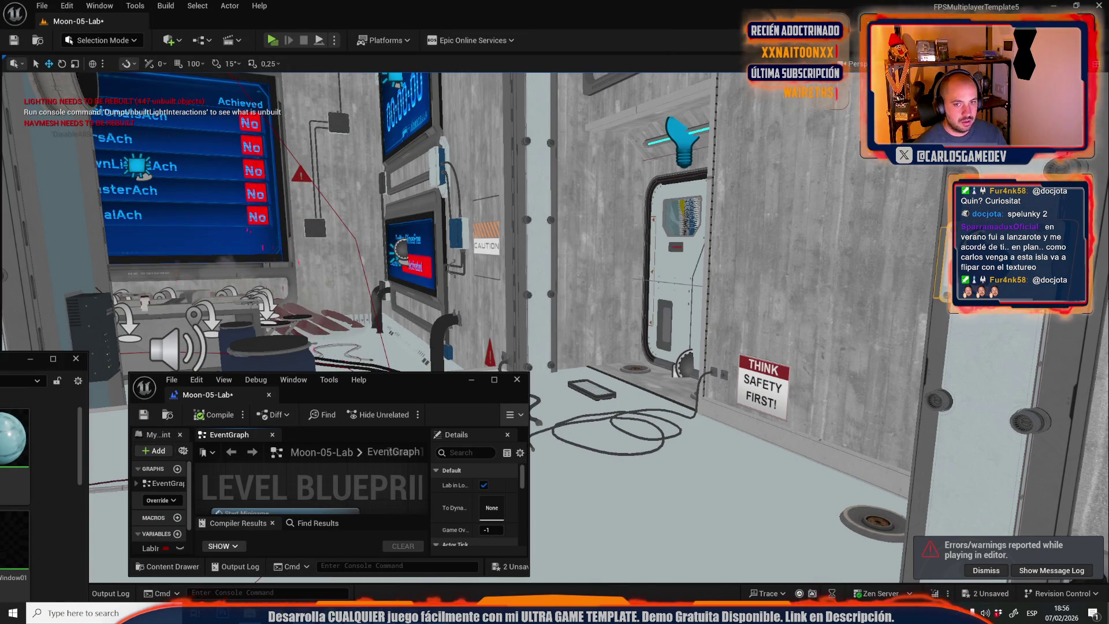
right_click(846, 225)
click(895, 276)
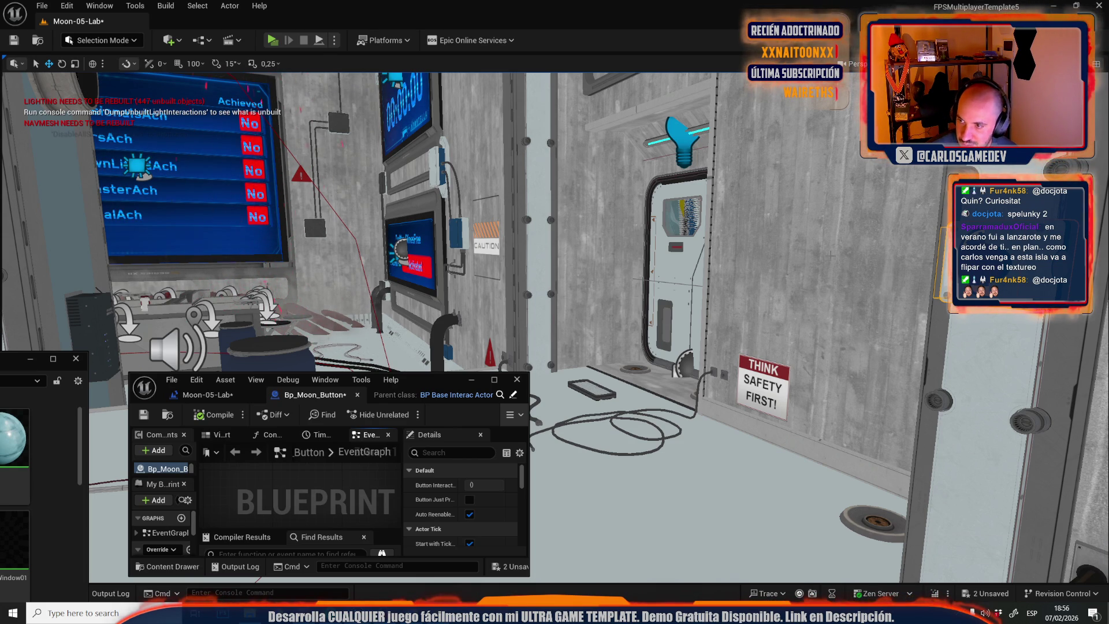
click(495, 381)
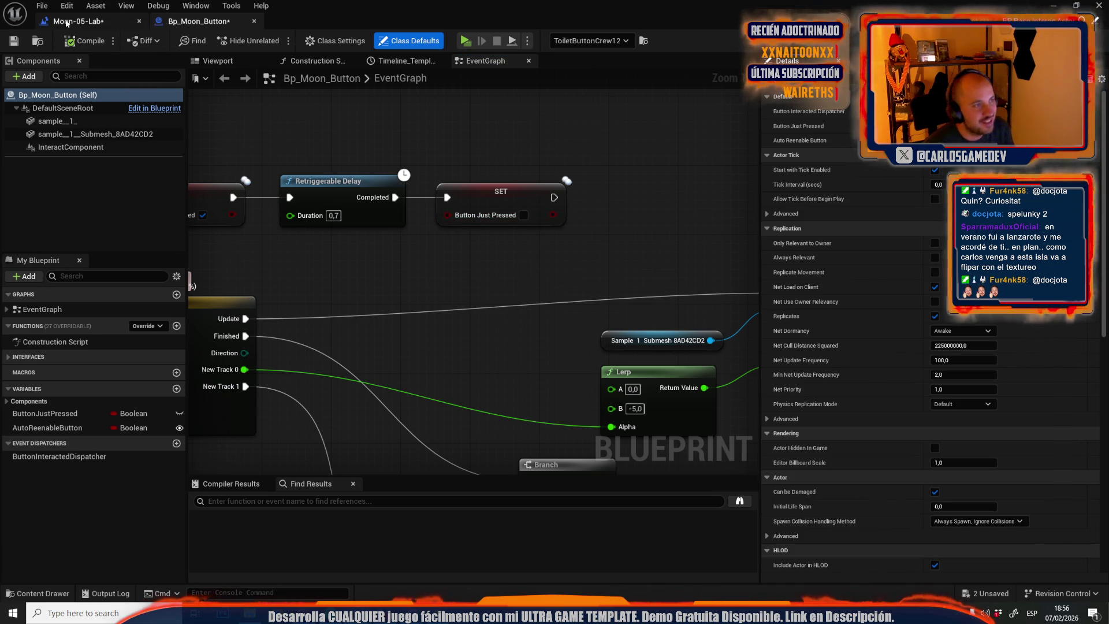
click(84, 23)
scroll(663, 214, up, 5)
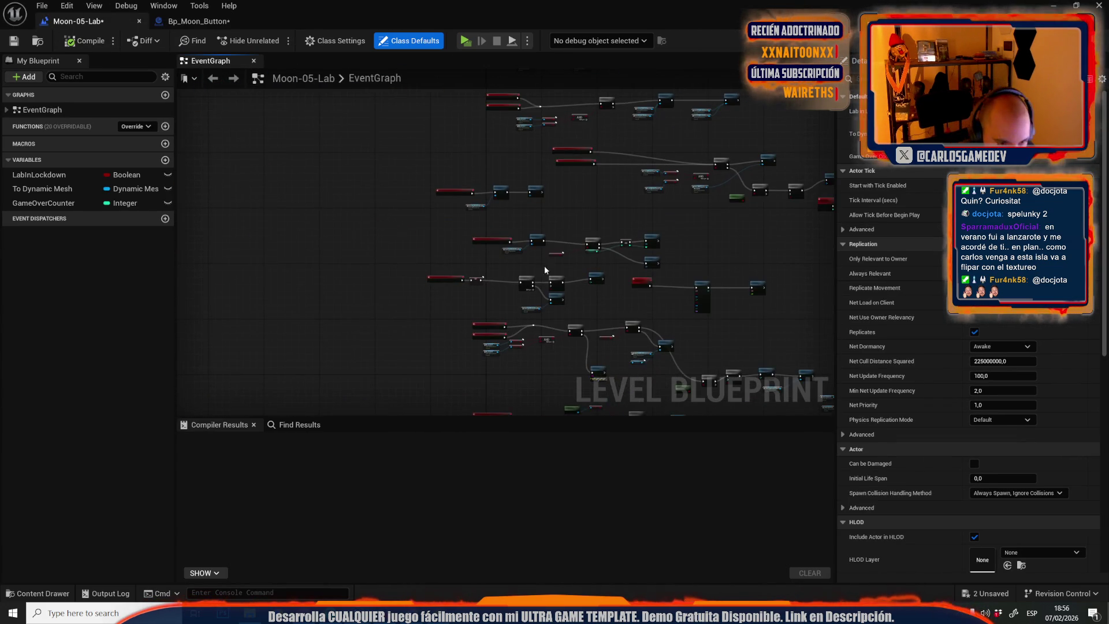
scroll(478, 226, down, 3)
scroll(479, 227, up, 3)
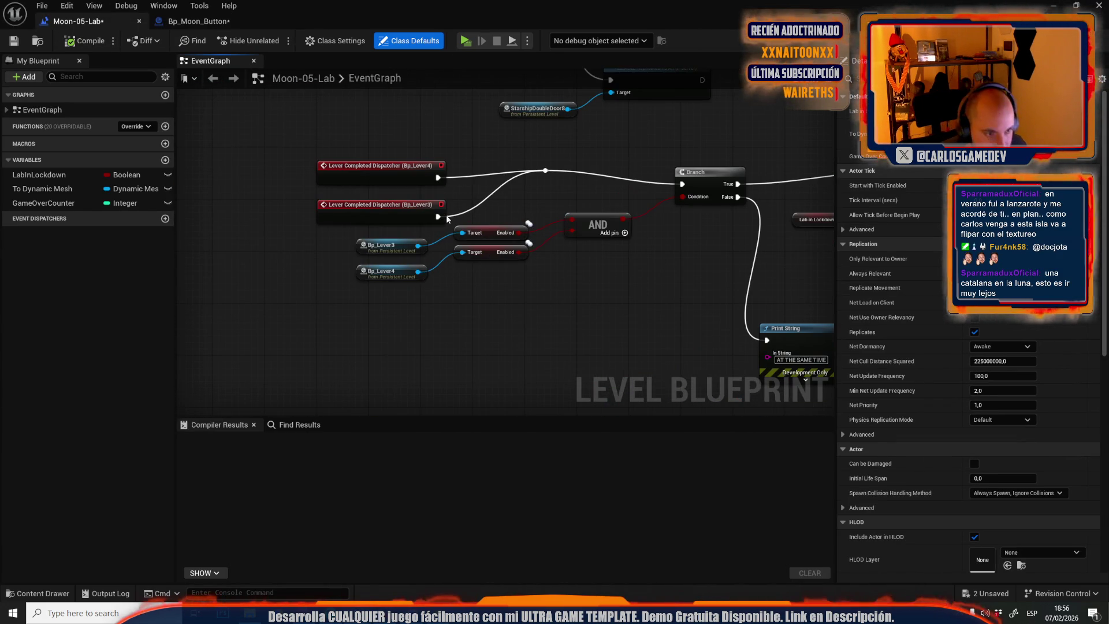
click(193, 21)
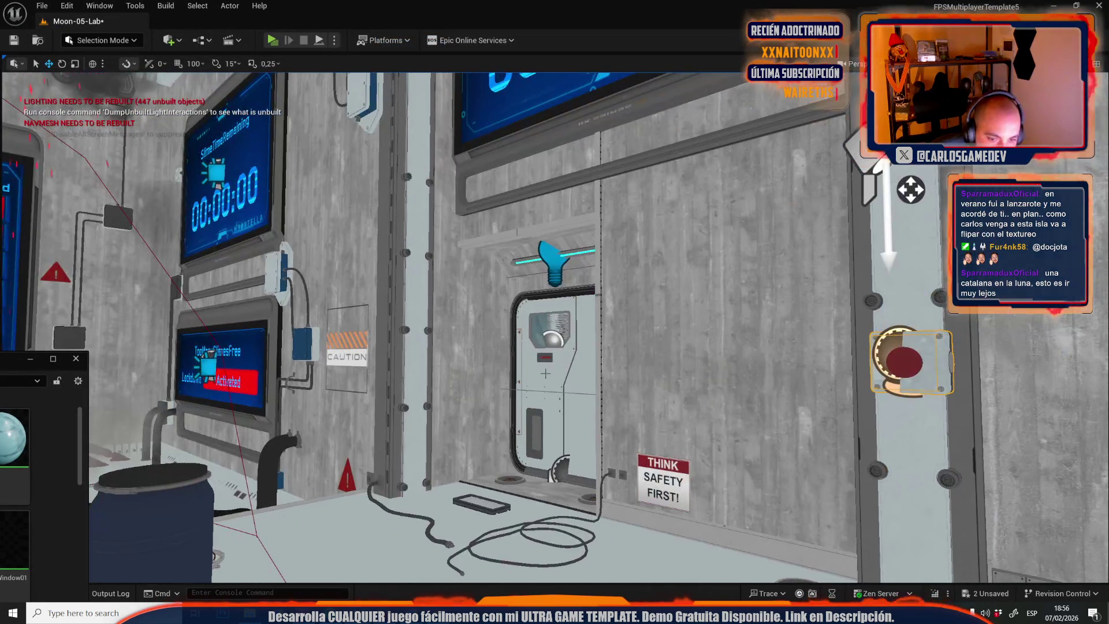
click(230, 6)
mouse_move(358, 336)
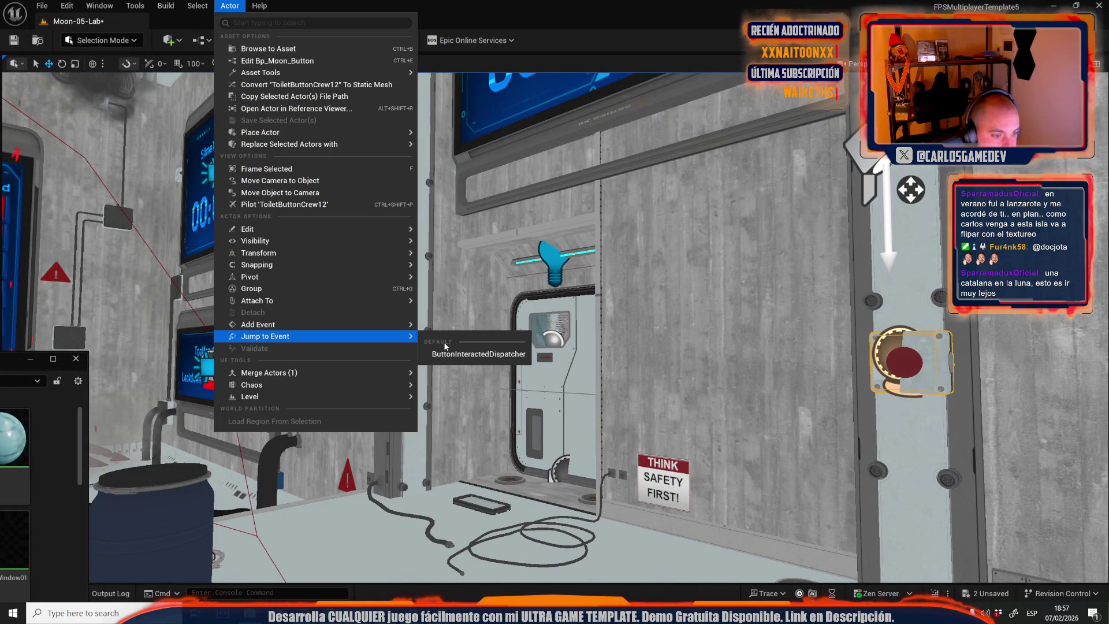
click(474, 361)
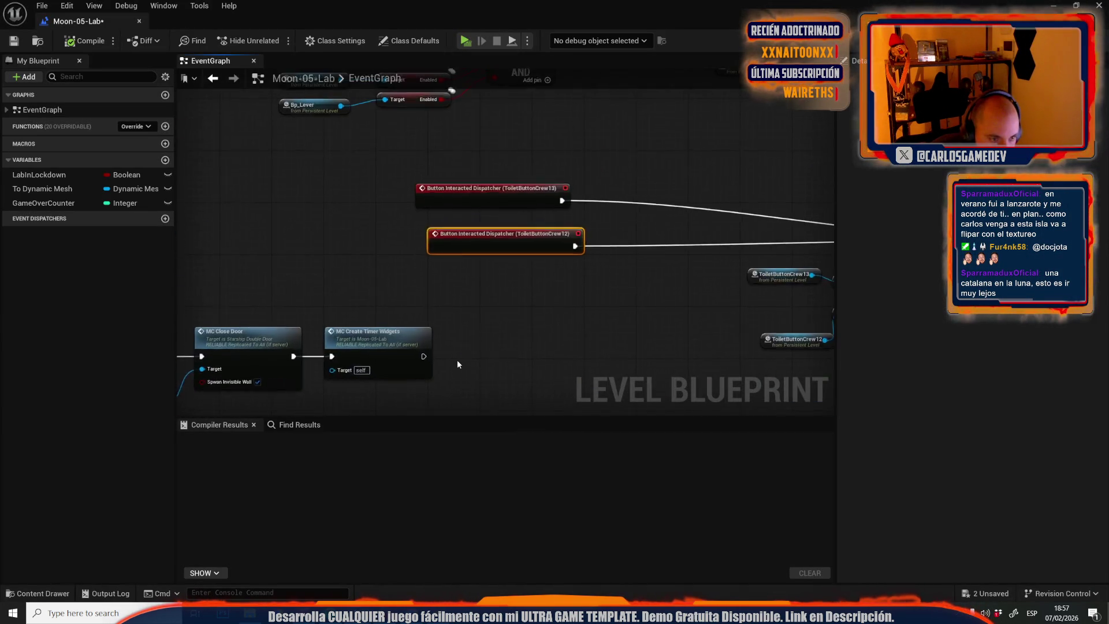
scroll(554, 326, up, 2)
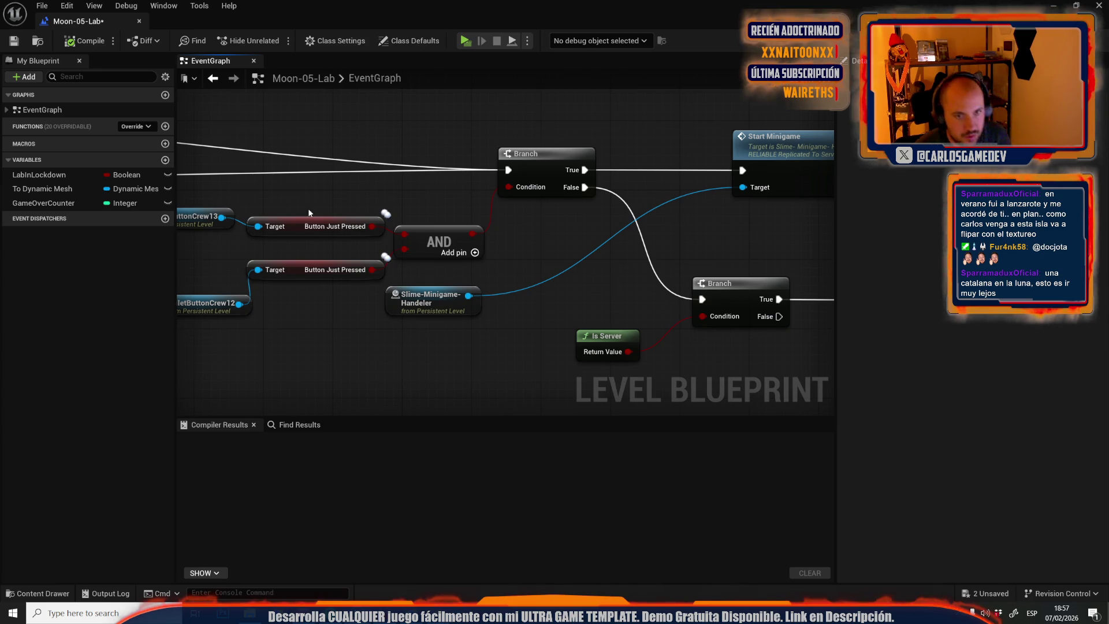
drag(275, 211, 514, 186)
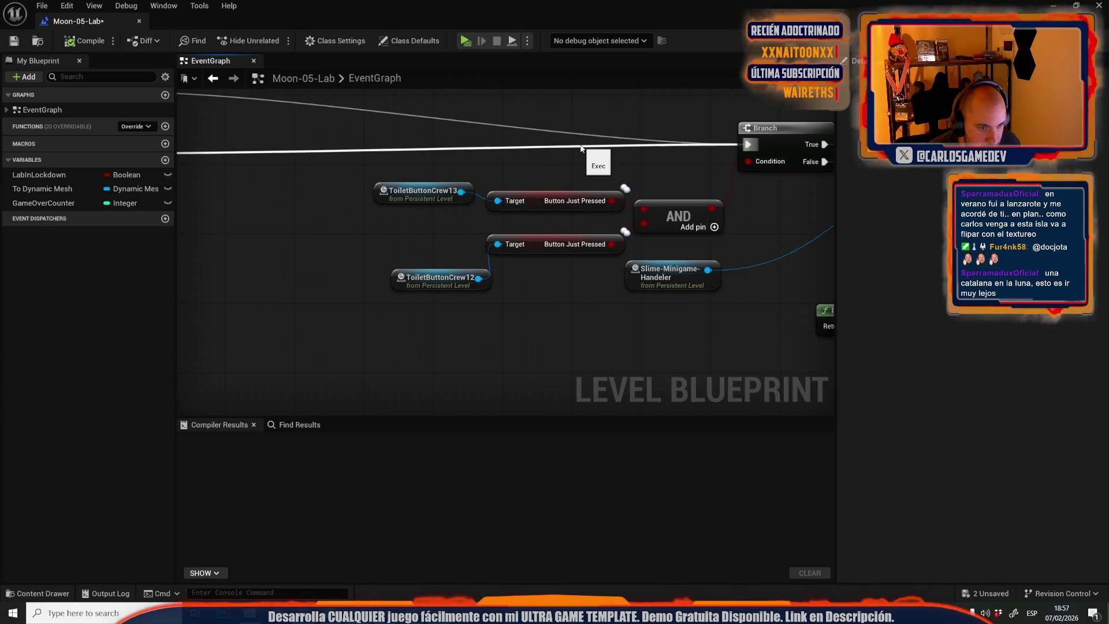
drag(580, 148, 212, 115)
drag(602, 182, 440, 182)
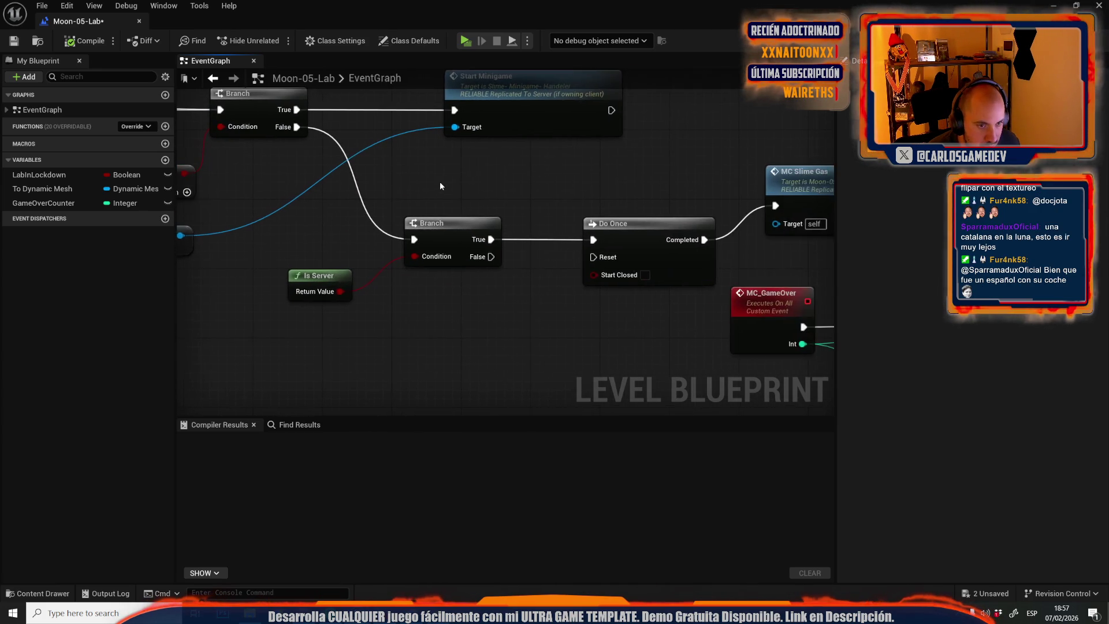
scroll(438, 181, down, 3)
click(1052, 5)
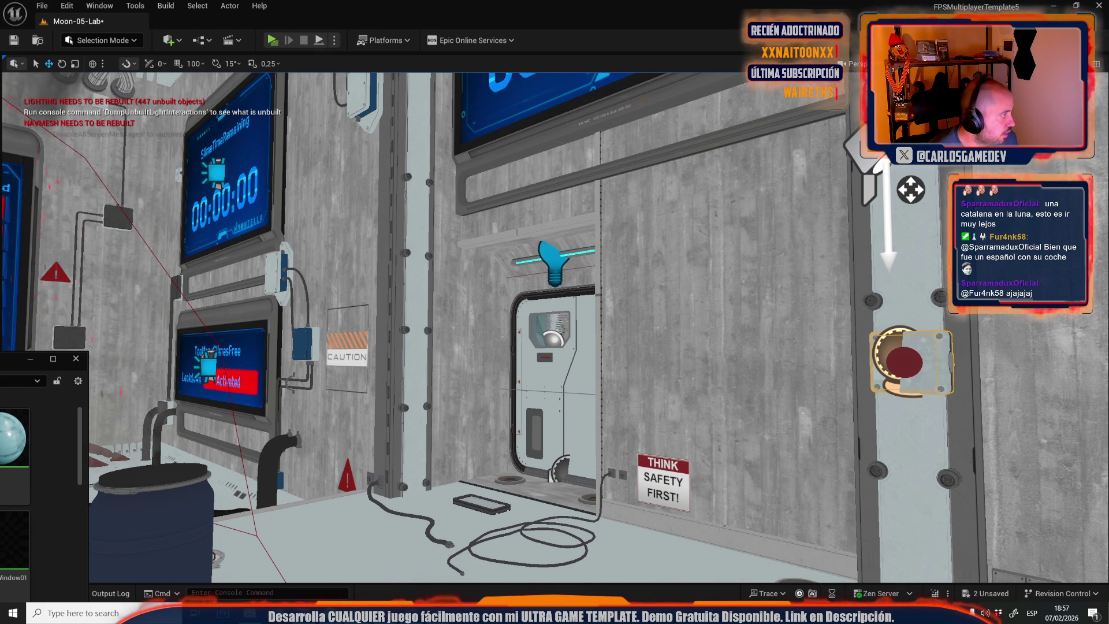
click(272, 40)
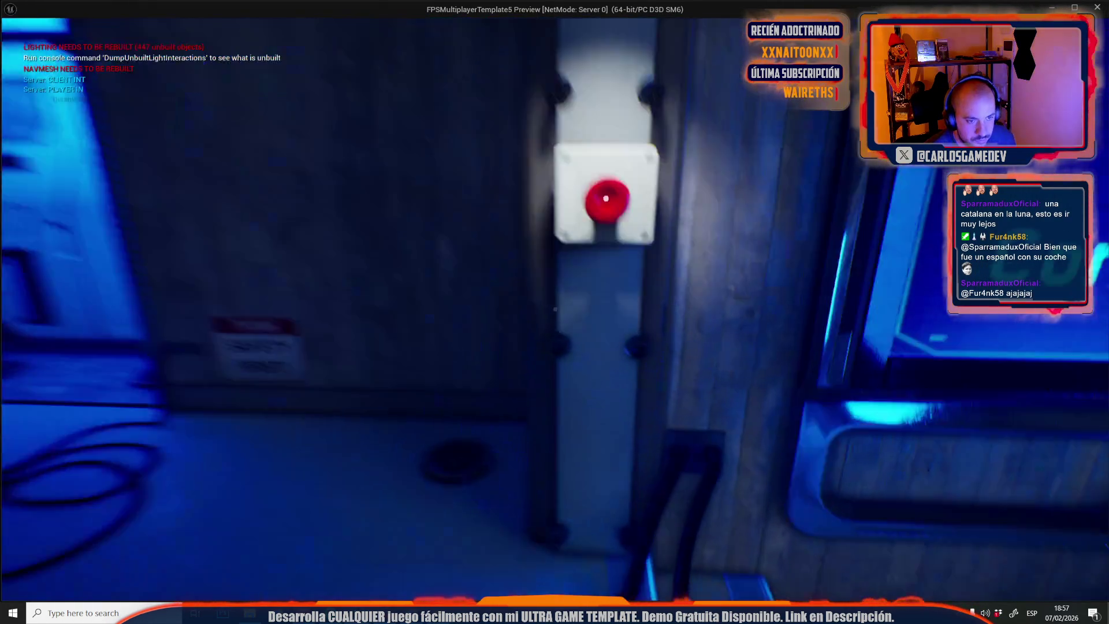
key(e)
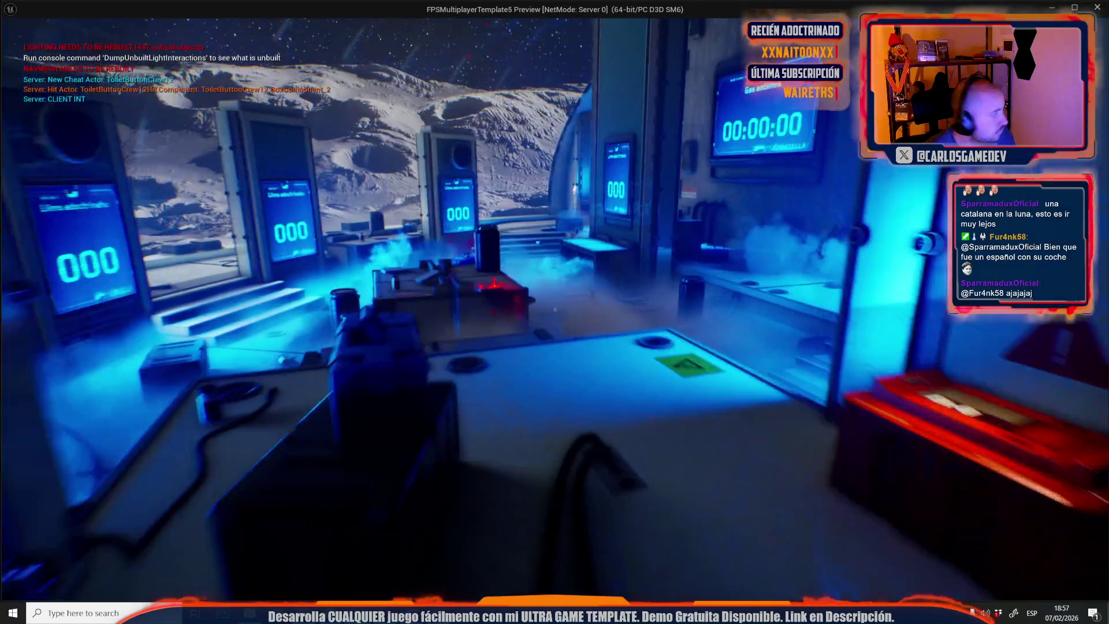
key(Escape)
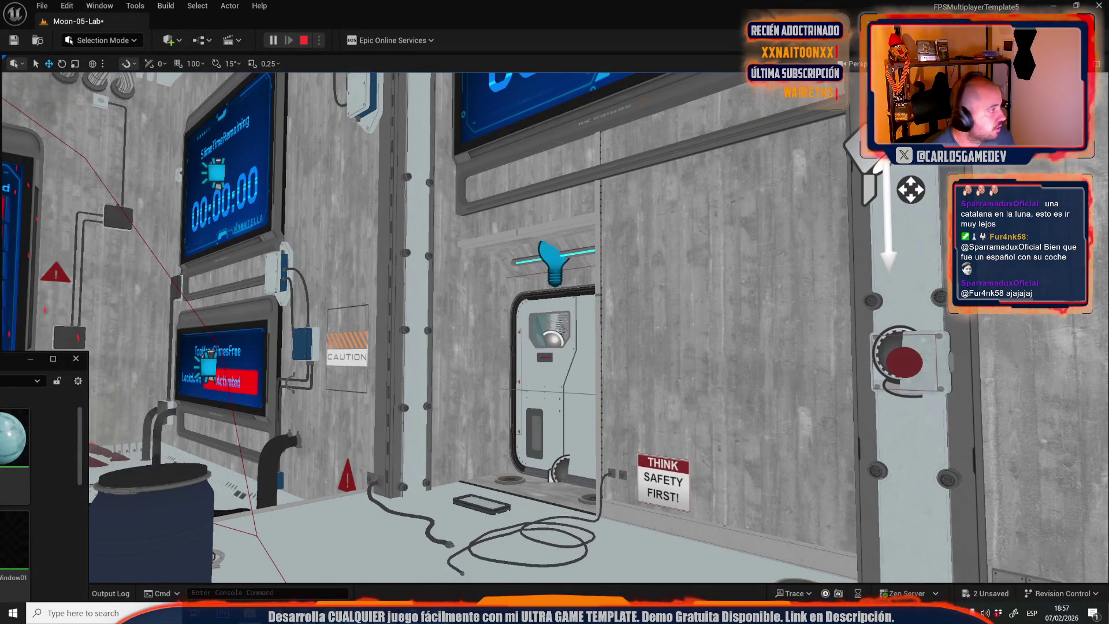
mouse_move(130, 614)
click(253, 541)
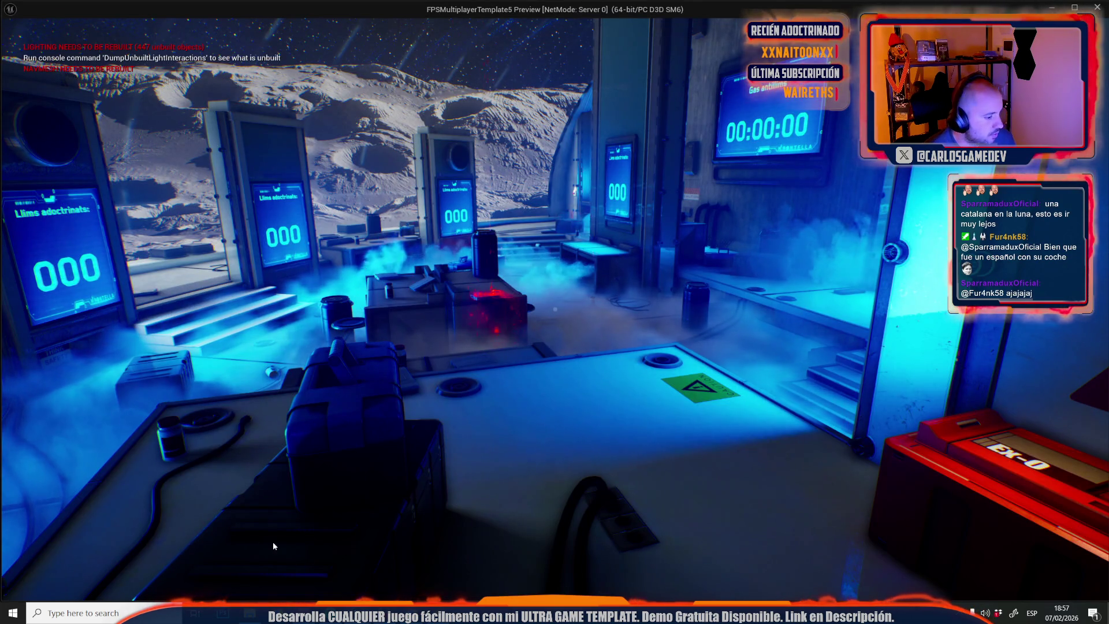
click(253, 541)
key(w)
key(w)
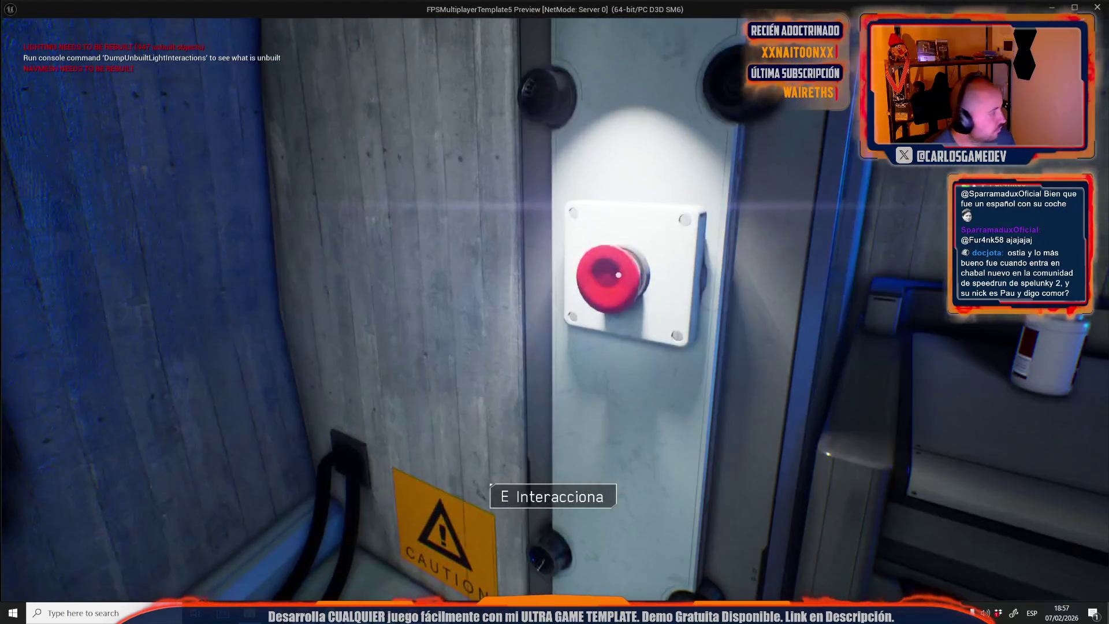
key(alt+Tab)
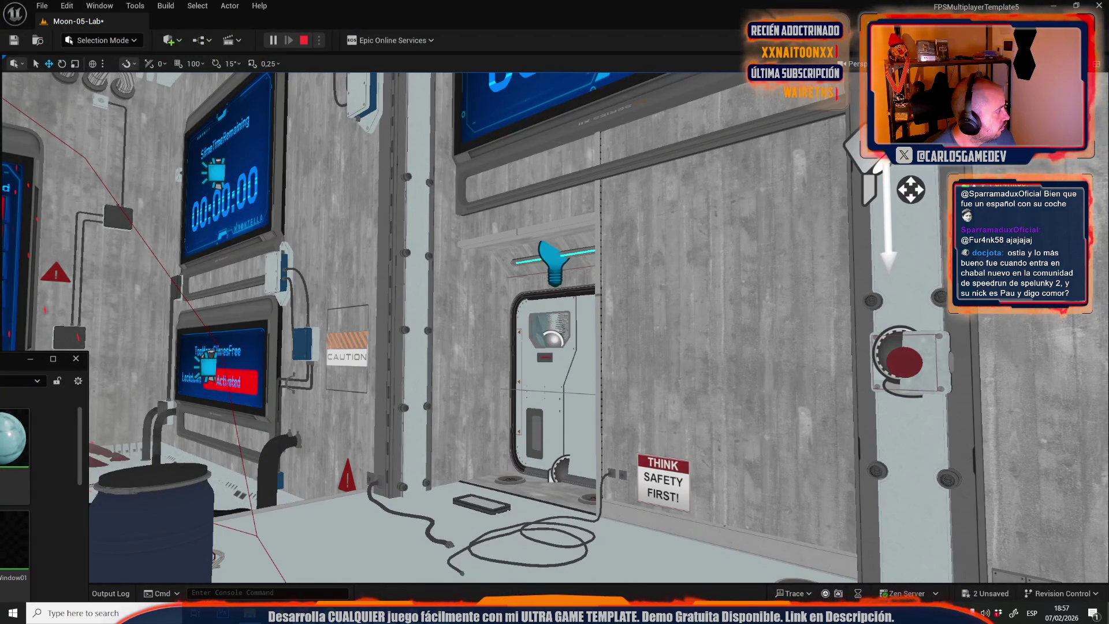
mouse_move(388, 612)
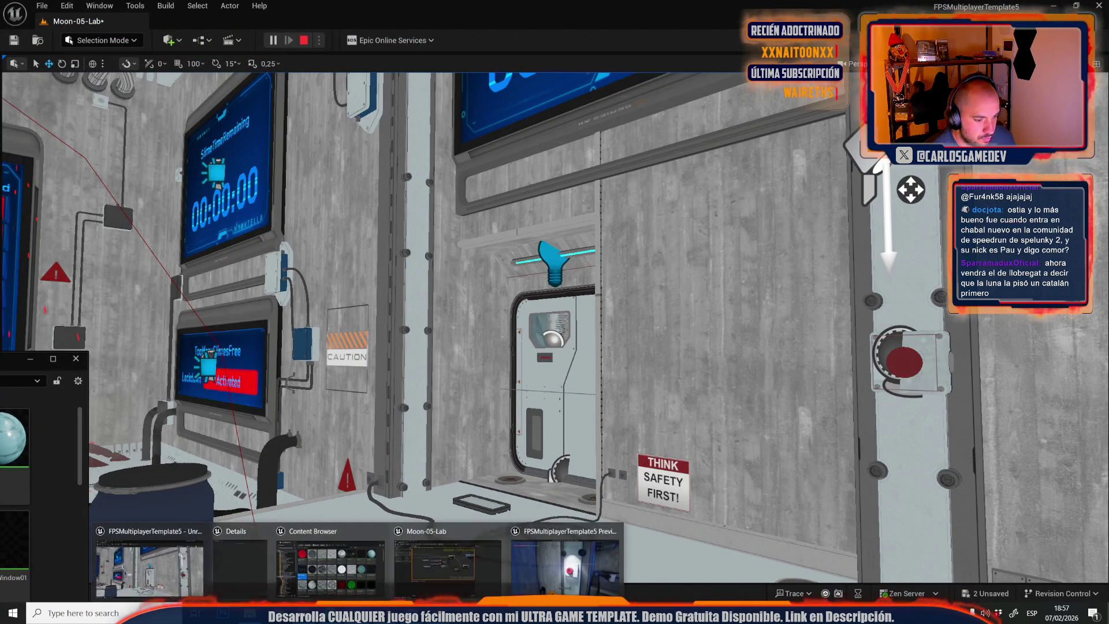
click(561, 521)
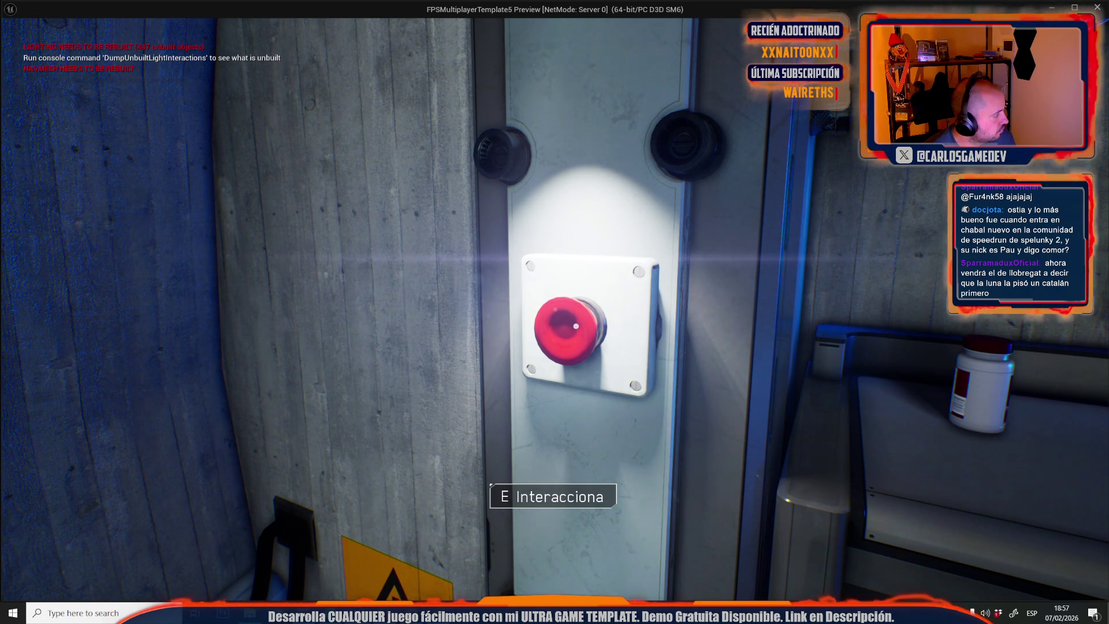
key(e)
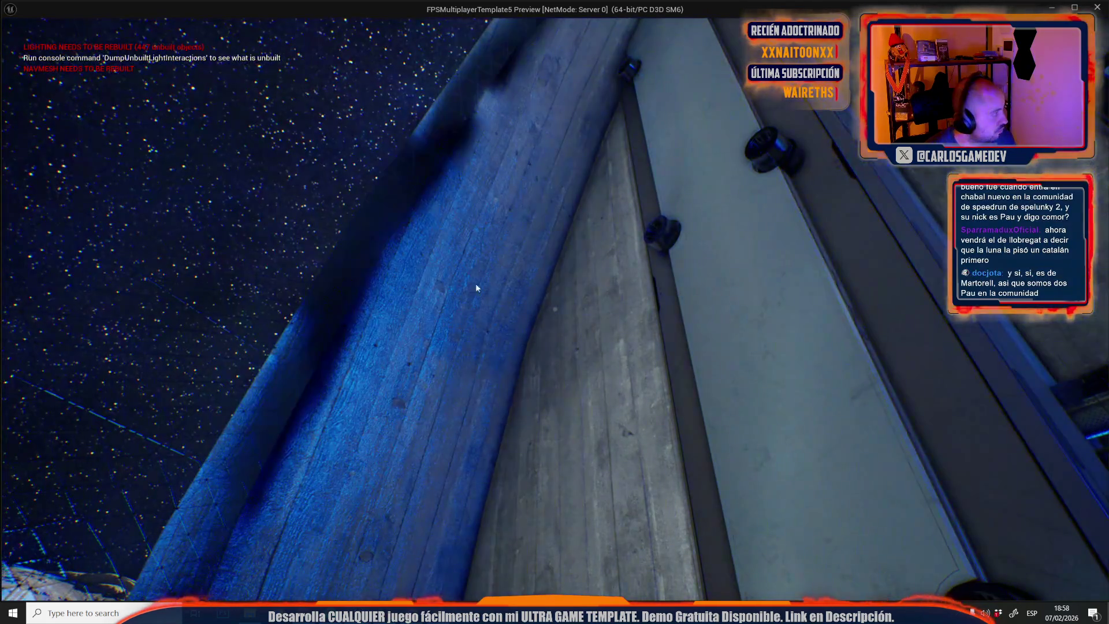
key(Escape)
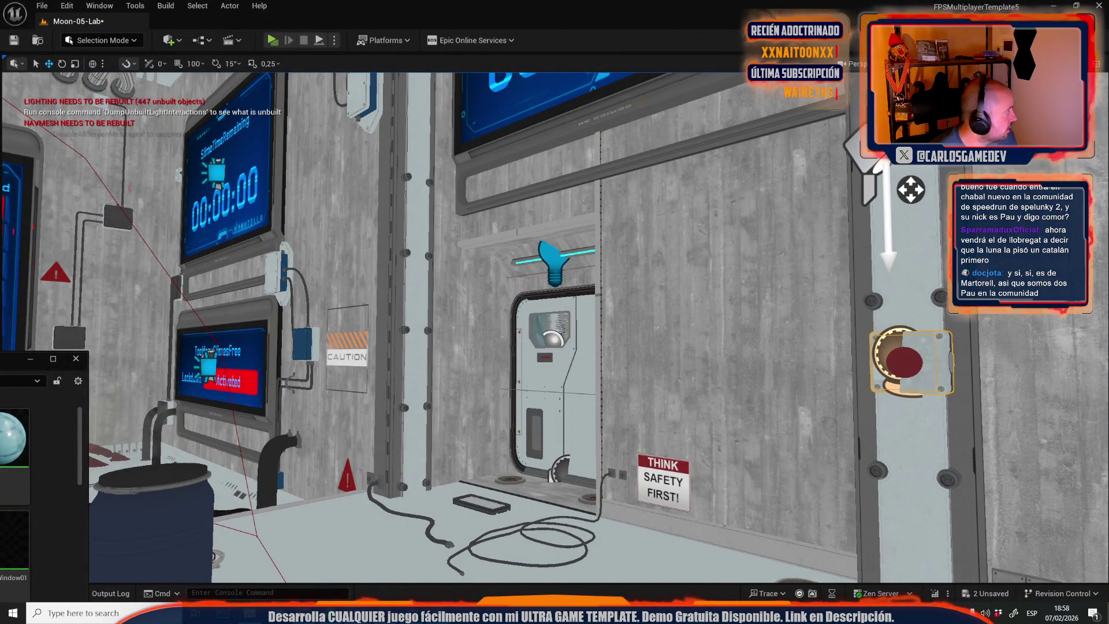
right_click(906, 349)
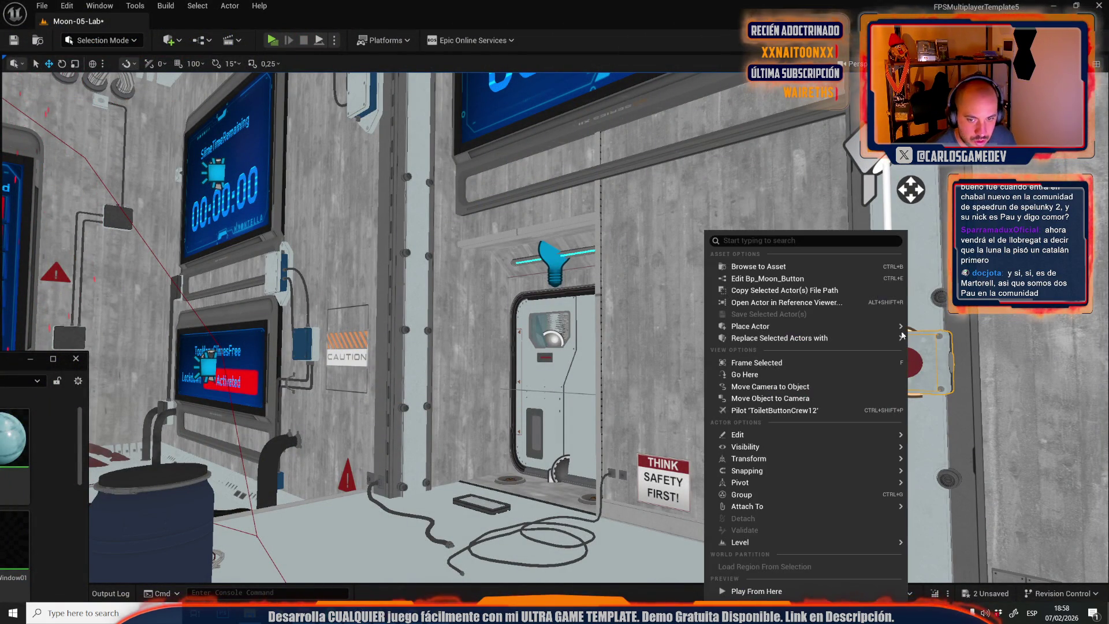
click(837, 290)
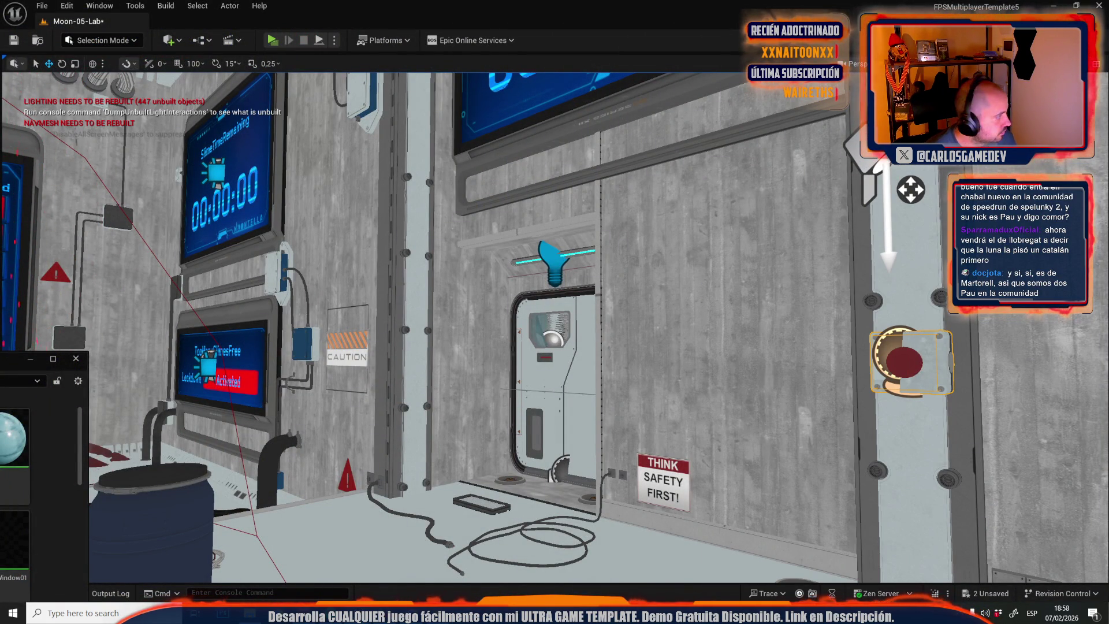
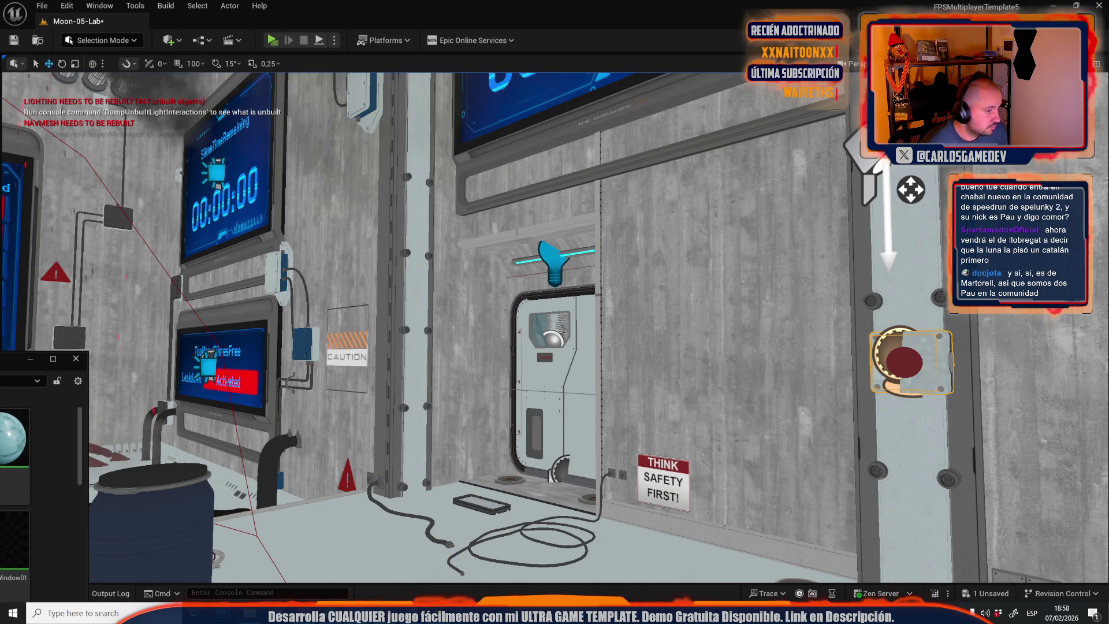
Play-test the Moon-05-Lab level, pressing the red wall button, then stop the session.
click(272, 41)
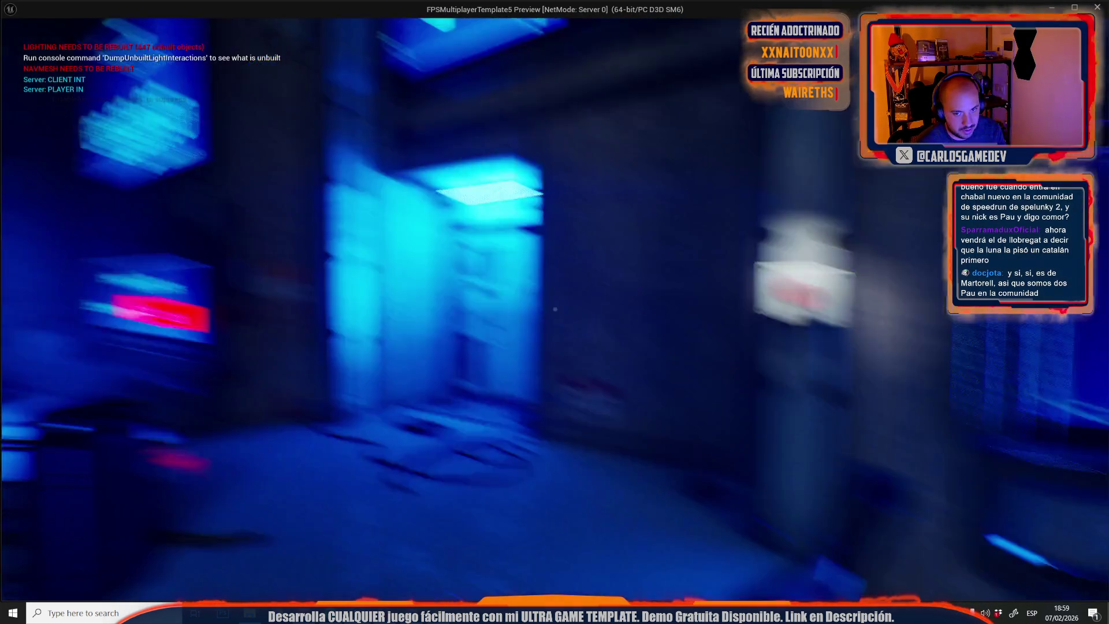
key(e)
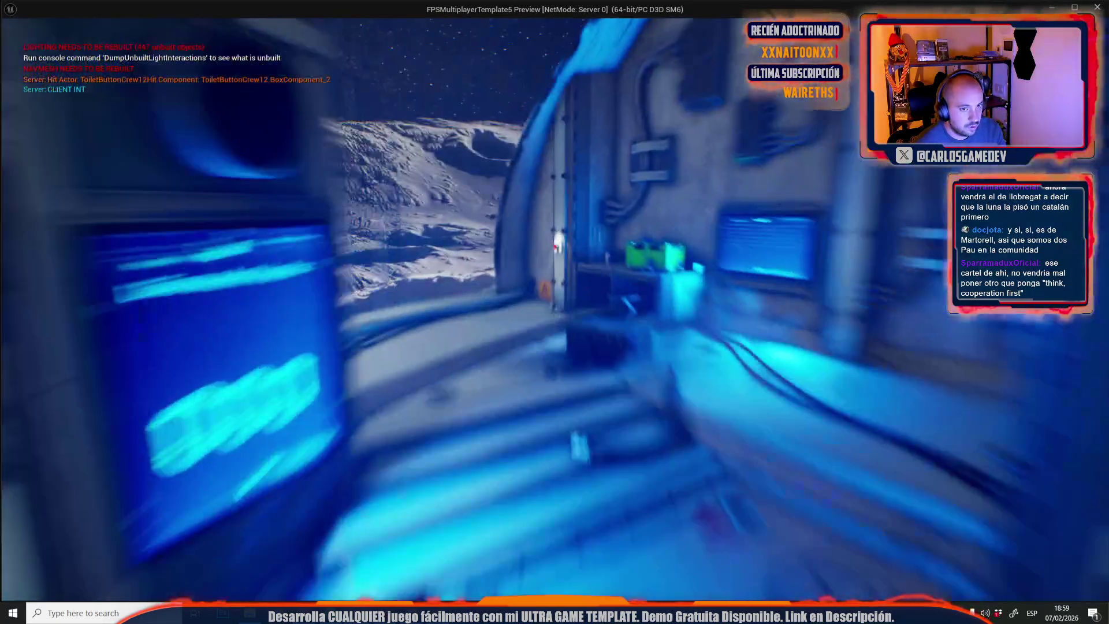
key(alt+Tab)
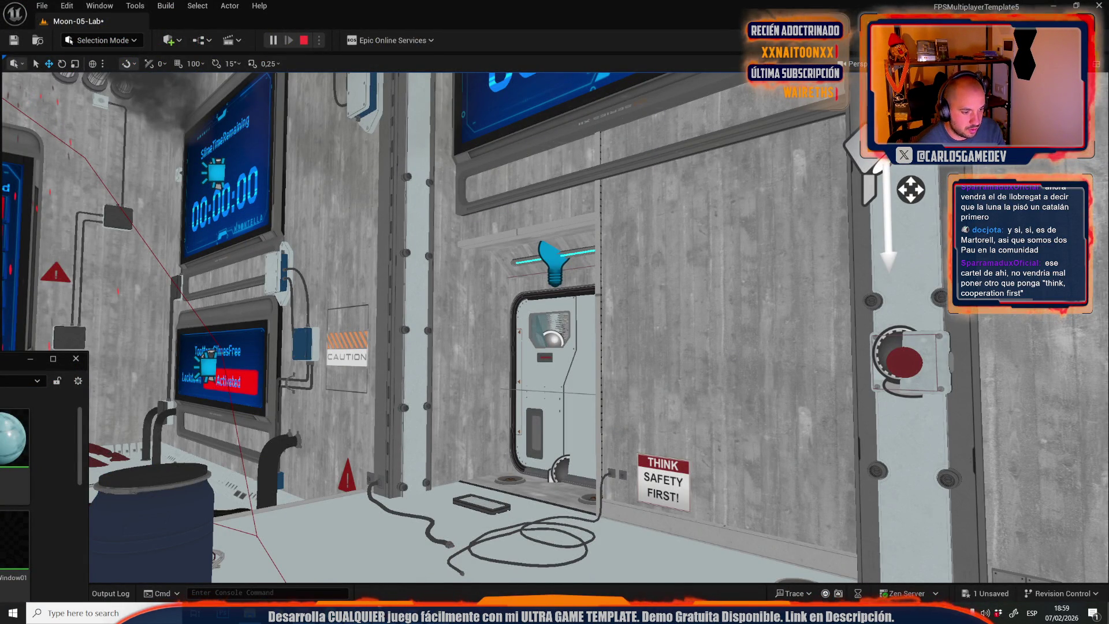
mouse_move(194, 612)
click(149, 558)
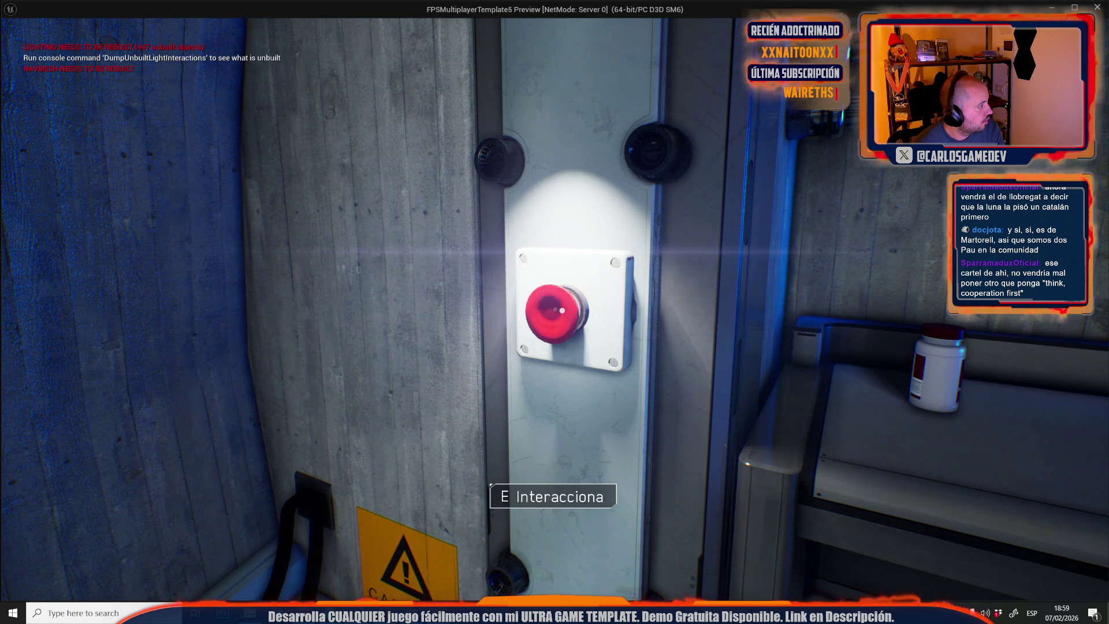
key(Escape)
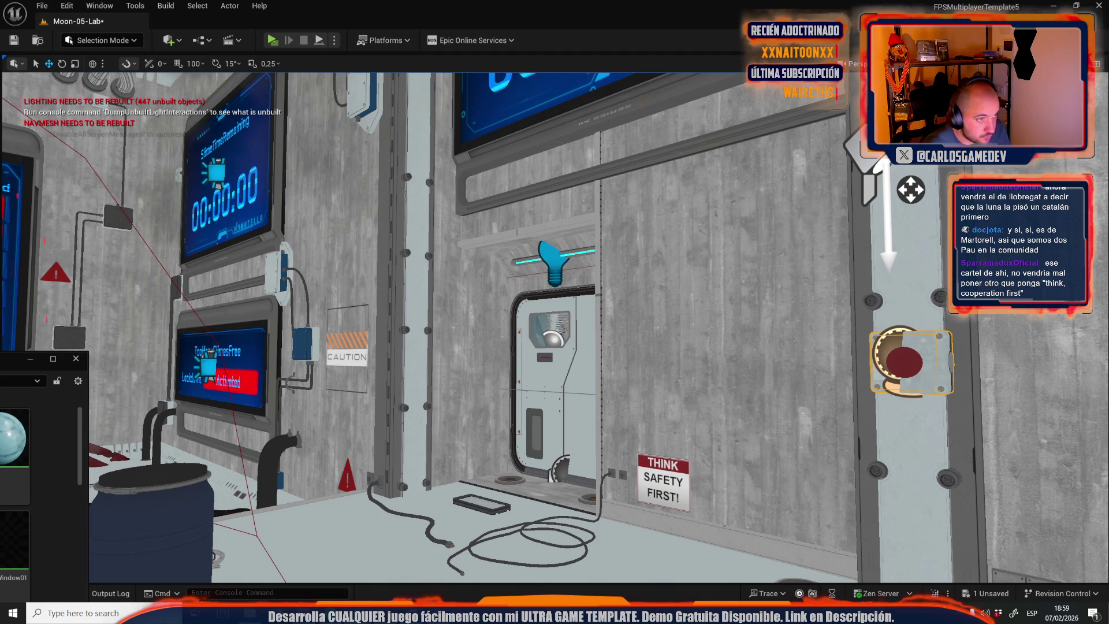
Play-test again, pressing the red wall button twice, then bring up the File menu.
key(alt+p)
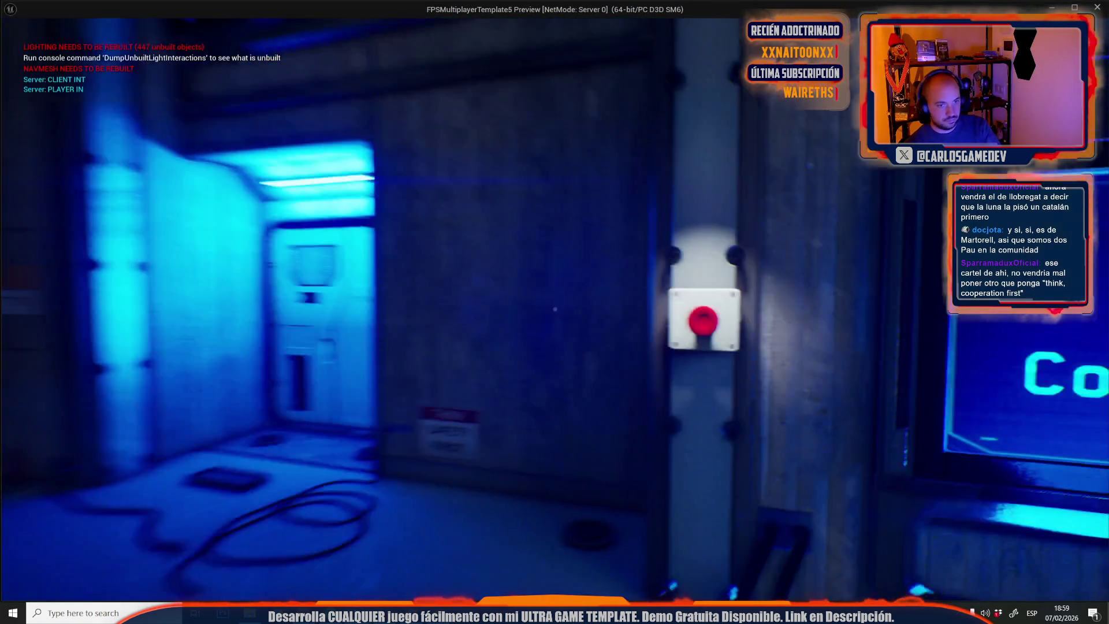
mouse_move(554, 311)
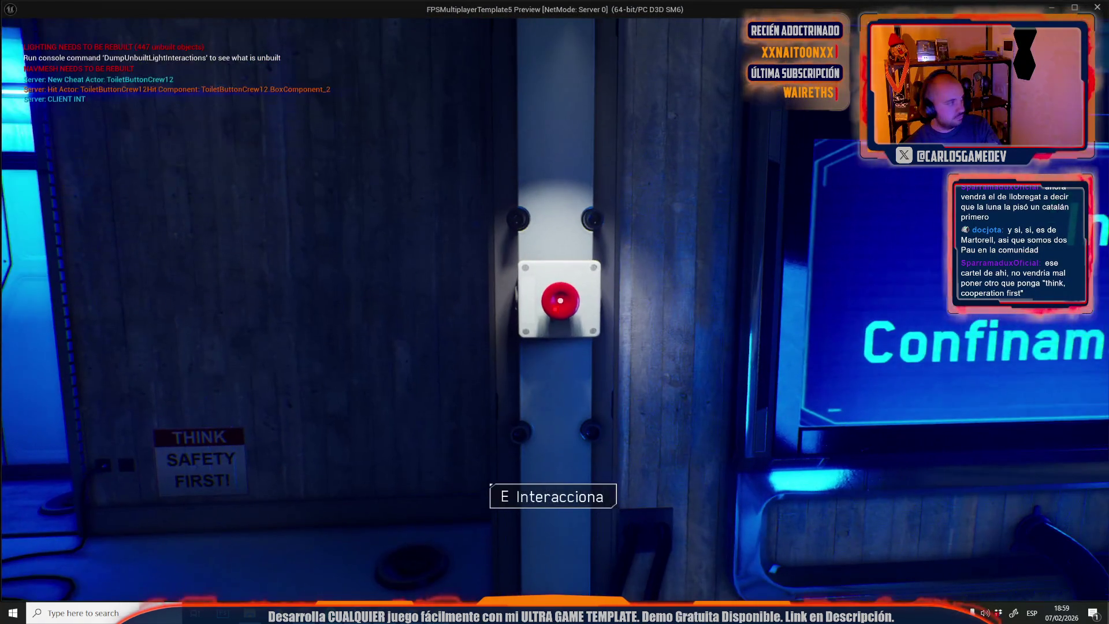
key(e)
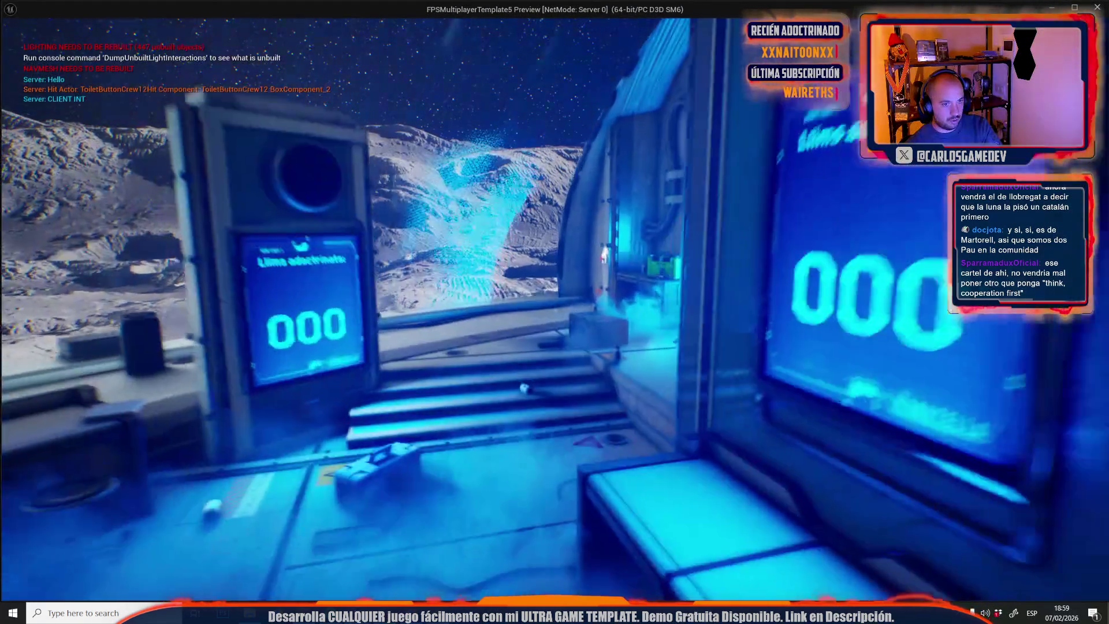
key(w)
key(e)
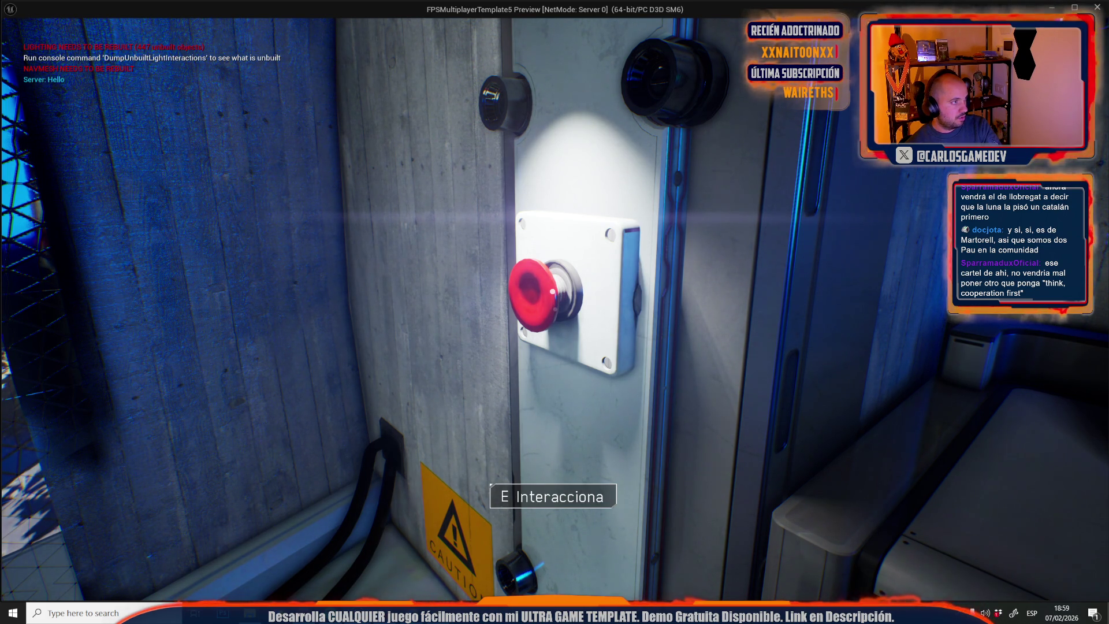
key(Escape)
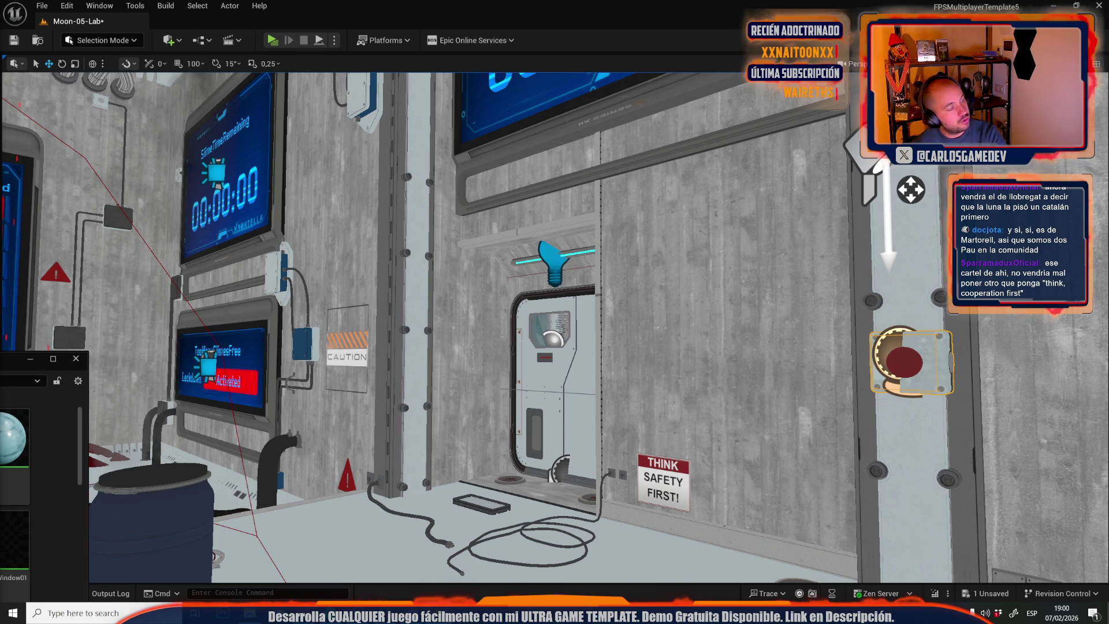
click(42, 5)
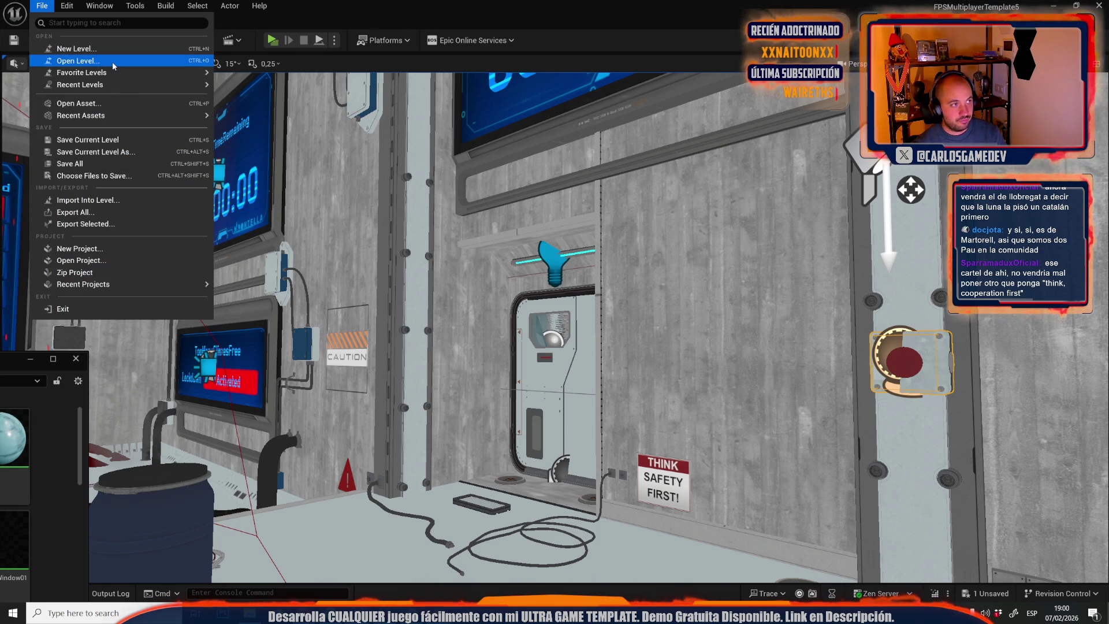
key(Escape)
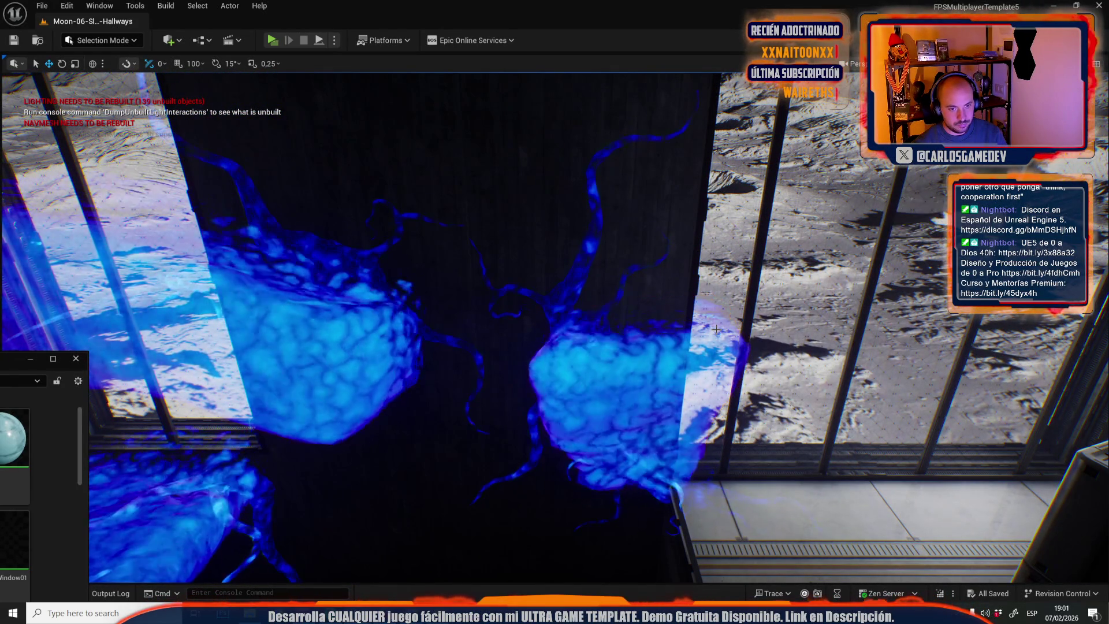
Stretch the right-hand blue fluid blob much wider with the scale gizmo and frame it.
click(718, 330)
key(r)
drag(753, 337, 808, 336)
mouse_move(554, 312)
mouse_down()
mouse_move(520, 324)
mouse_move(583, 295)
mouse_up()
key(f)
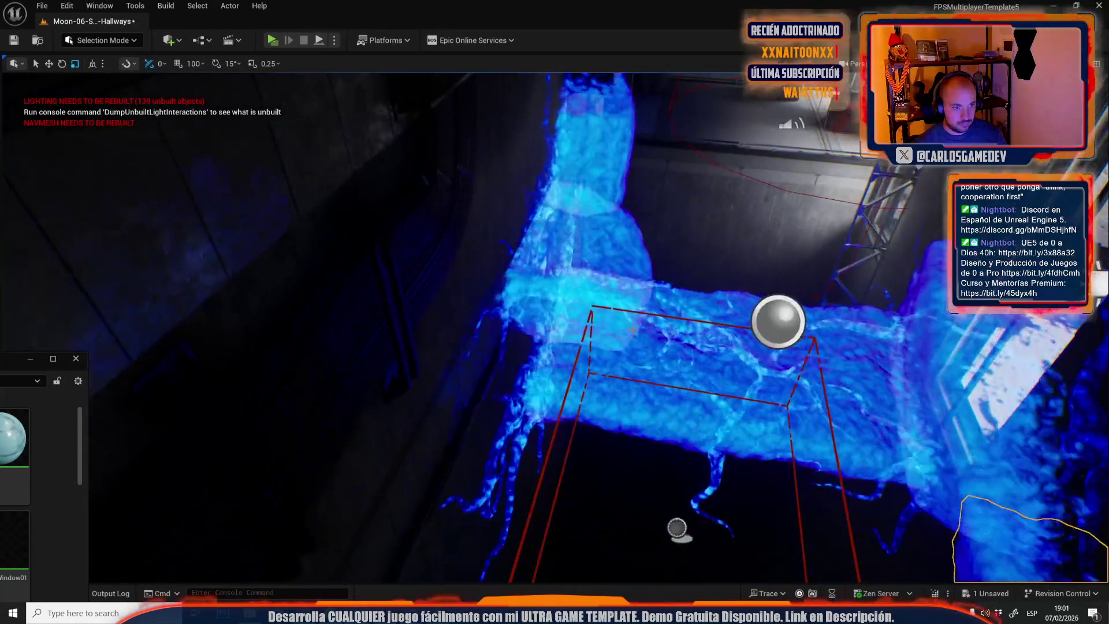
key(w)
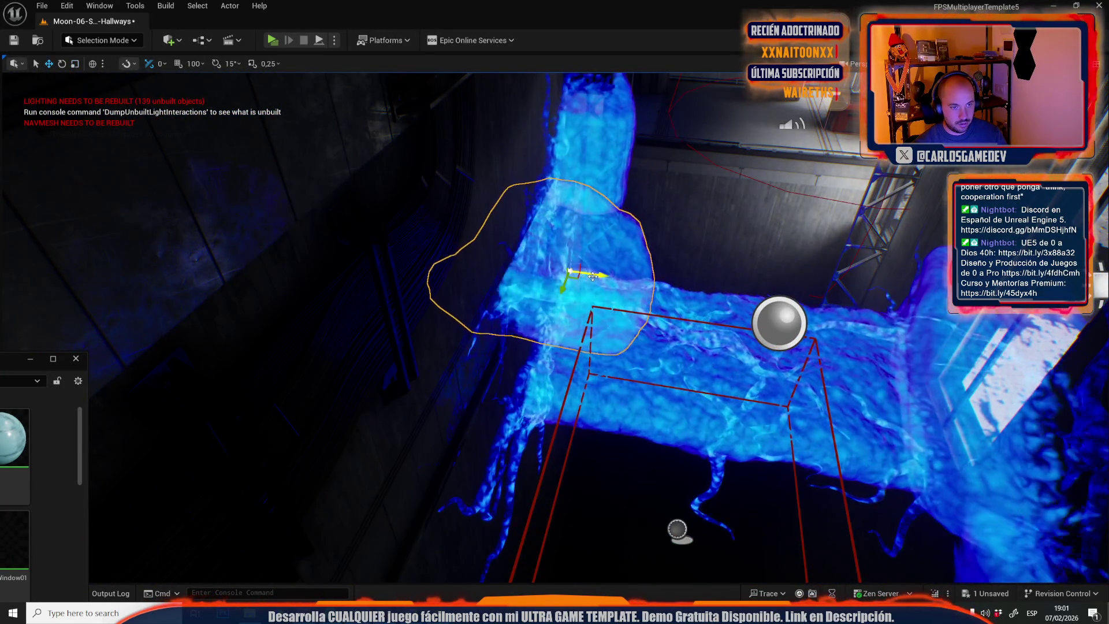
mouse_move(612, 277)
mouse_down()
mouse_move(570, 265)
mouse_move(568, 238)
mouse_move(453, 451)
mouse_move(433, 329)
mouse_move(452, 427)
mouse_up()
key(r)
key(w)
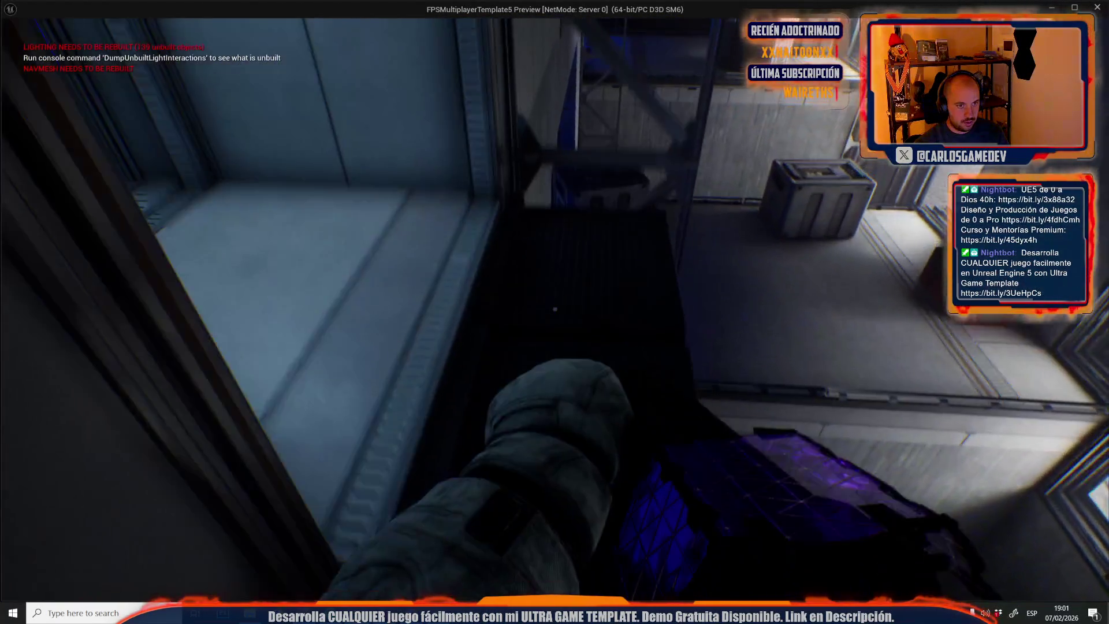
Play-test twice, spraying blue foam near the blob and at the wall.
click(554, 309)
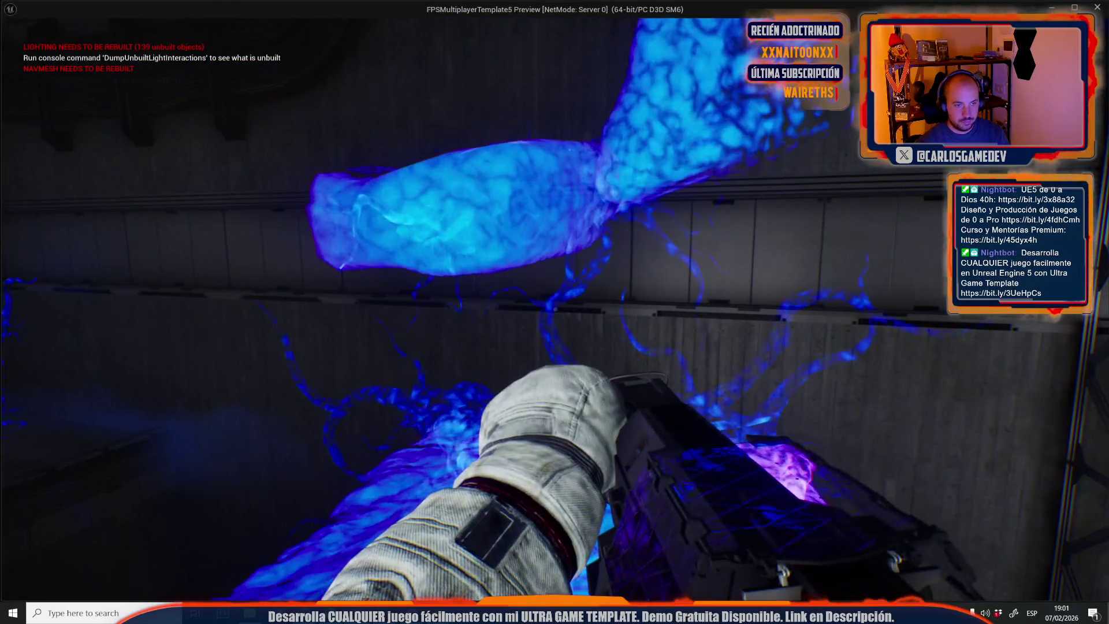
key(Escape)
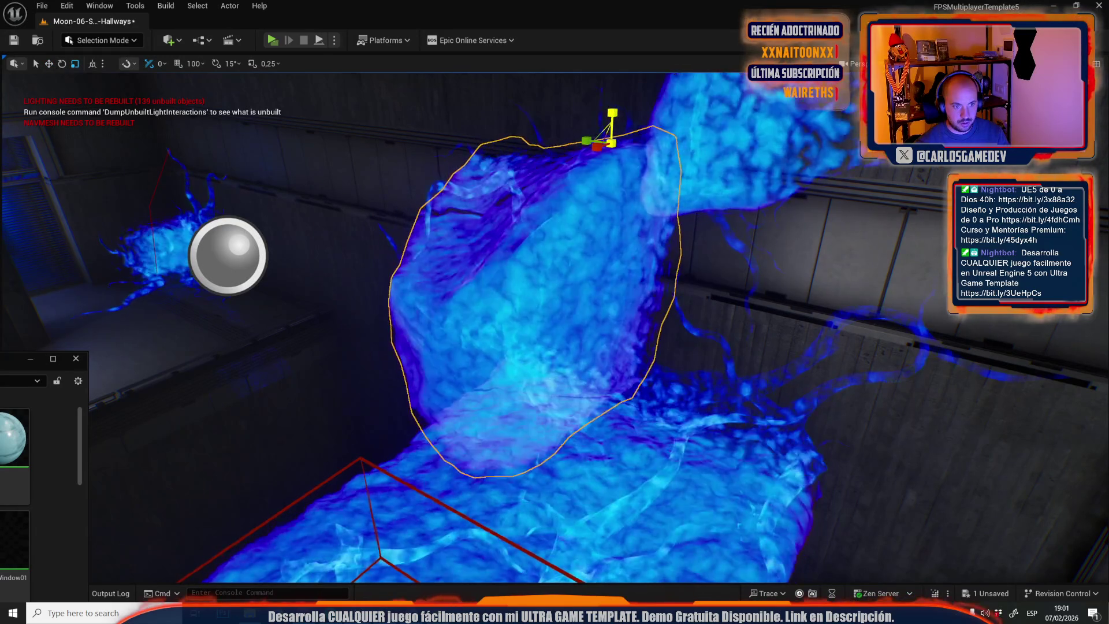
mouse_move(405, 260)
mouse_down()
mouse_move(123, 258)
mouse_move(122, 220)
mouse_move(214, 220)
mouse_up()
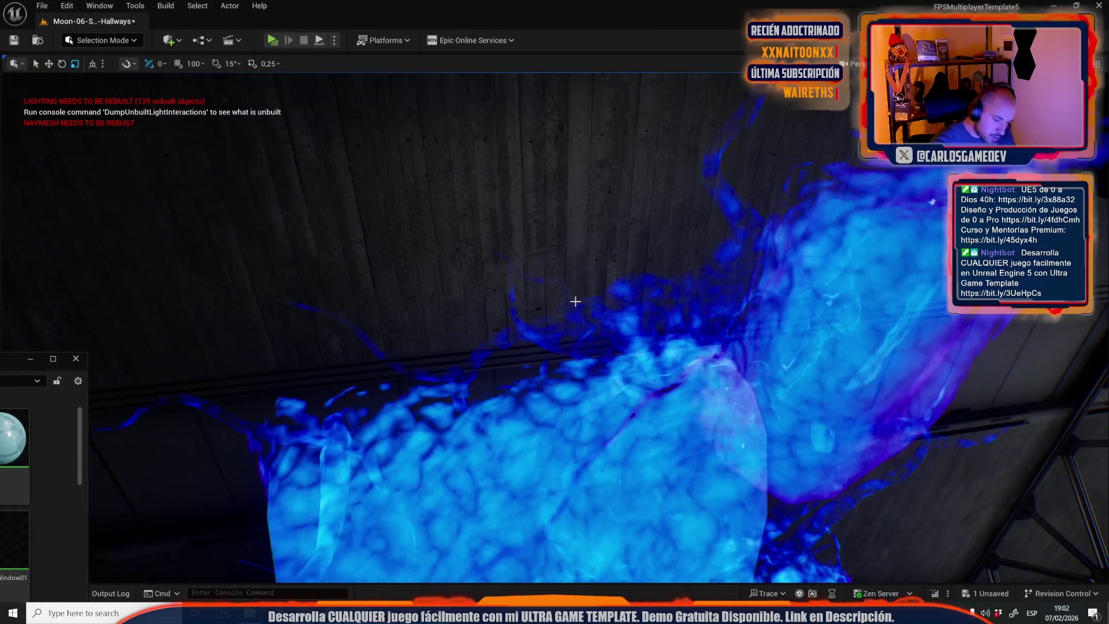
key(alt+p)
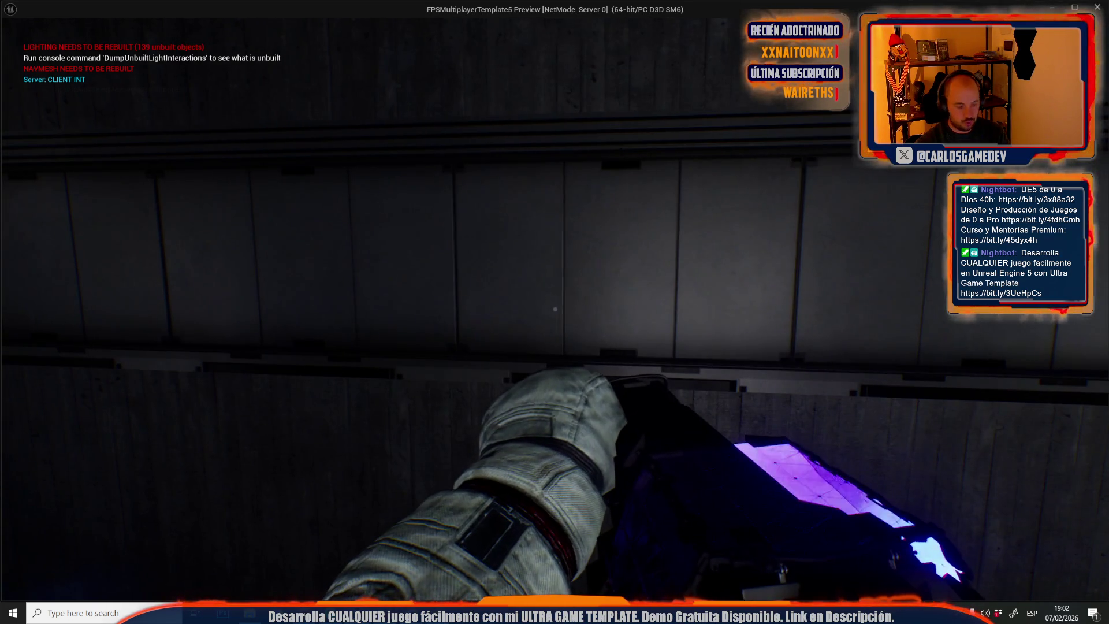
click(555, 309)
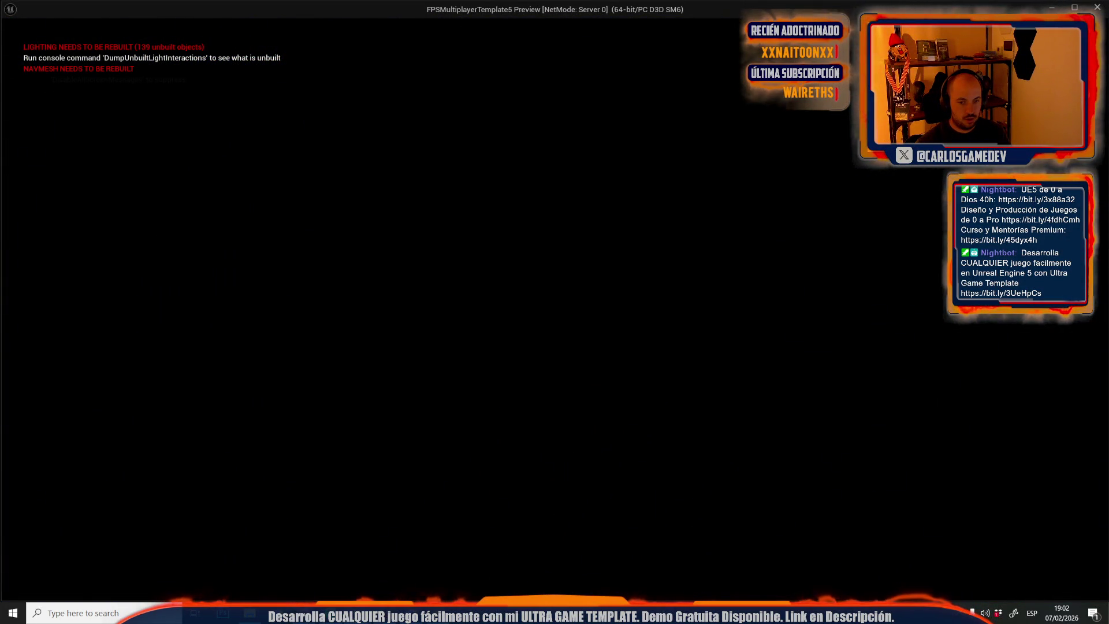
key(Escape)
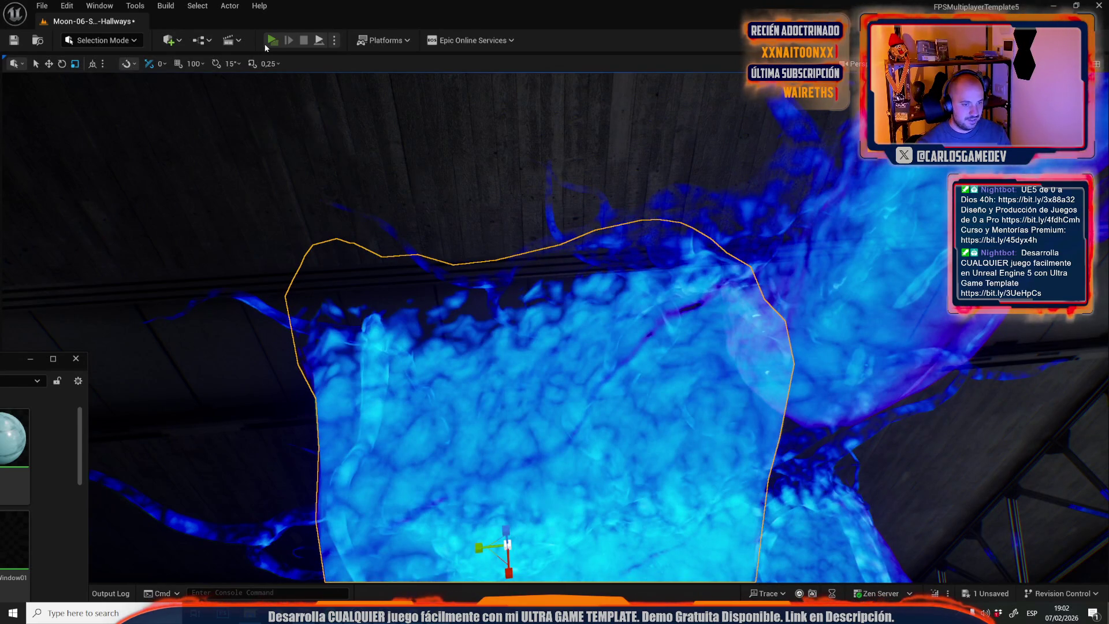
Play-test the hallways level, then frame the stretched fluid and deselect it.
click(271, 41)
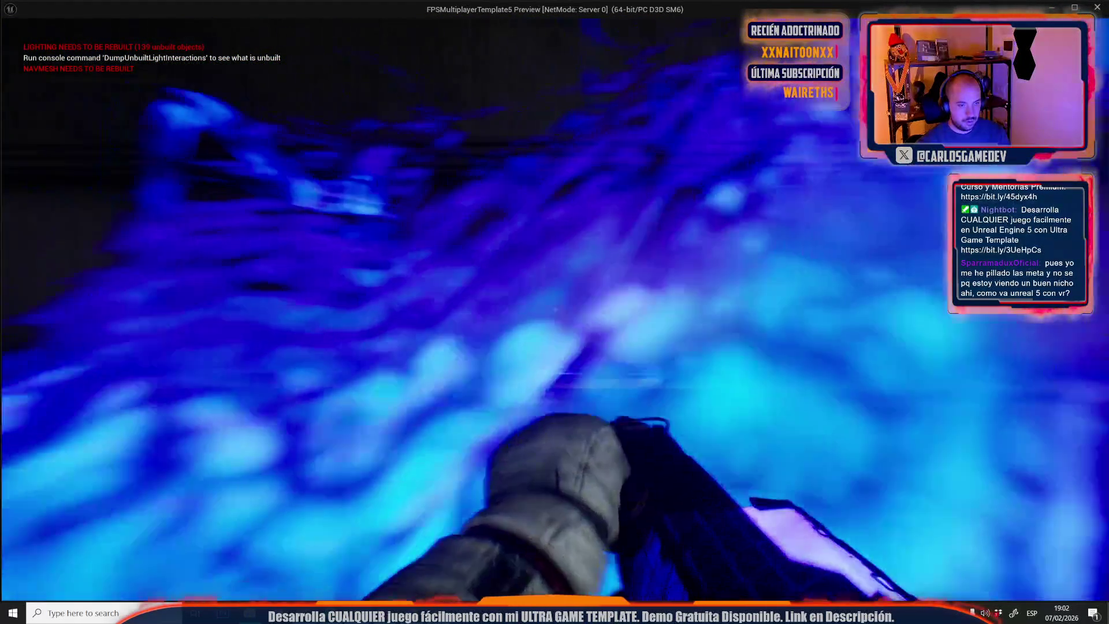
key(Escape)
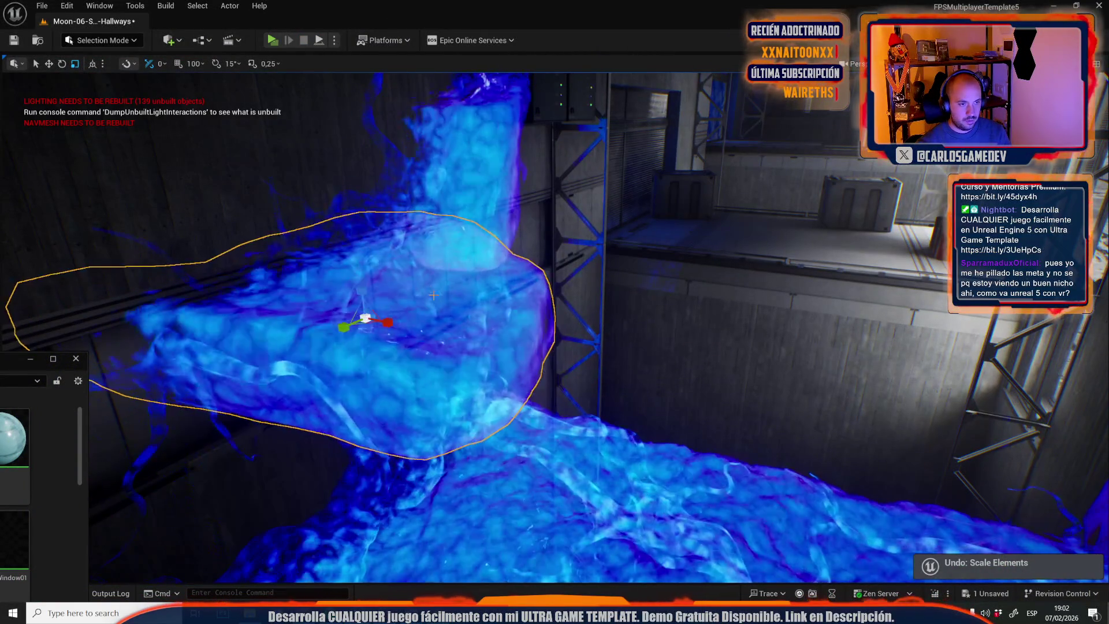
key(f)
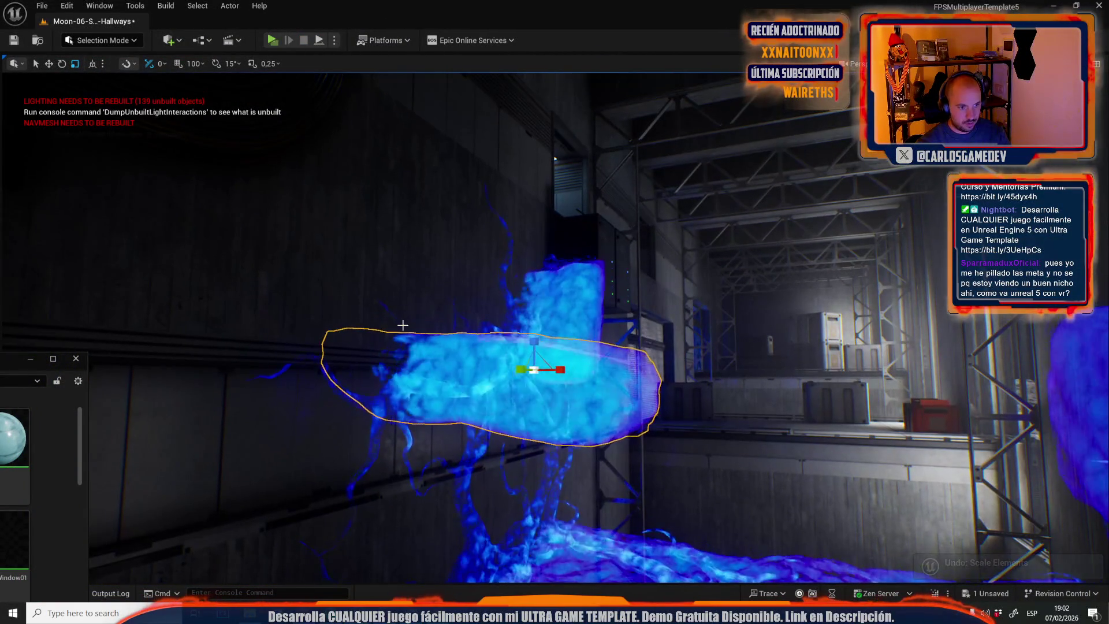
key(f)
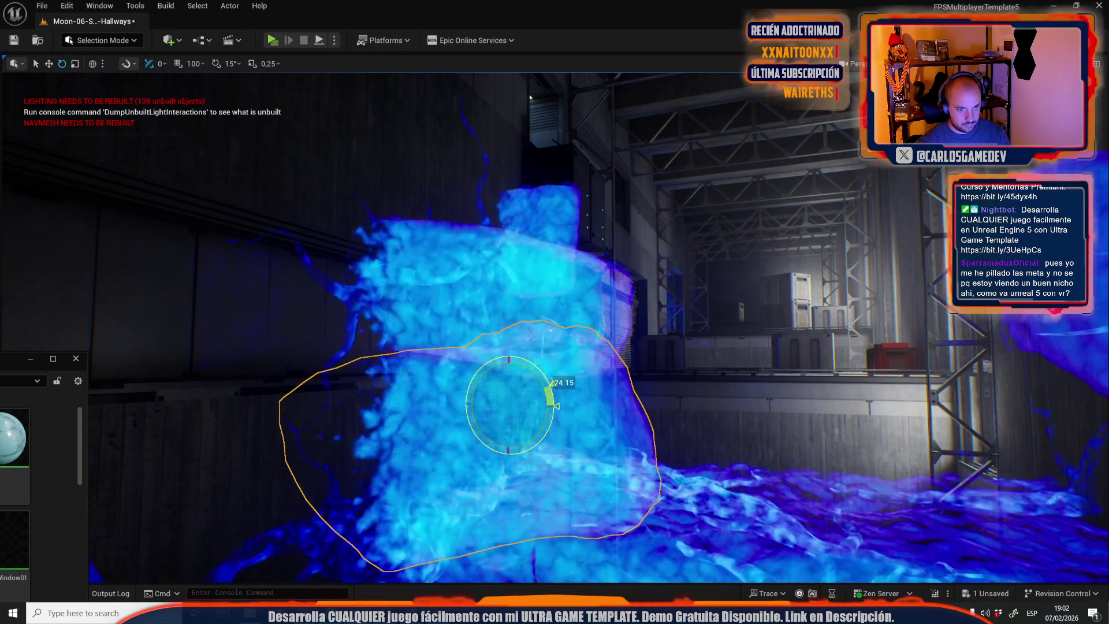
key(f)
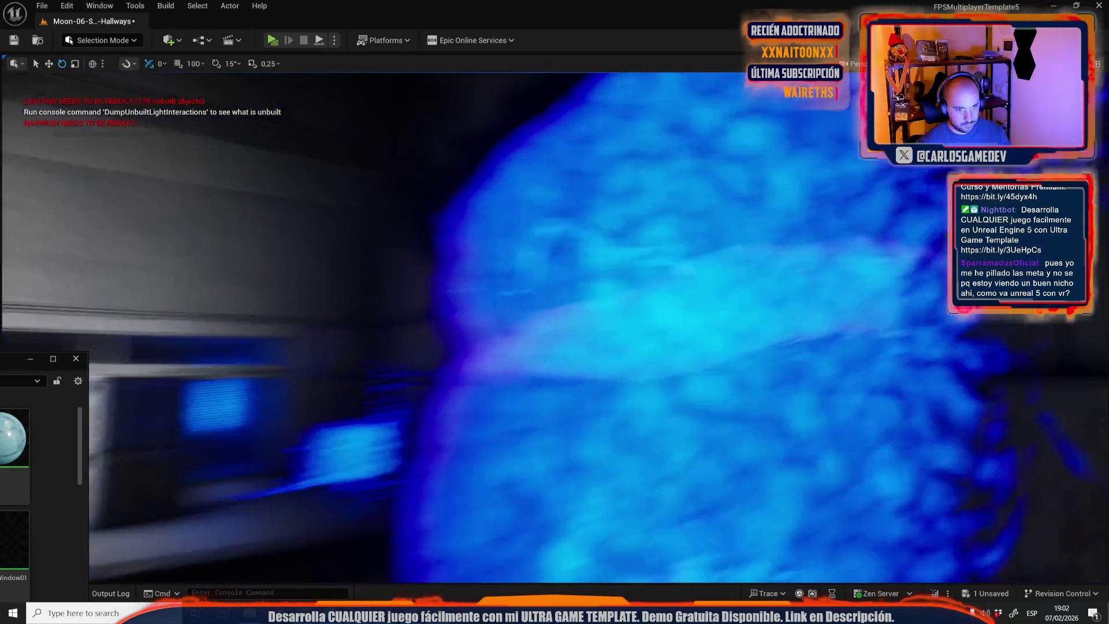
key(w)
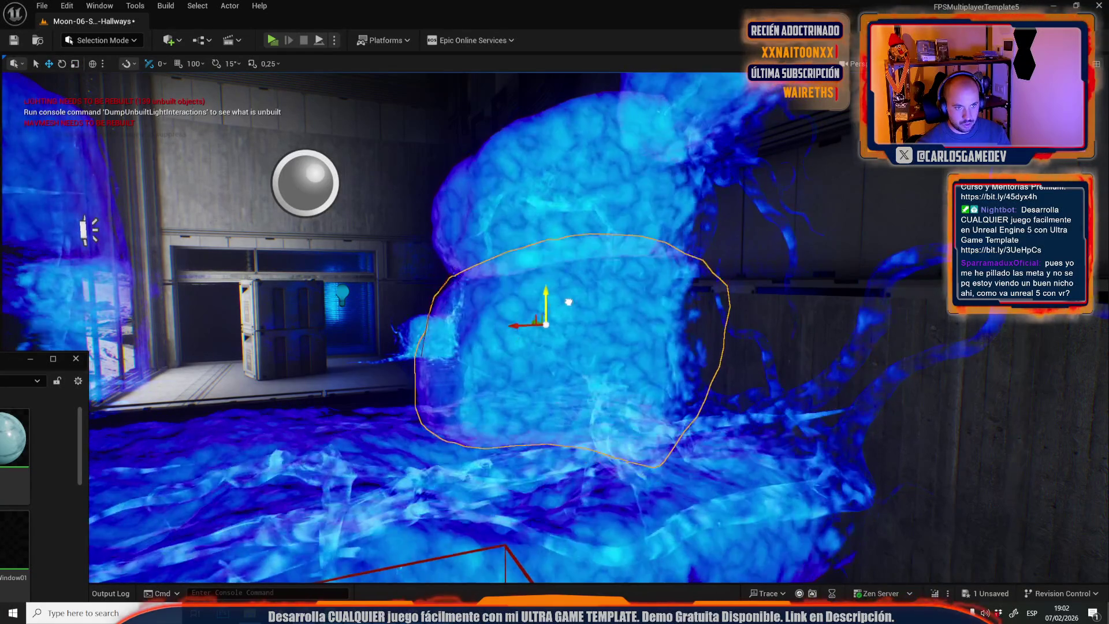
key(Escape)
Run another quick play-test facing the wall and door, then select the blue fluid actor.
drag(555, 324, 381, 323)
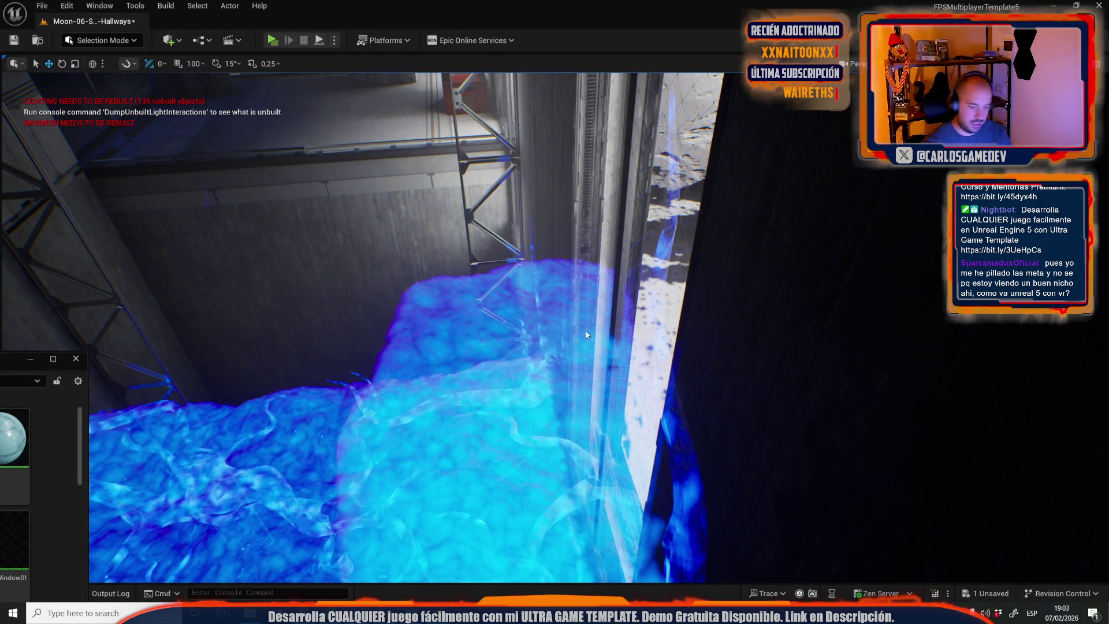
key(alt+p)
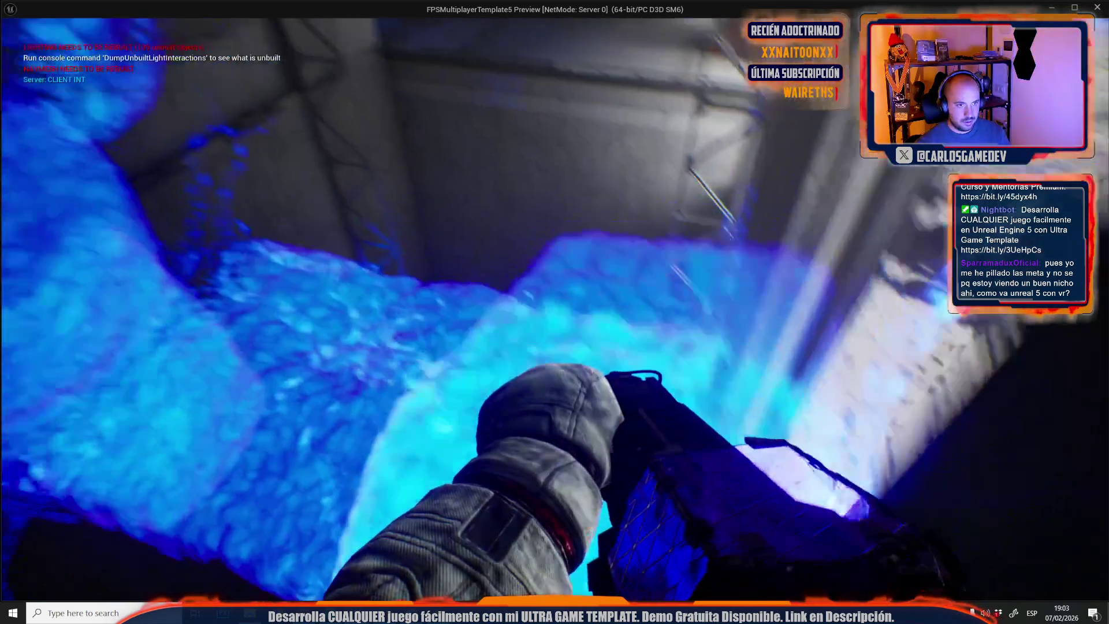
mouse_move(554, 312)
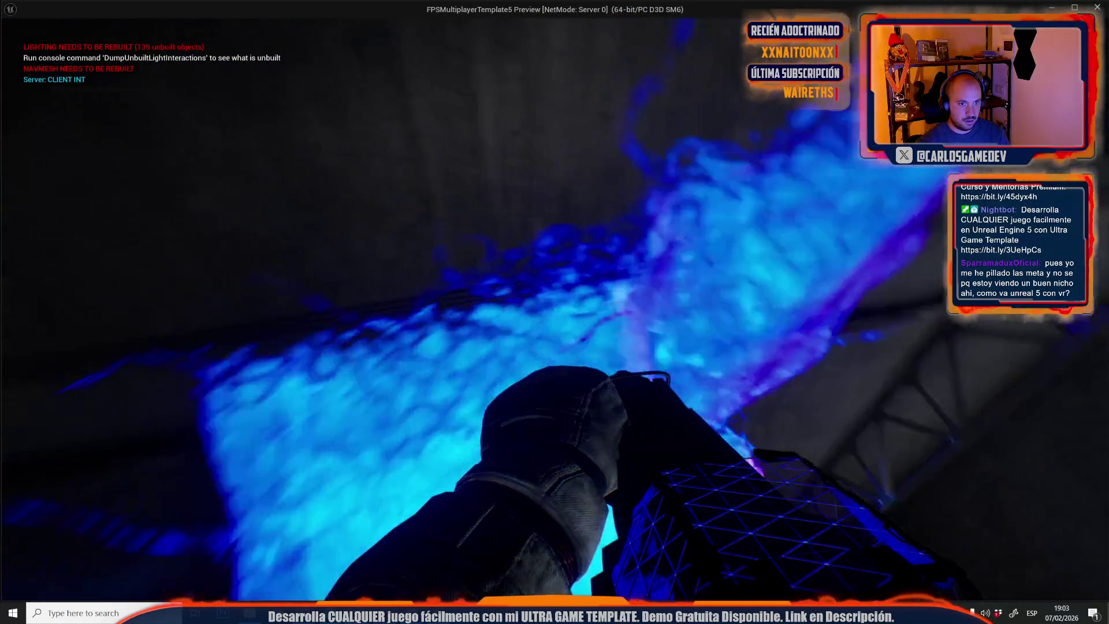
key(Escape)
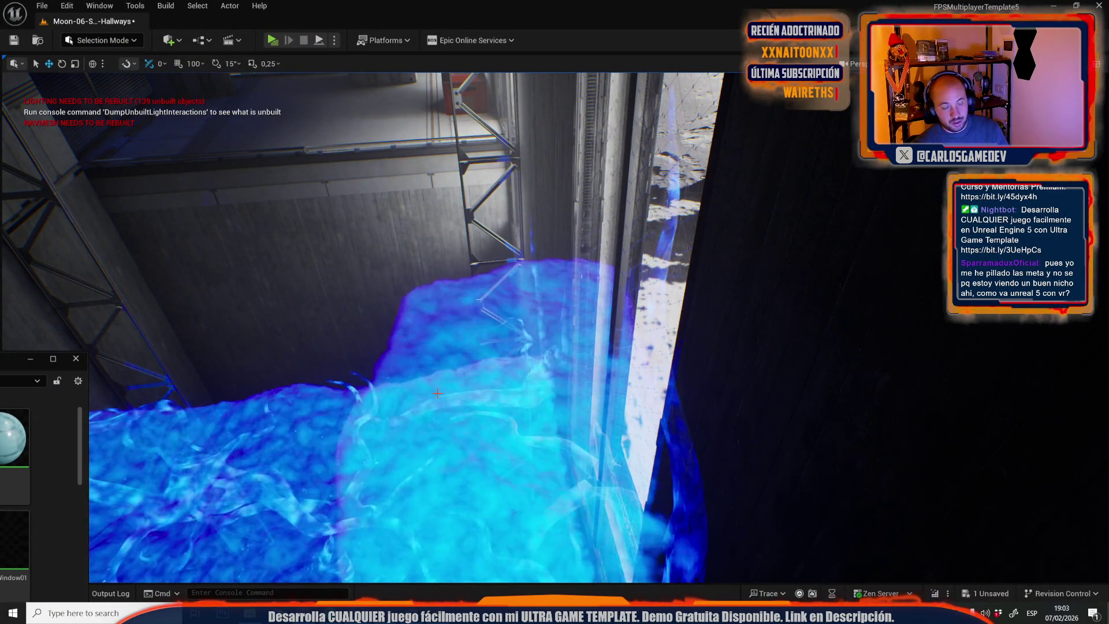
click(437, 393)
Save the Moon-06-Slime-Hallways map with Save Selected and fly to the moon surface.
key(f)
key(ctrl+space)
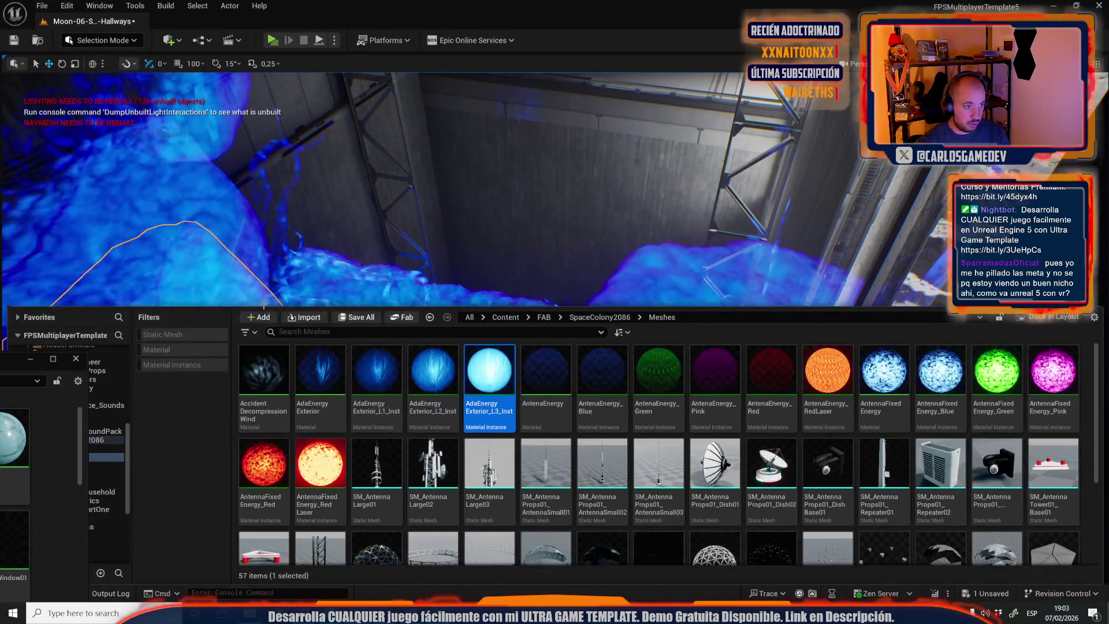
key(ctrl+shift+s)
click(626, 429)
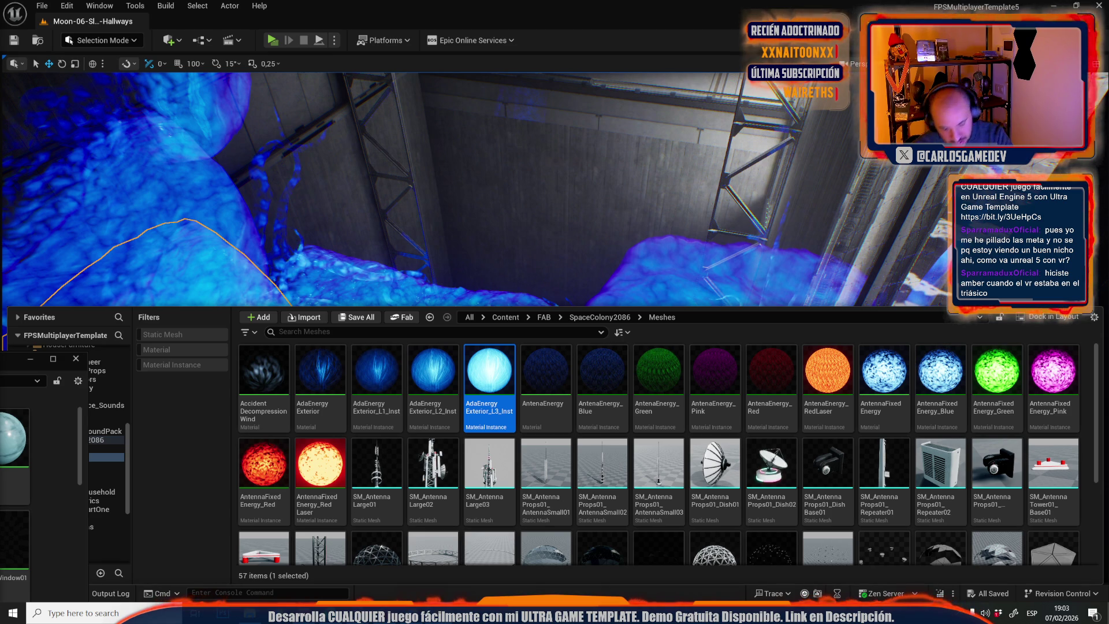
drag(419, 225, 419, 225)
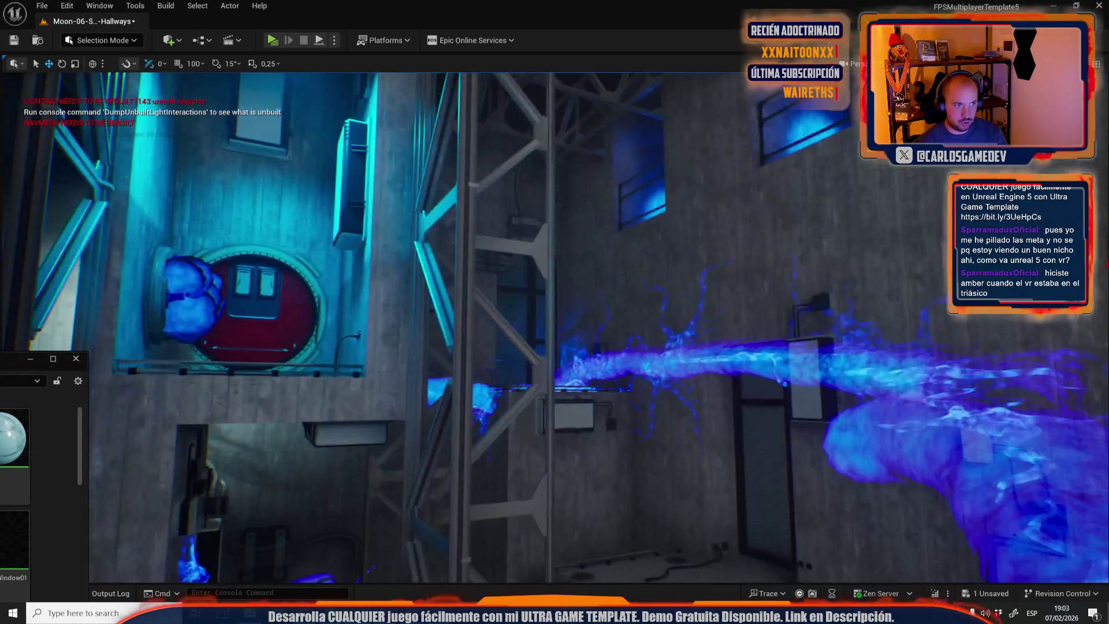
Select the blue blob, switch to rotate mode, and fly toward the lamp by the red door.
click(426, 188)
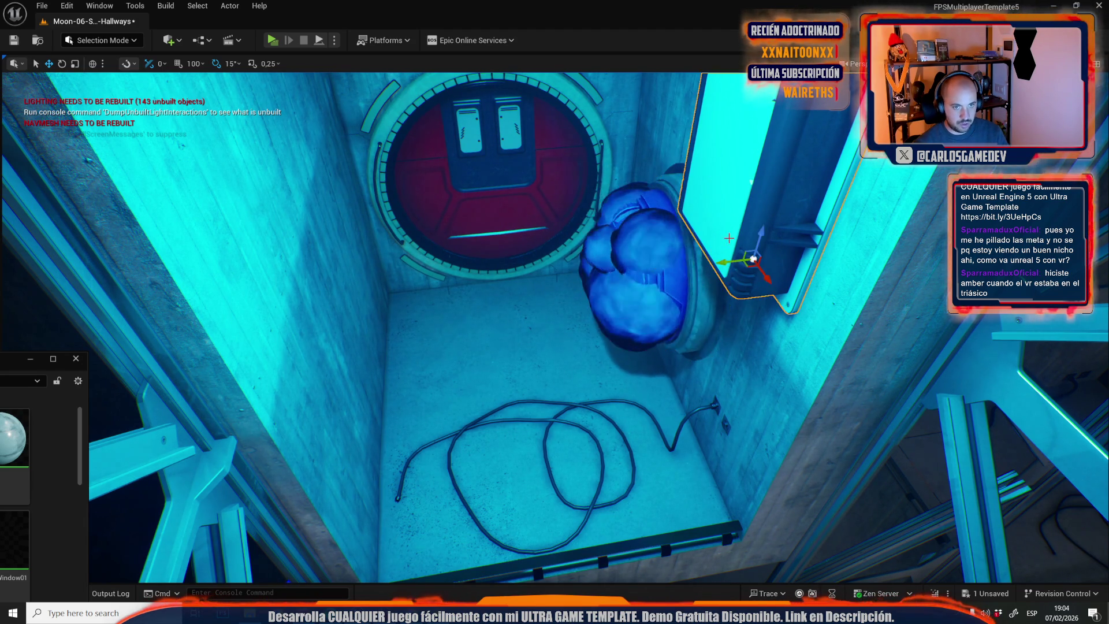
scroll(730, 232, down, 5)
key(e)
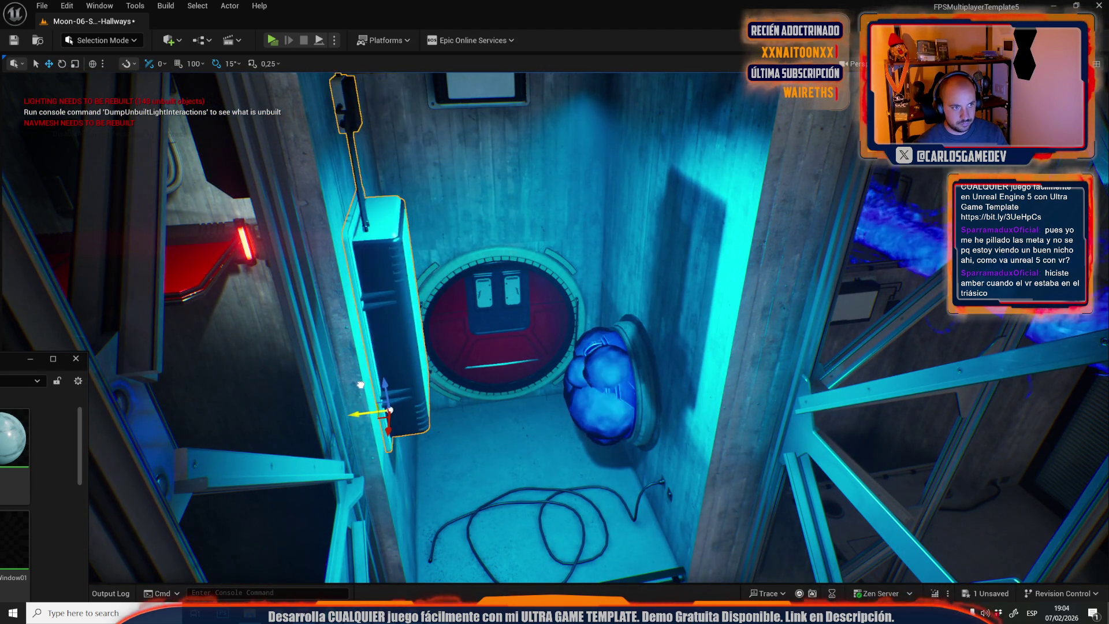
drag(388, 409, 491, 378)
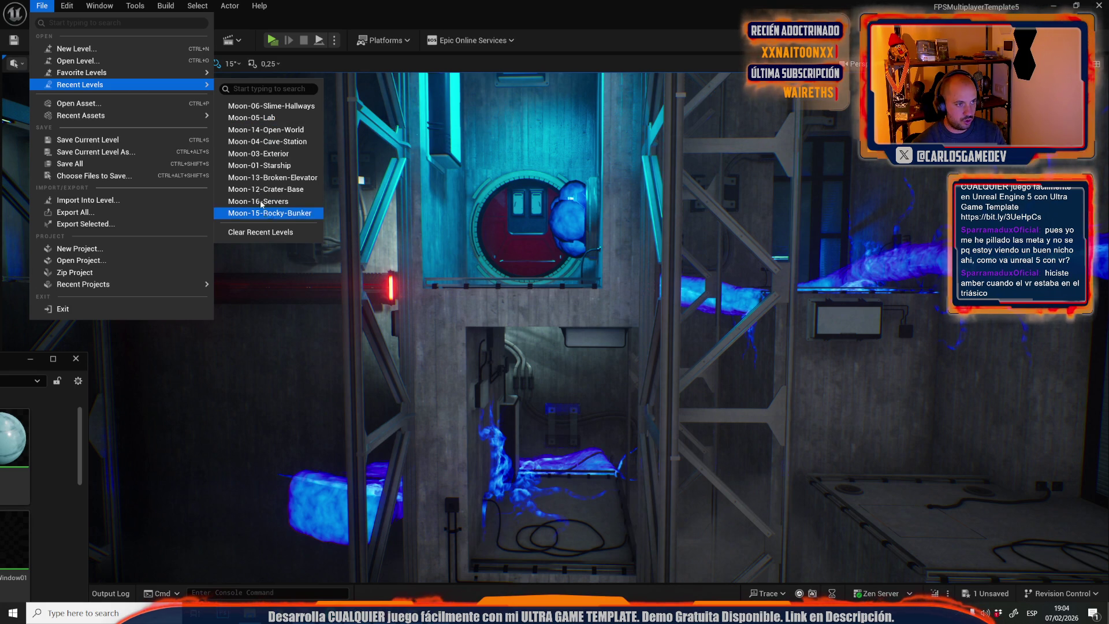
Open Moon-04-Cave-Station, saving the hallways level, and select the light on the cave door.
click(277, 143)
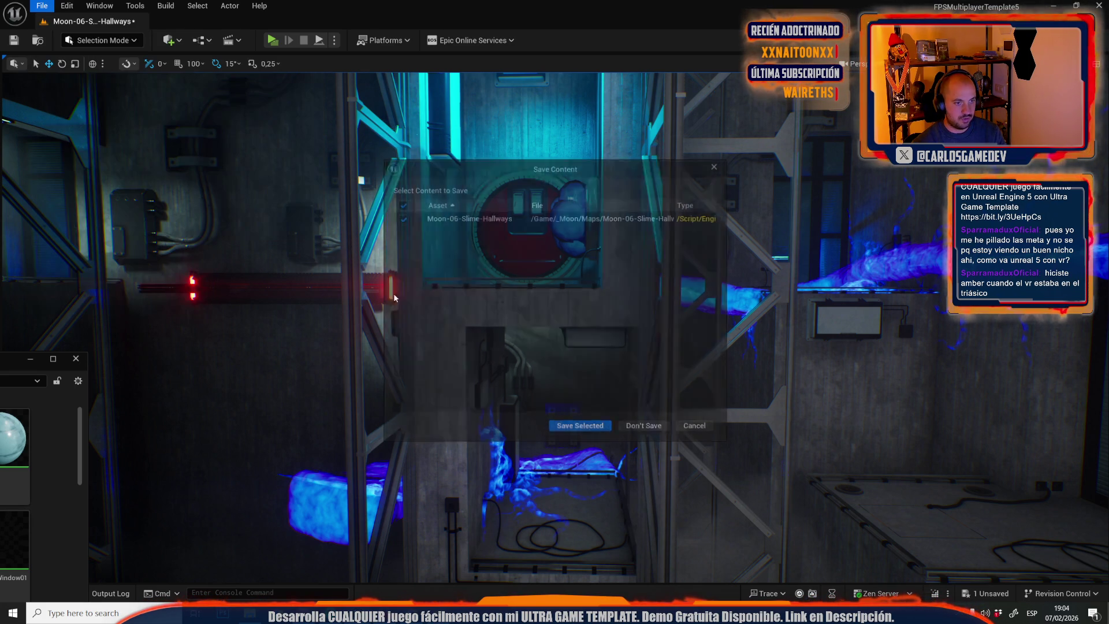
click(604, 426)
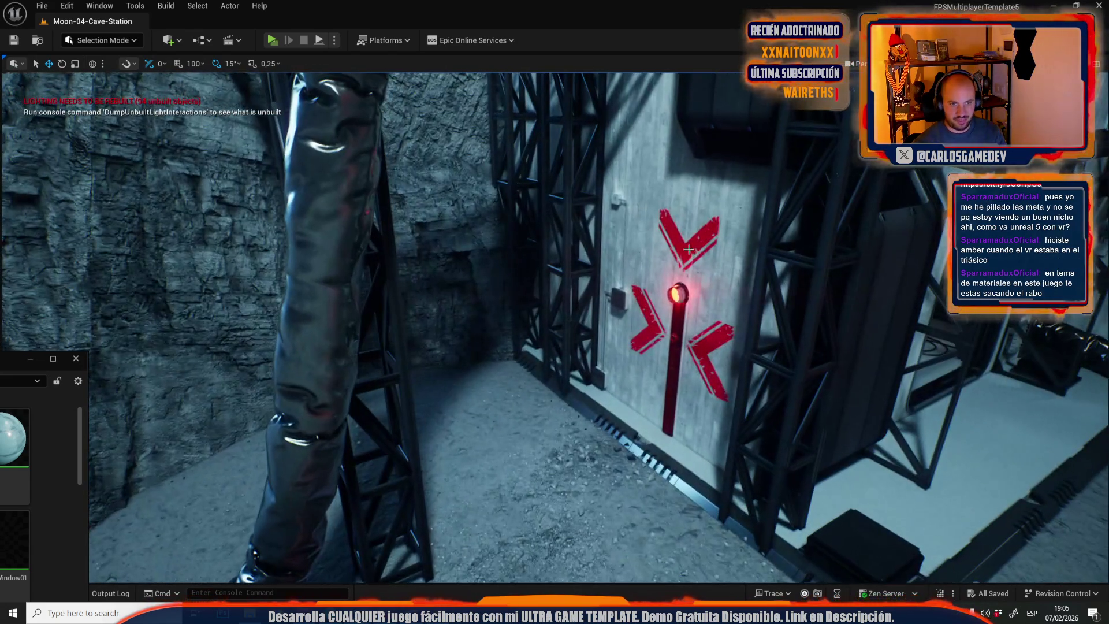
click(688, 249)
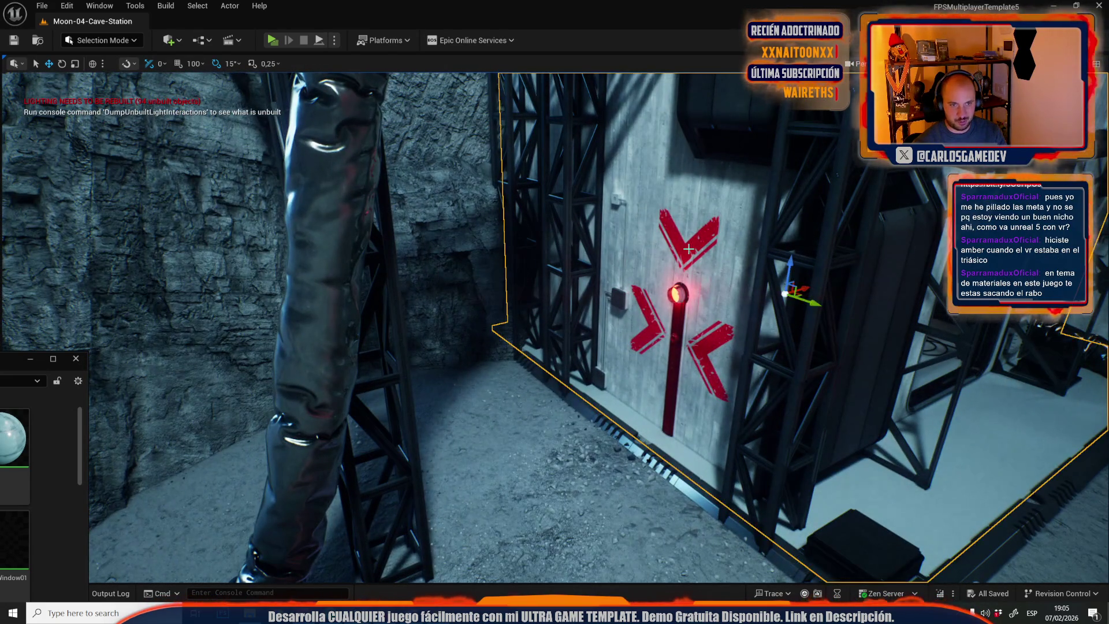
click(678, 239)
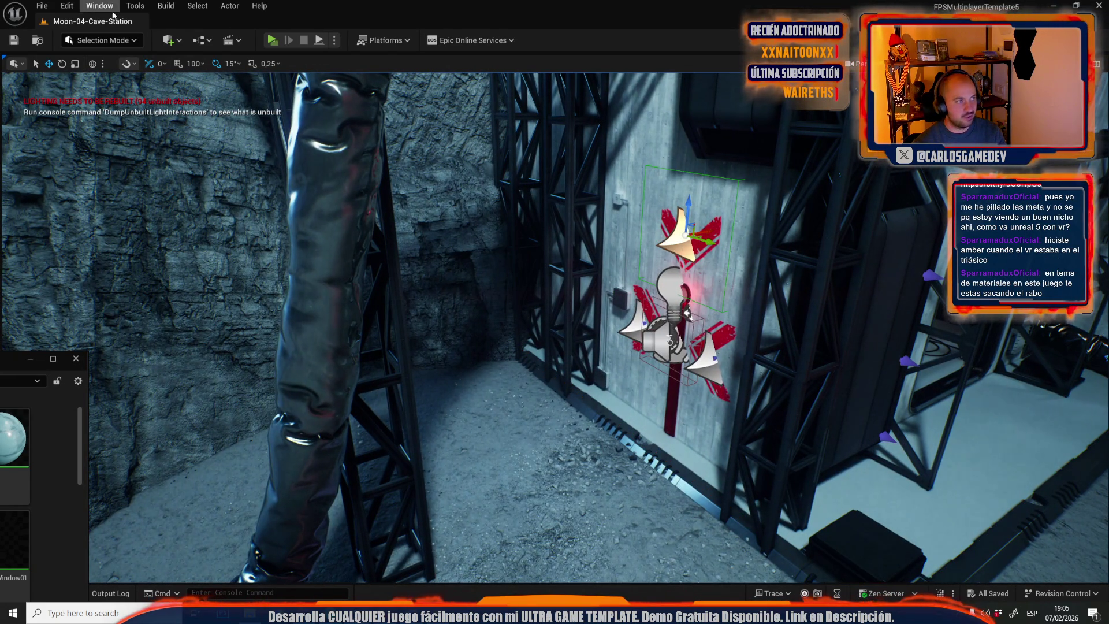
Reopen Moon-06-Slime-Hallways from Recent Levels and rotate the wall panel 90 degrees.
click(42, 7)
mouse_move(145, 84)
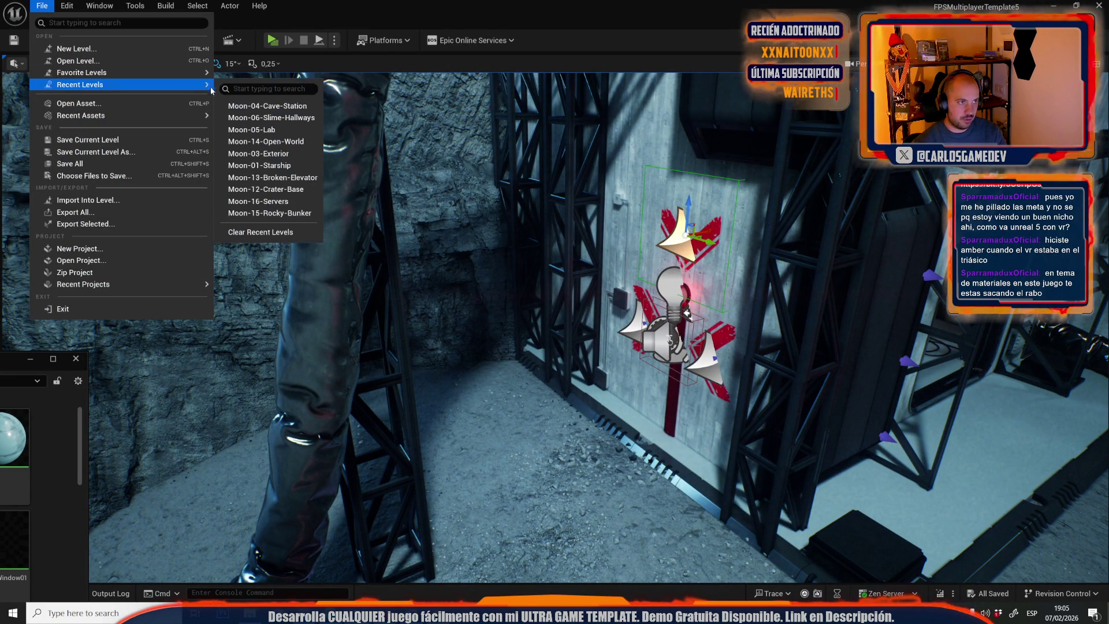
click(266, 118)
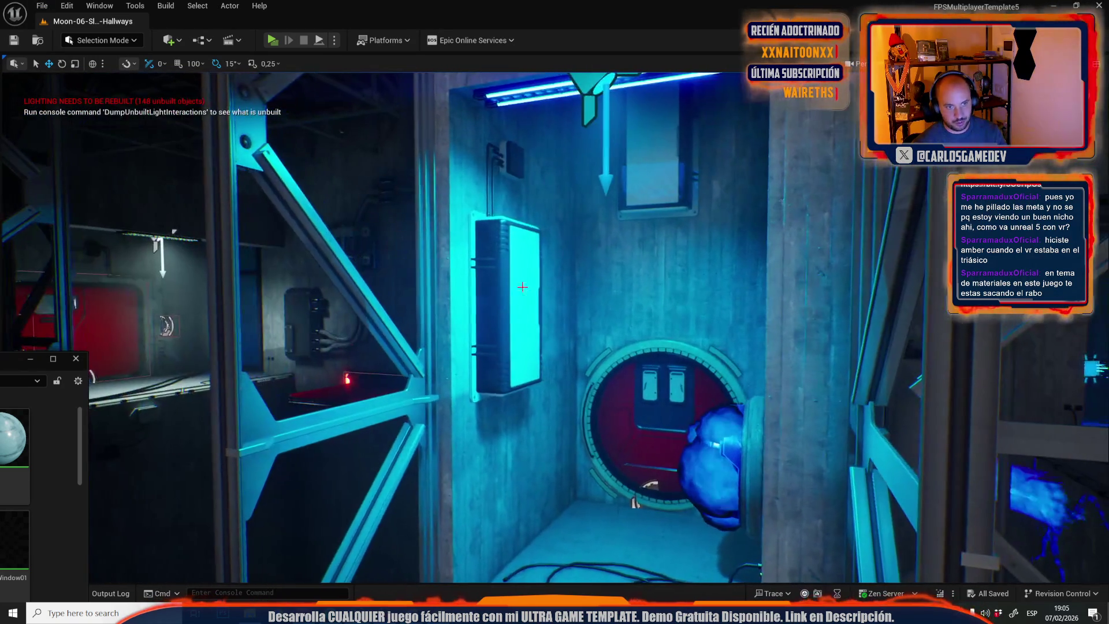
click(524, 291)
key(e)
mouse_move(508, 350)
mouse_down()
mouse_move(485, 404)
mouse_move(438, 407)
mouse_move(455, 263)
mouse_move(506, 206)
mouse_up()
key(w)
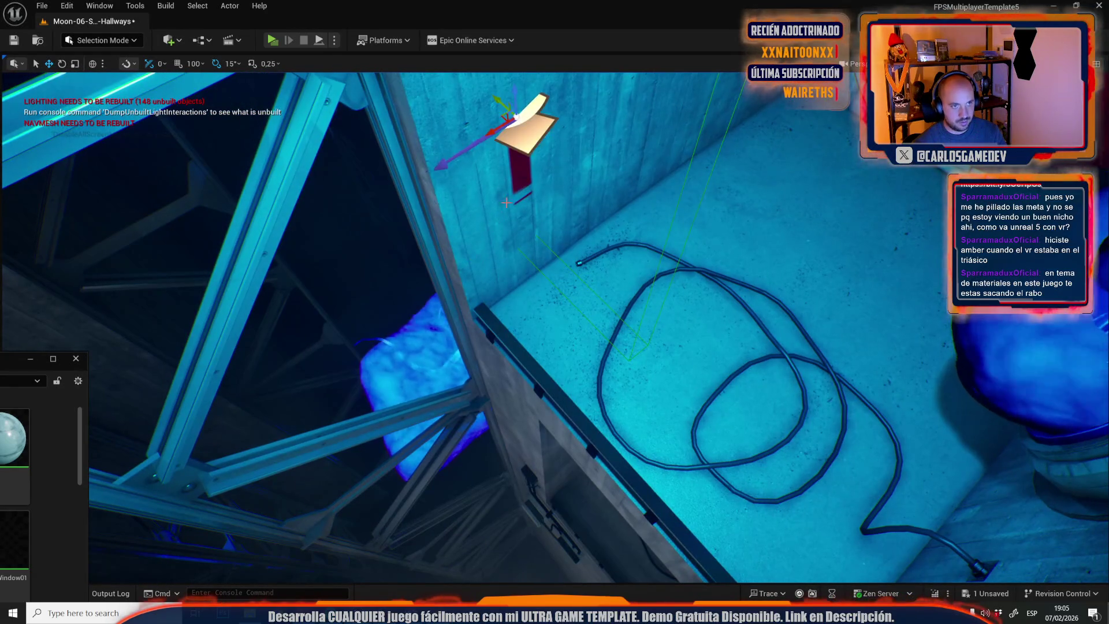
Rotate the red chevron decal 90 and -90 degrees into place and frame it.
key(e)
drag(511, 153, 477, 92)
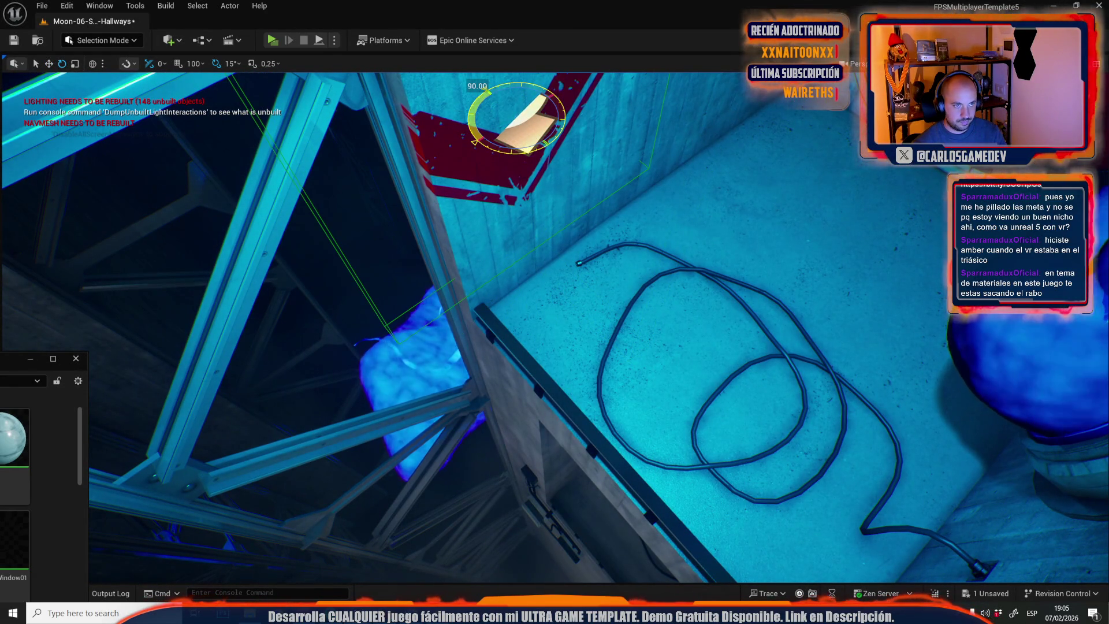
drag(503, 147, 520, 159)
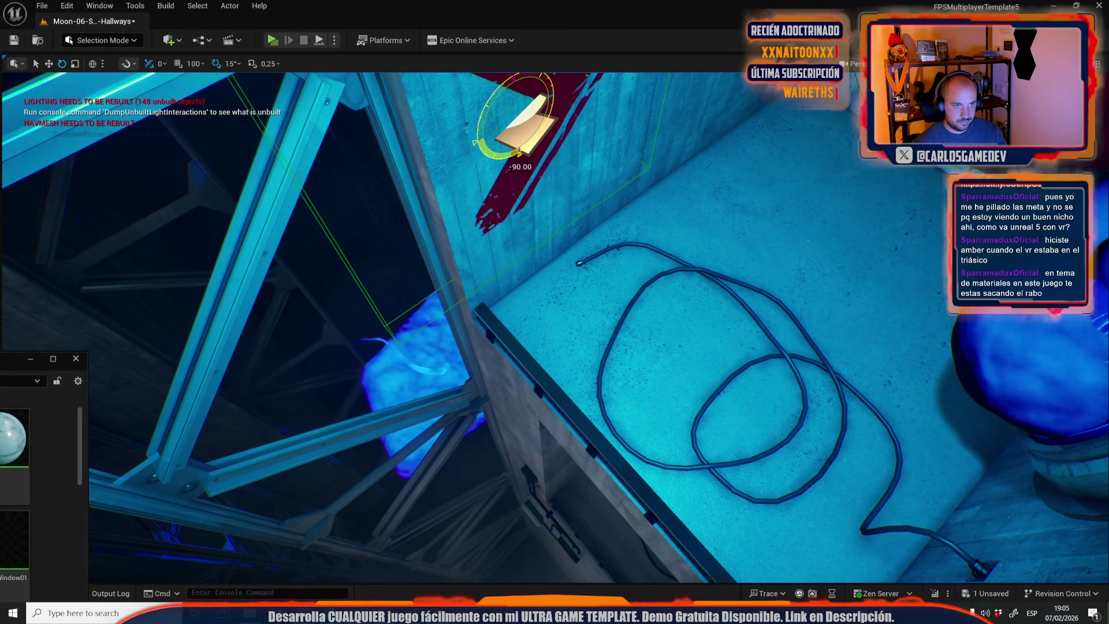
key(f)
key(r)
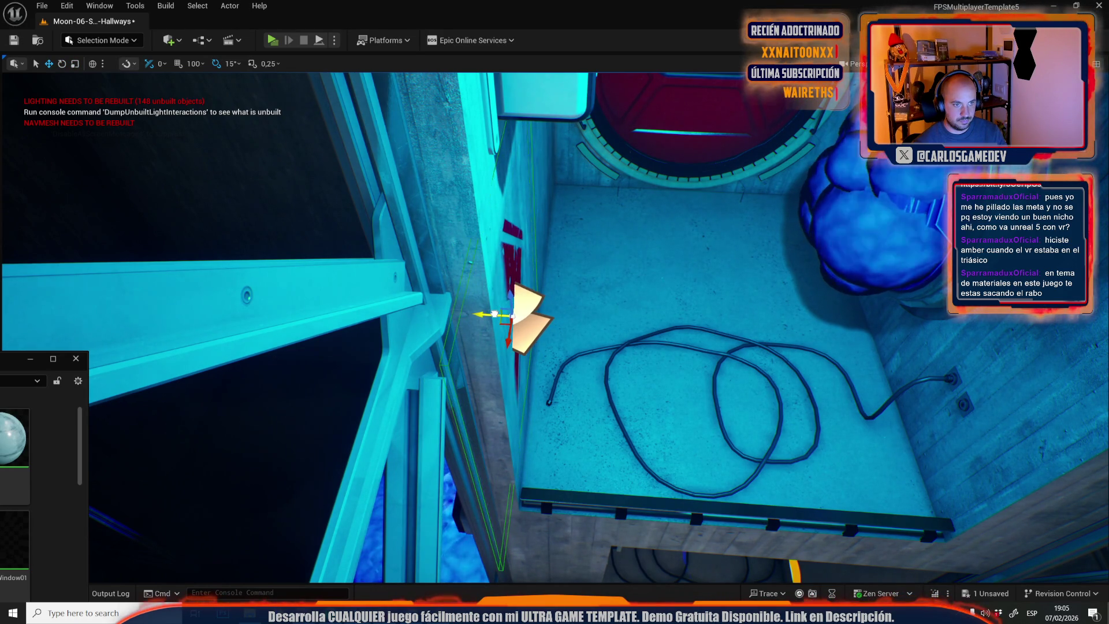
drag(498, 314, 728, 229)
Alt-drag the chevron decal to place a copy beside it, then select the blue blob.
key(e)
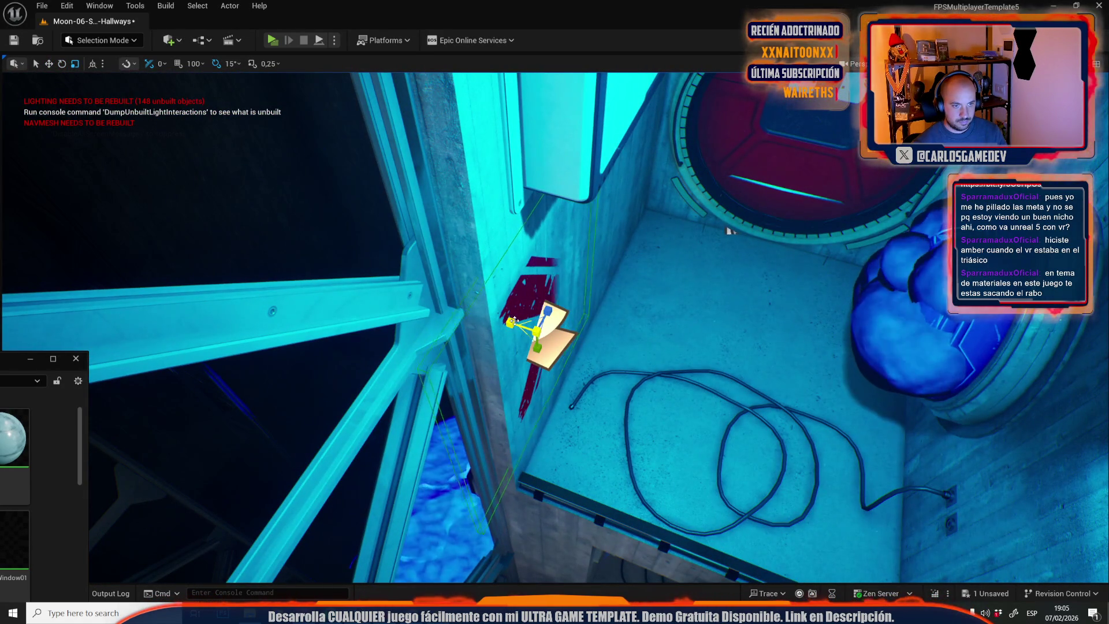
key(w)
key(f)
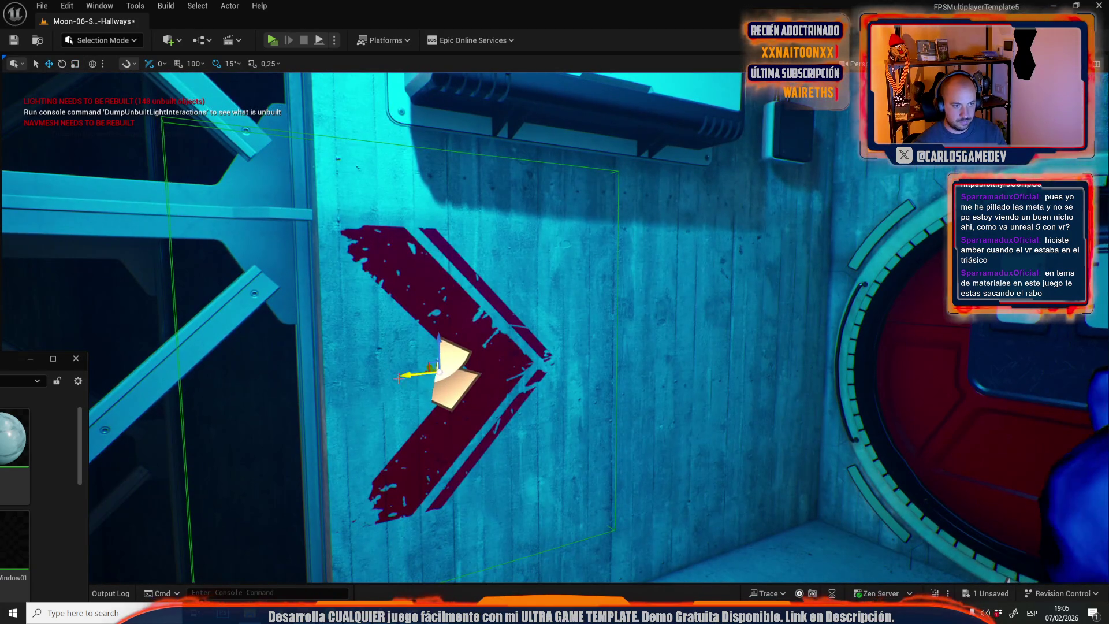
drag(406, 376, 624, 362)
mouse_move(743, 342)
mouse_down()
mouse_move(704, 352)
mouse_move(727, 335)
mouse_move(710, 347)
mouse_move(721, 340)
mouse_move(716, 329)
mouse_move(699, 346)
mouse_move(722, 344)
mouse_move(711, 347)
mouse_up()
click(347, 335)
mouse_move(346, 335)
mouse_down()
mouse_move(405, 323)
mouse_move(489, 341)
mouse_up()
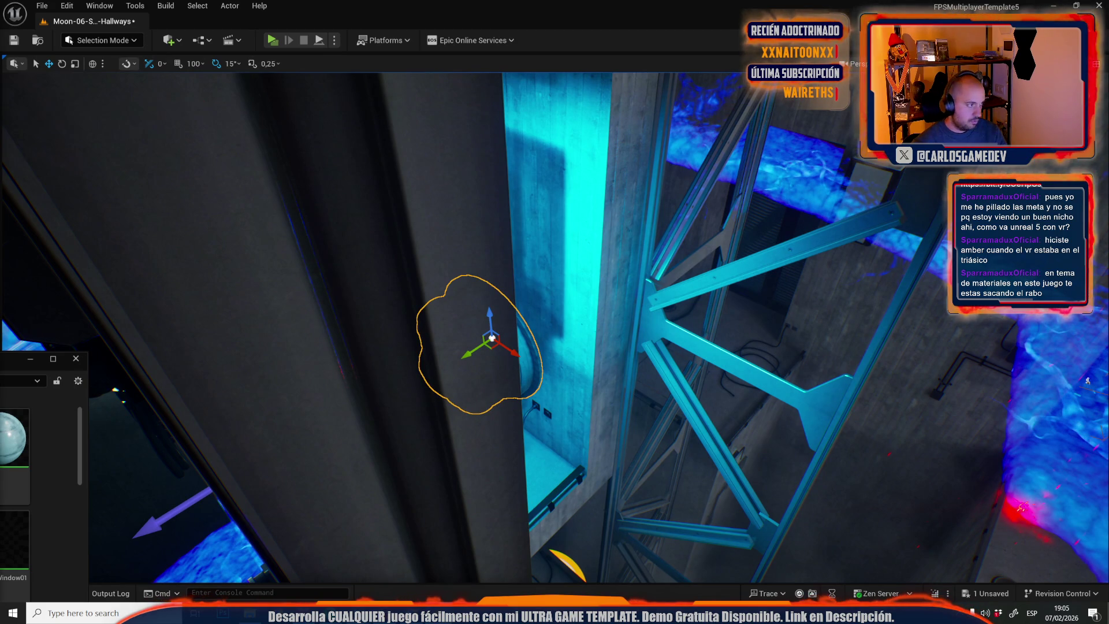
Select the red bridge platform, choose Edit WallBridge, and maximize the Blueprint editor.
mouse_move(489, 341)
mouse_down()
mouse_move(508, 340)
mouse_move(497, 340)
mouse_up()
key(f)
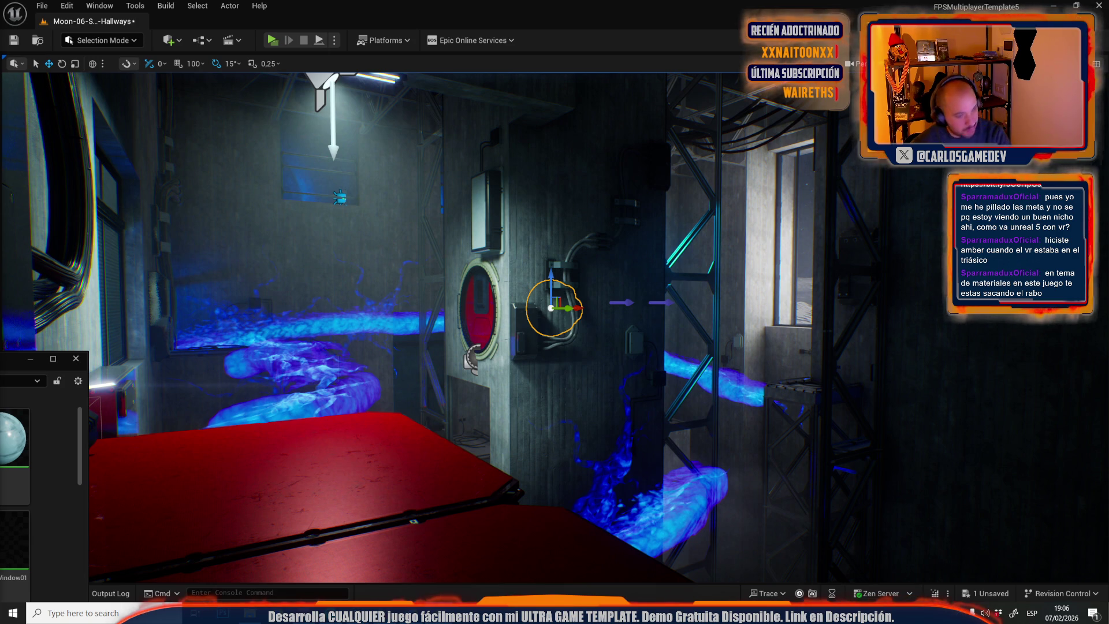
mouse_move(480, 278)
mouse_down()
mouse_move(485, 289)
mouse_move(502, 277)
mouse_up()
mouse_move(244, 131)
mouse_down()
mouse_move(899, 457)
mouse_move(340, 243)
mouse_up()
click(338, 241)
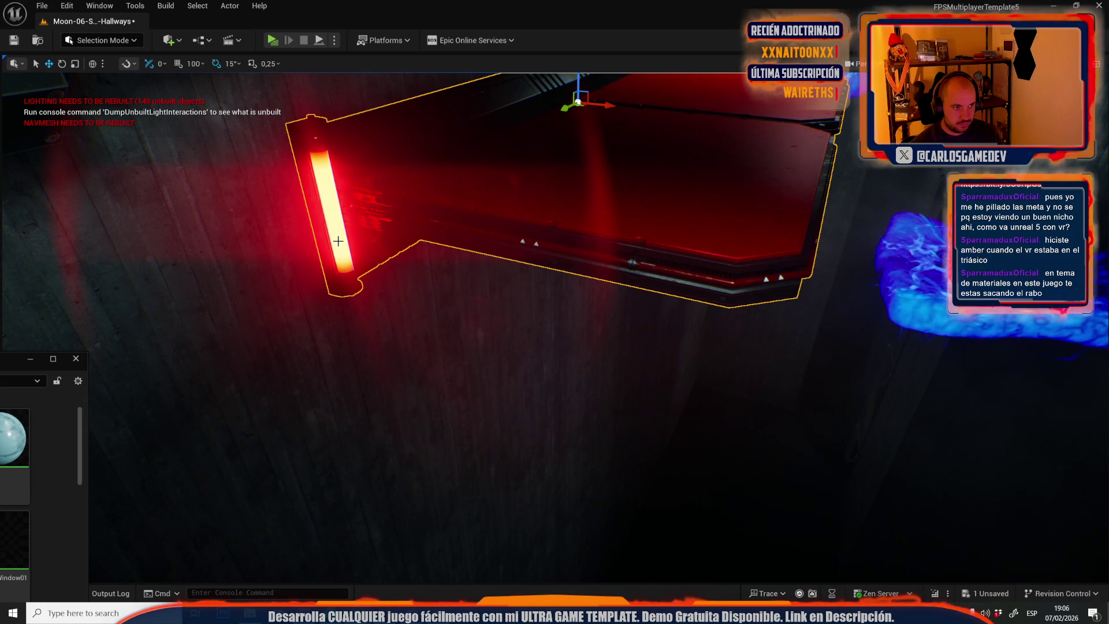
right_click(460, 202)
click(496, 252)
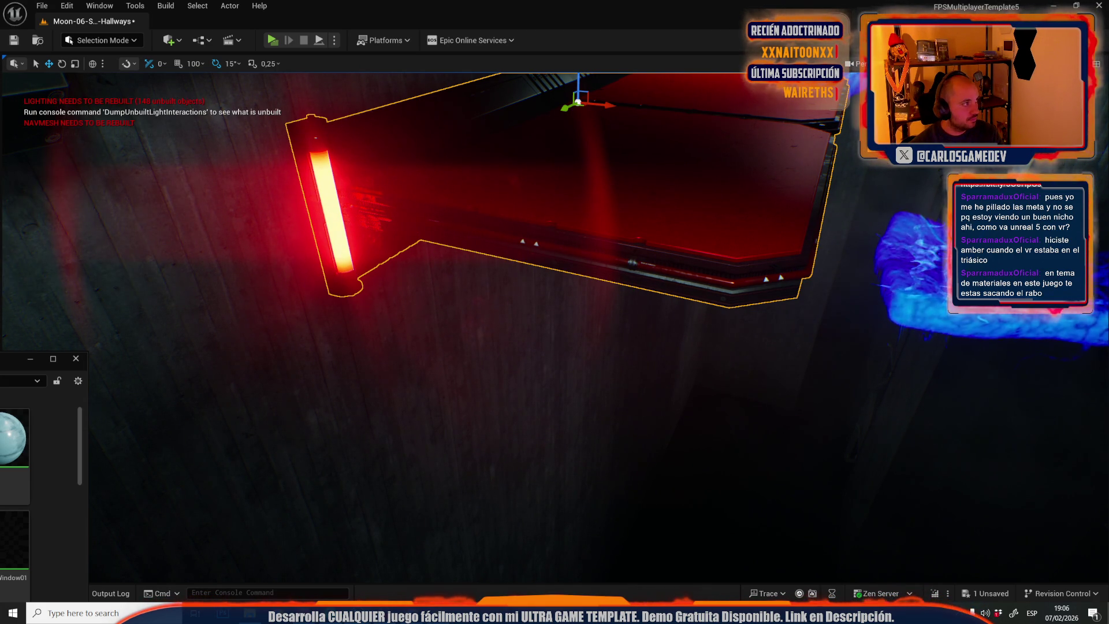
click(670, 150)
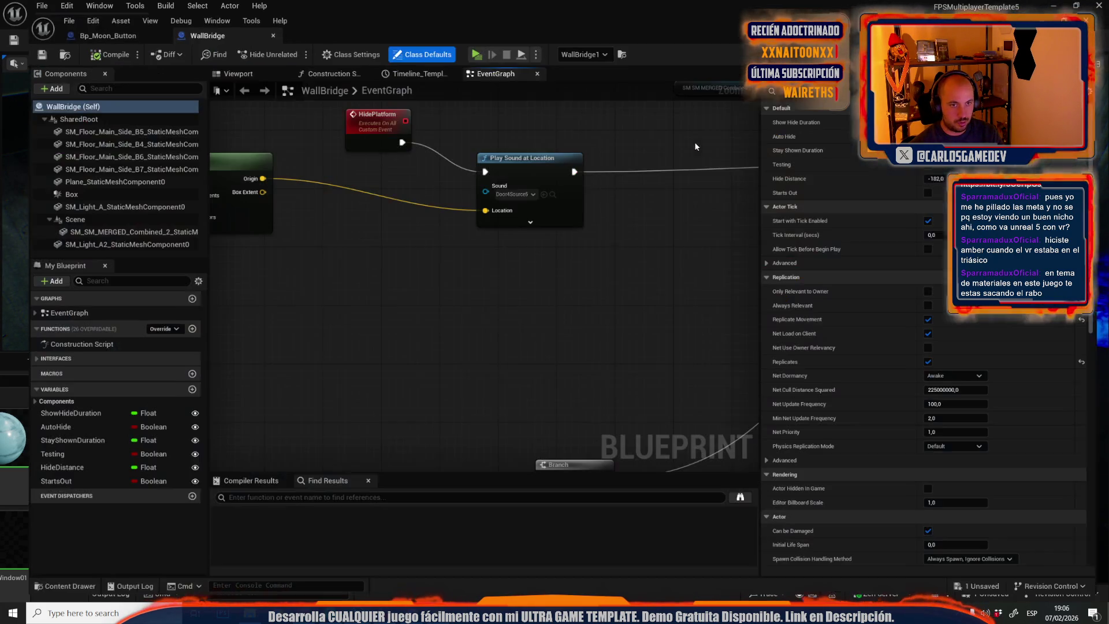
Check the bridge's light mesh in the 3D preview, then open the maximized WallBridge event graph.
click(209, 61)
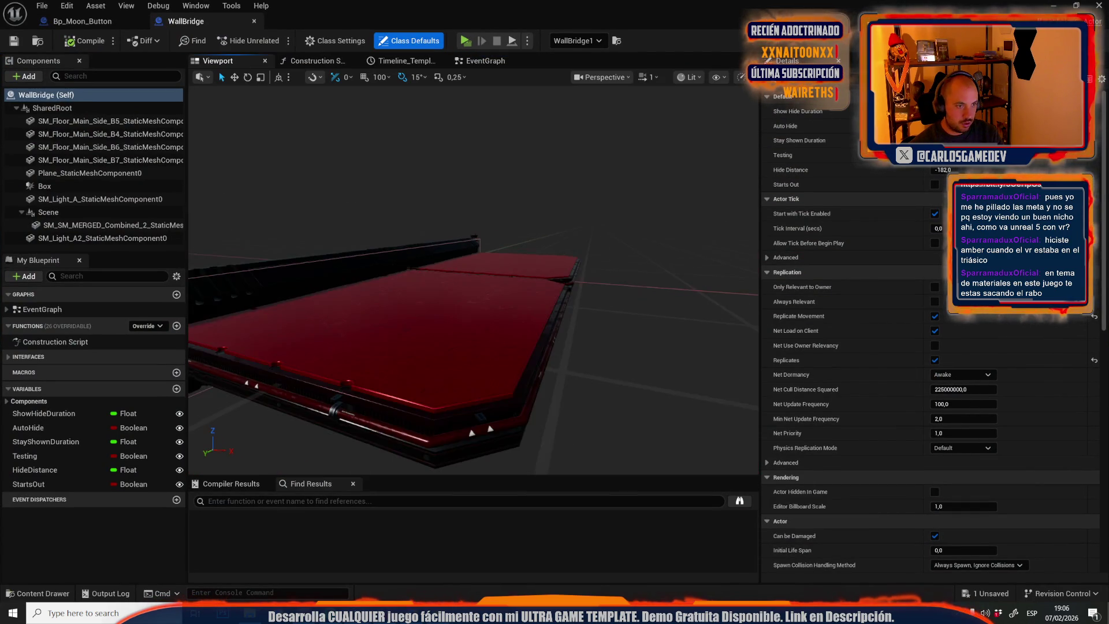
click(356, 284)
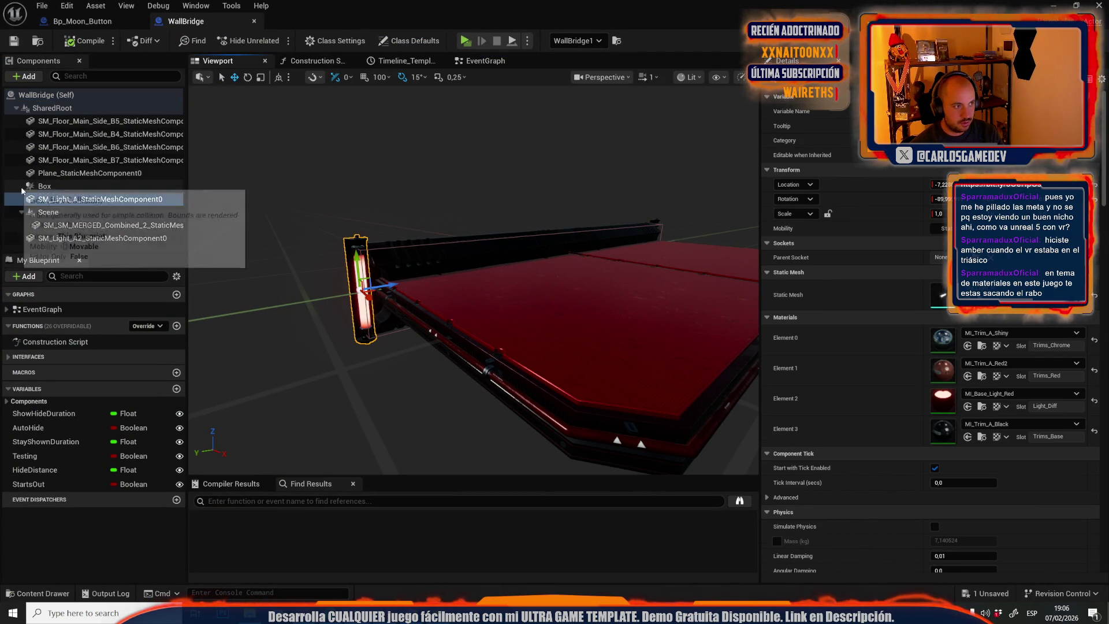
mouse_move(458, 7)
mouse_down()
mouse_move(458, 231)
mouse_move(413, 331)
mouse_up()
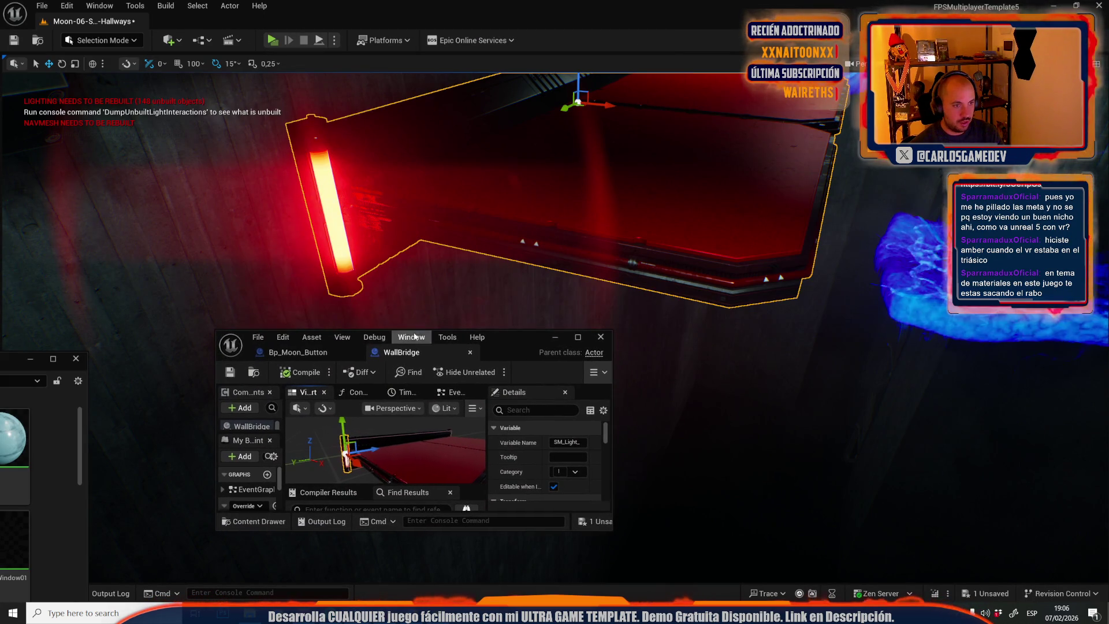
click(578, 337)
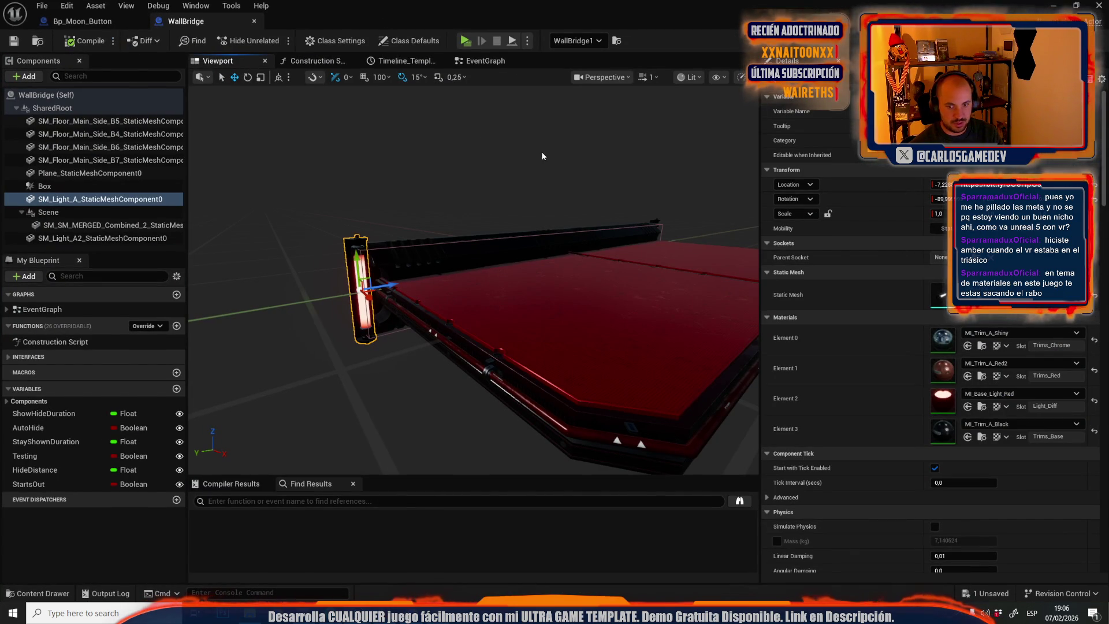
click(486, 62)
scroll(451, 275, down, 5)
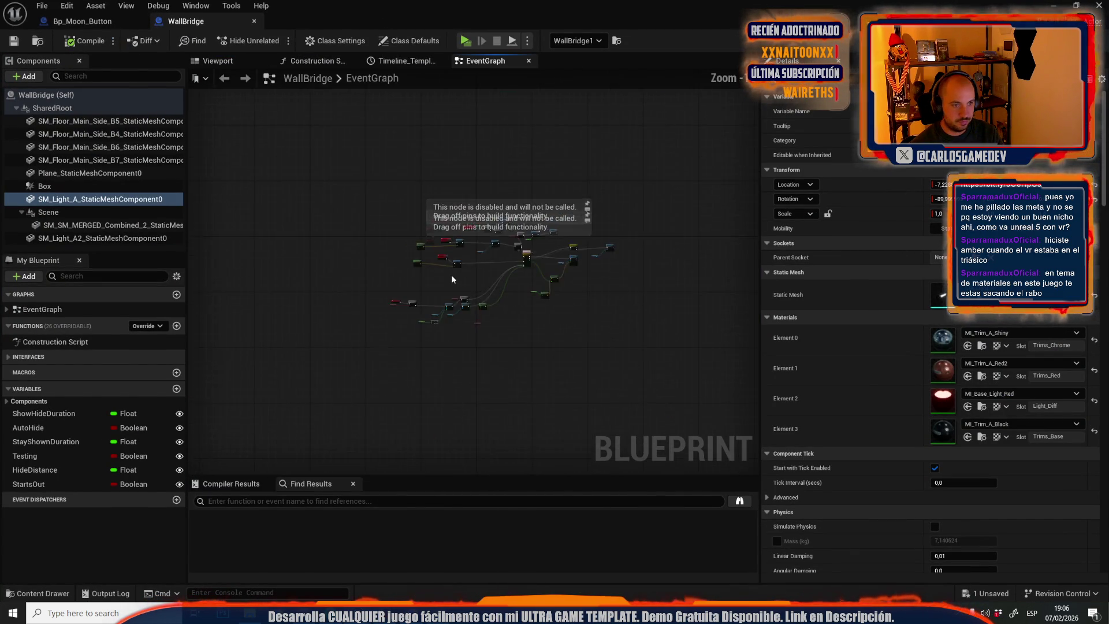
scroll(453, 199, up, 5)
drag(453, 308, 458, 360)
Add an SM_Light_A reference and wire it into a new Set Material node.
drag(97, 207, 376, 218)
scroll(376, 219, down, 2)
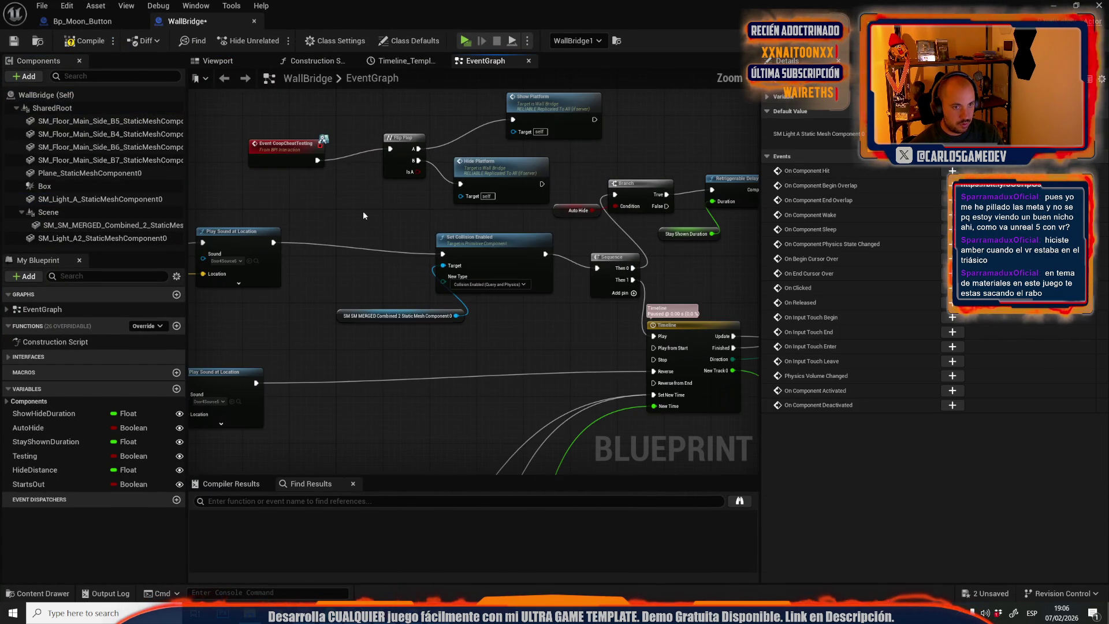
scroll(393, 206, up, 3)
drag(440, 269, 452, 209)
text(set material)
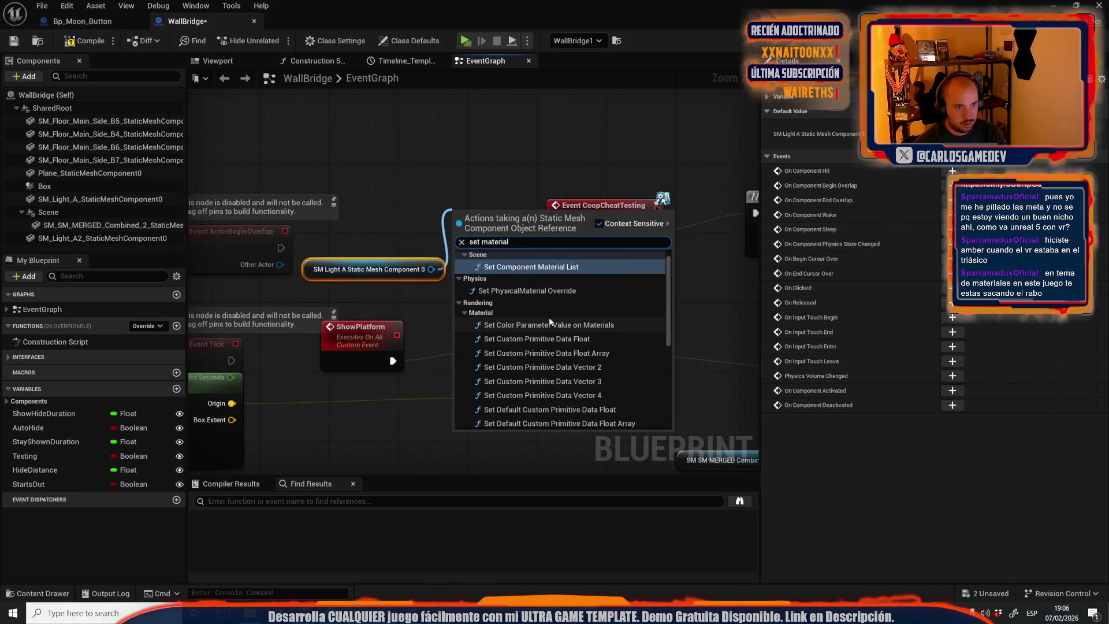
scroll(626, 329, down, 3)
click(540, 358)
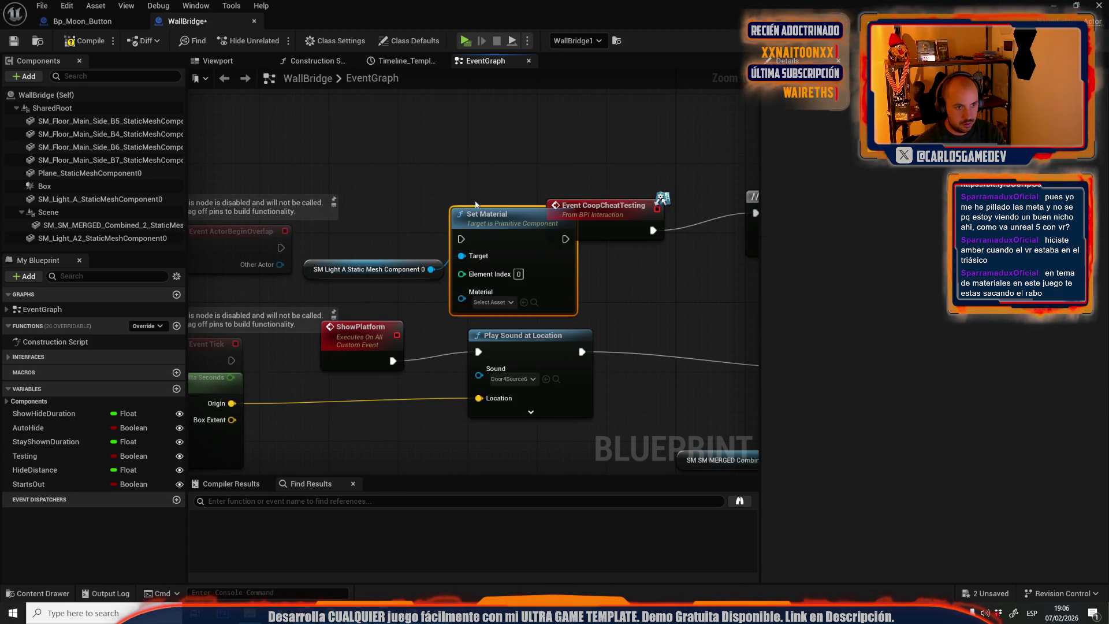
Check the light's material slots, set Element Index to 2, and find the red light material.
click(245, 60)
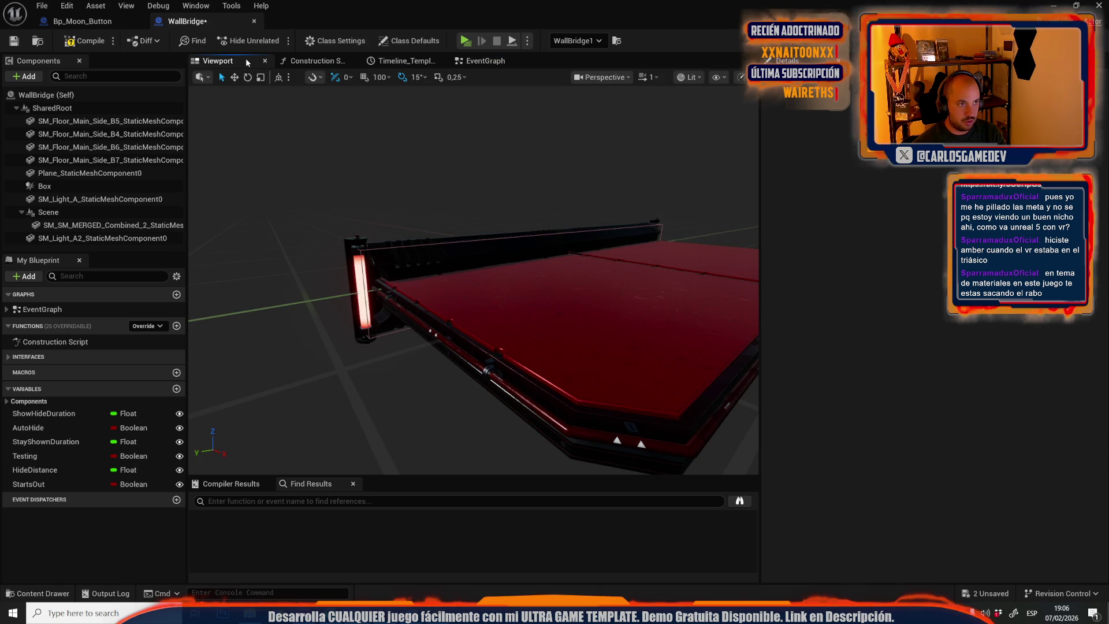
click(359, 289)
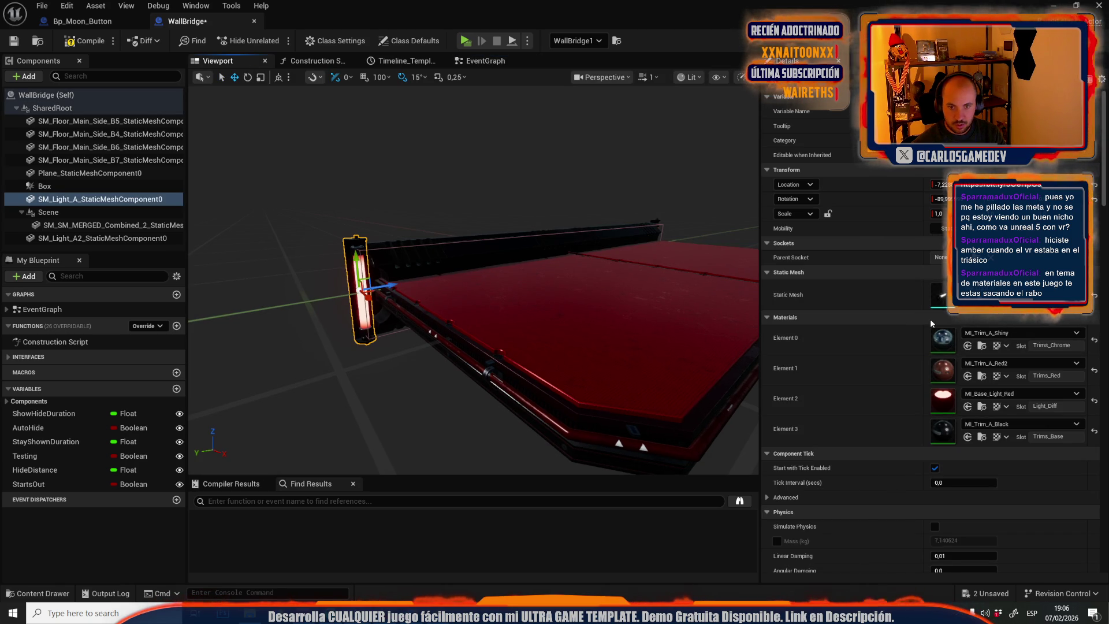
click(487, 62)
text(2)
click(981, 406)
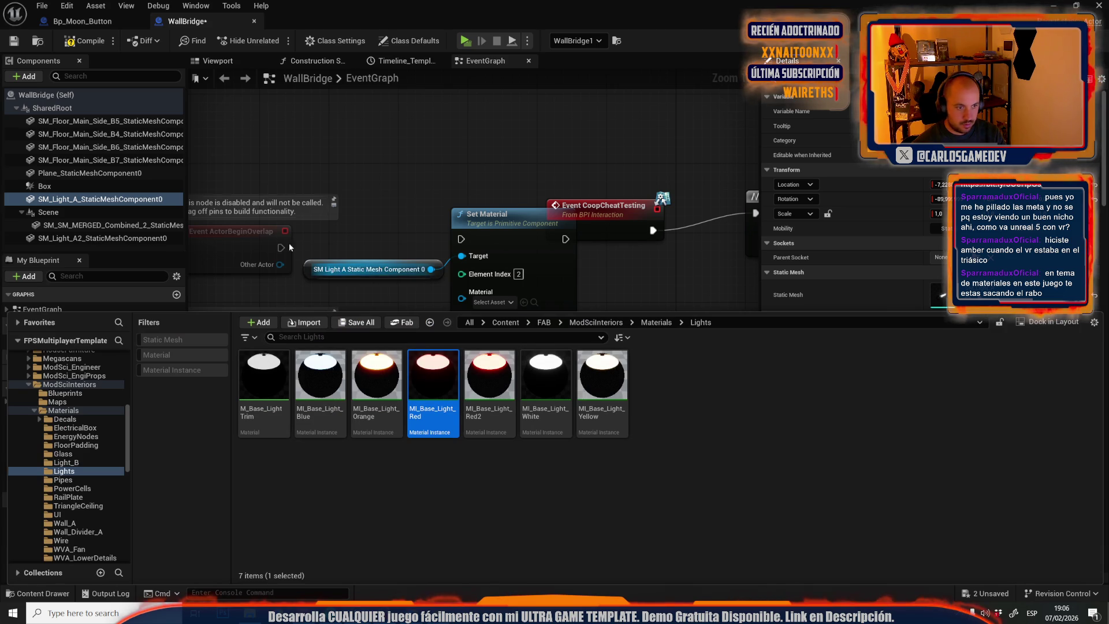
Add an SM_Light_A2 reference and wire it into Set Material's Target.
click(213, 61)
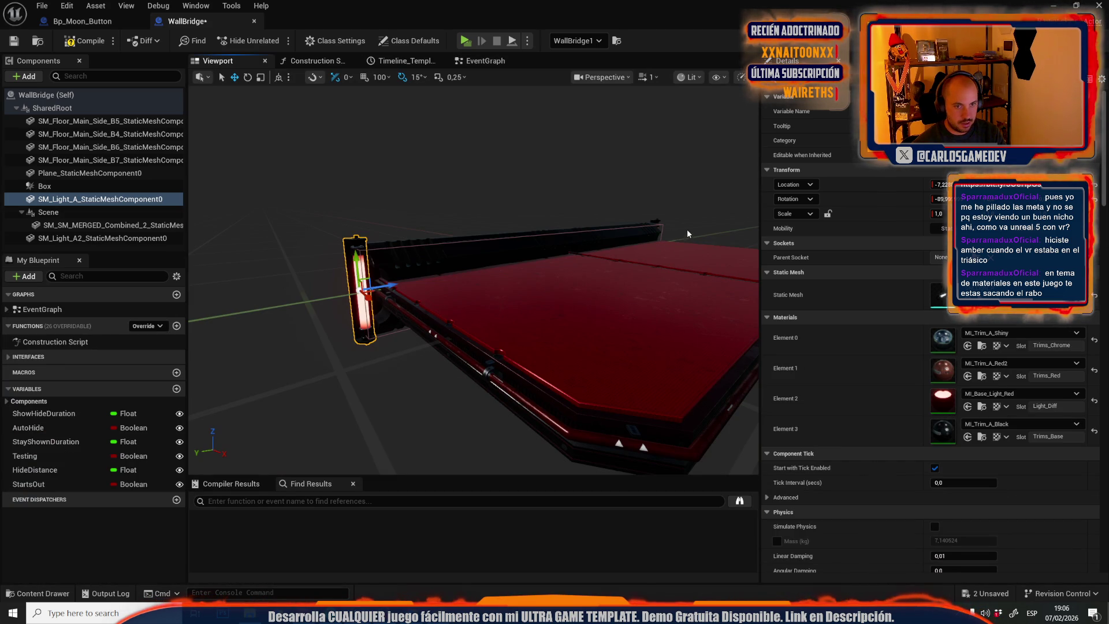
click(655, 220)
click(475, 62)
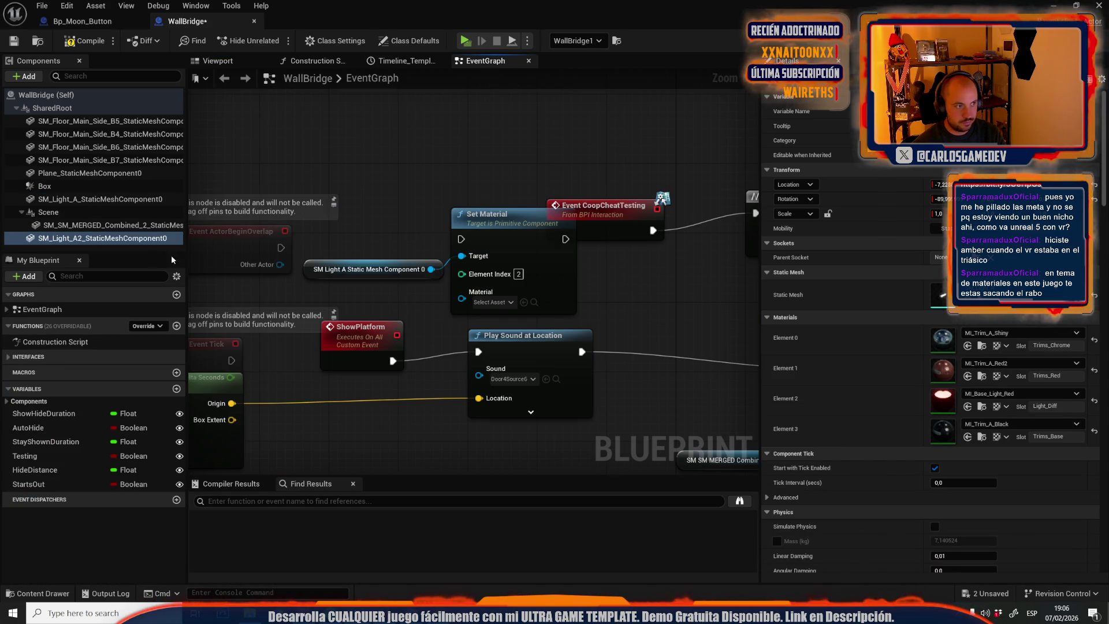
mouse_move(103, 238)
mouse_down()
mouse_move(260, 207)
mouse_move(343, 169)
mouse_up()
mouse_move(462, 255)
mouse_down()
mouse_move(469, 174)
mouse_move(377, 242)
mouse_up()
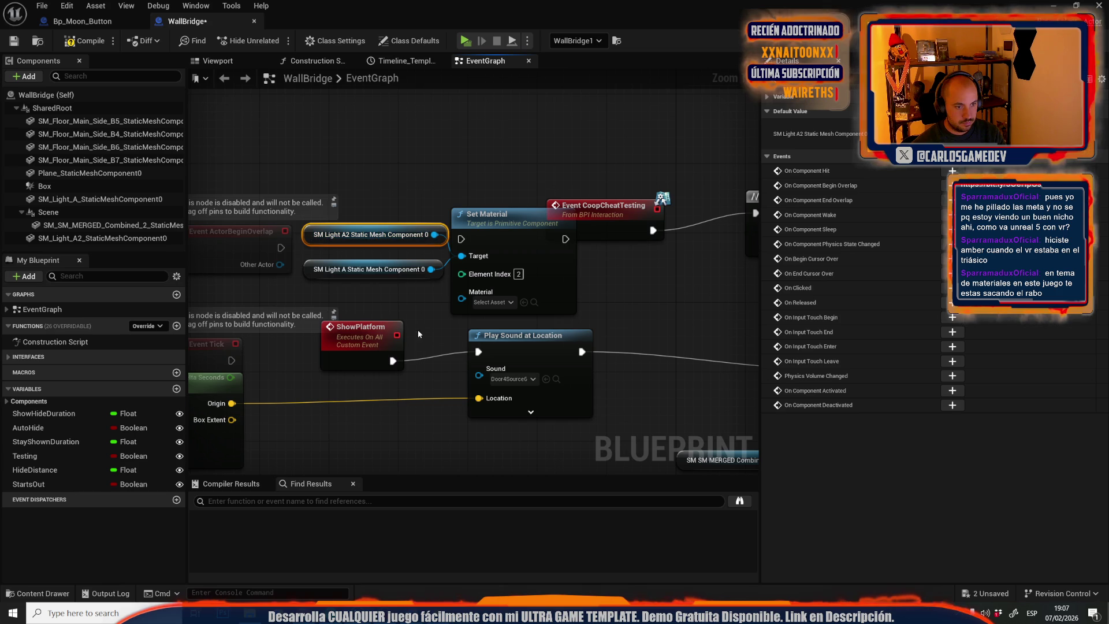
Chain Set Material to Play Sound at Location and move the group beside it.
mouse_move(565, 238)
mouse_down()
mouse_move(488, 390)
mouse_move(478, 351)
mouse_up()
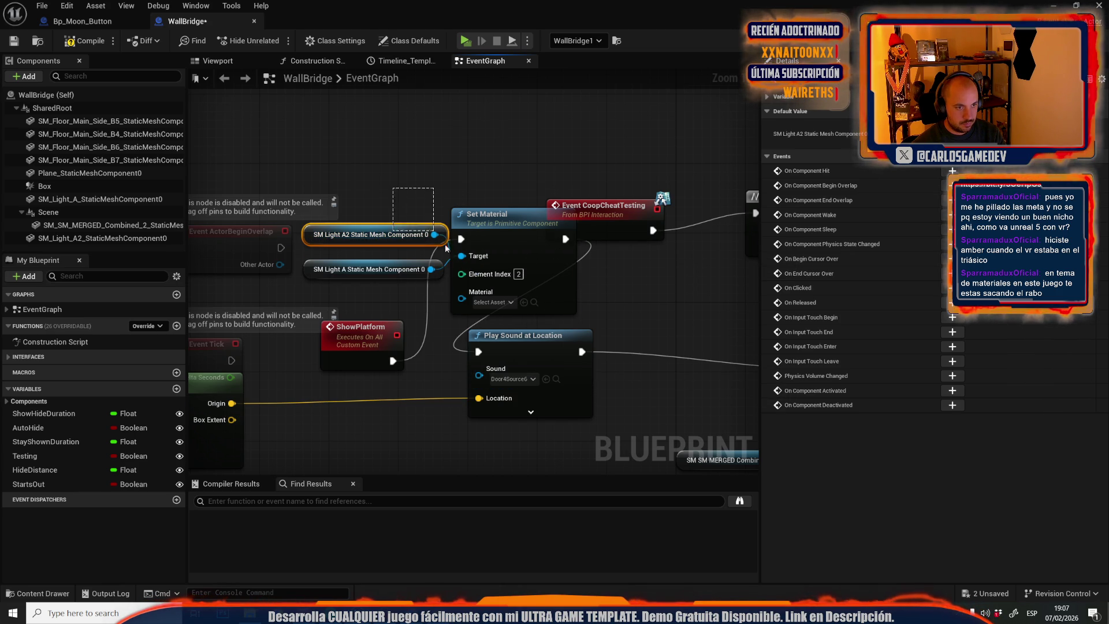
drag(297, 202, 577, 318)
scroll(438, 341, down, 2)
mouse_move(499, 341)
mouse_down()
mouse_move(303, 254)
mouse_move(493, 239)
mouse_move(299, 254)
mouse_up()
Assign MI_Base_Light_Red to Set Material's Material input.
click(222, 62)
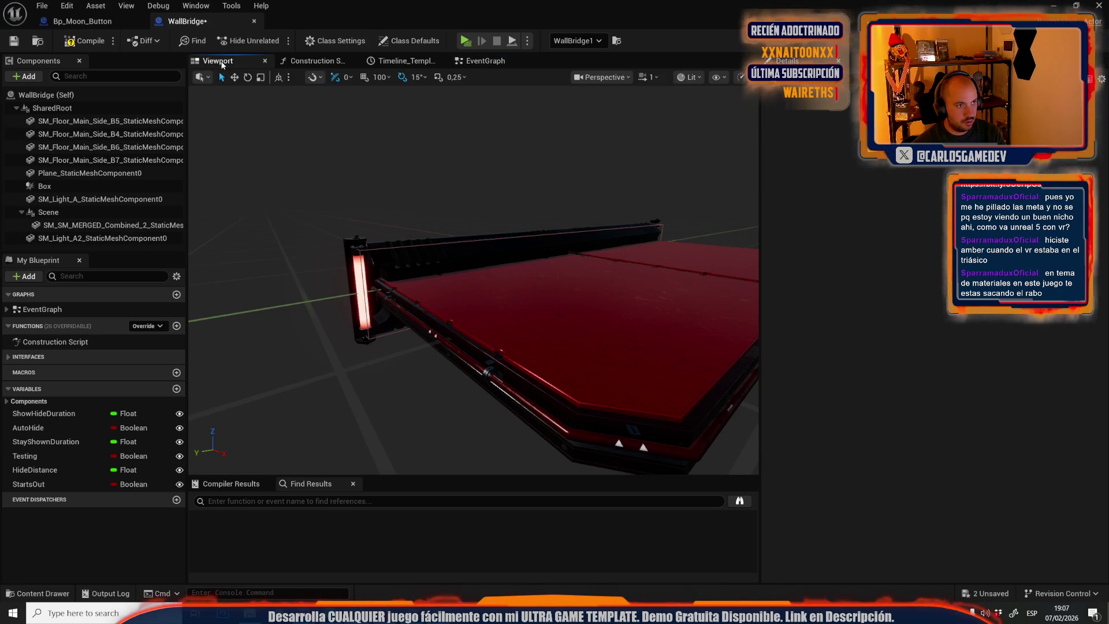
click(344, 271)
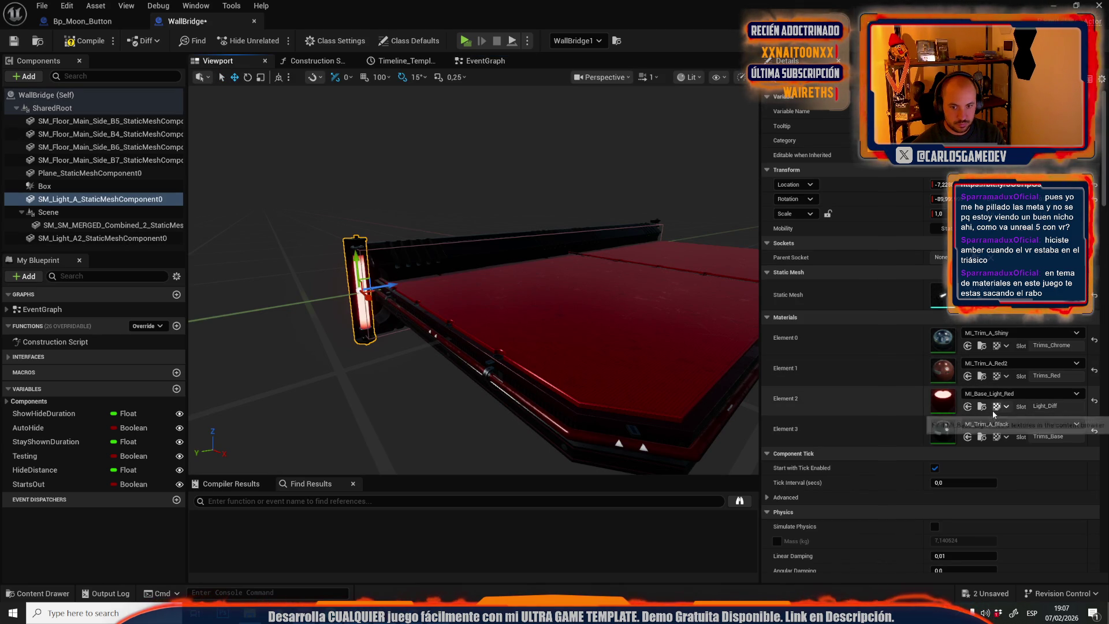
click(993, 410)
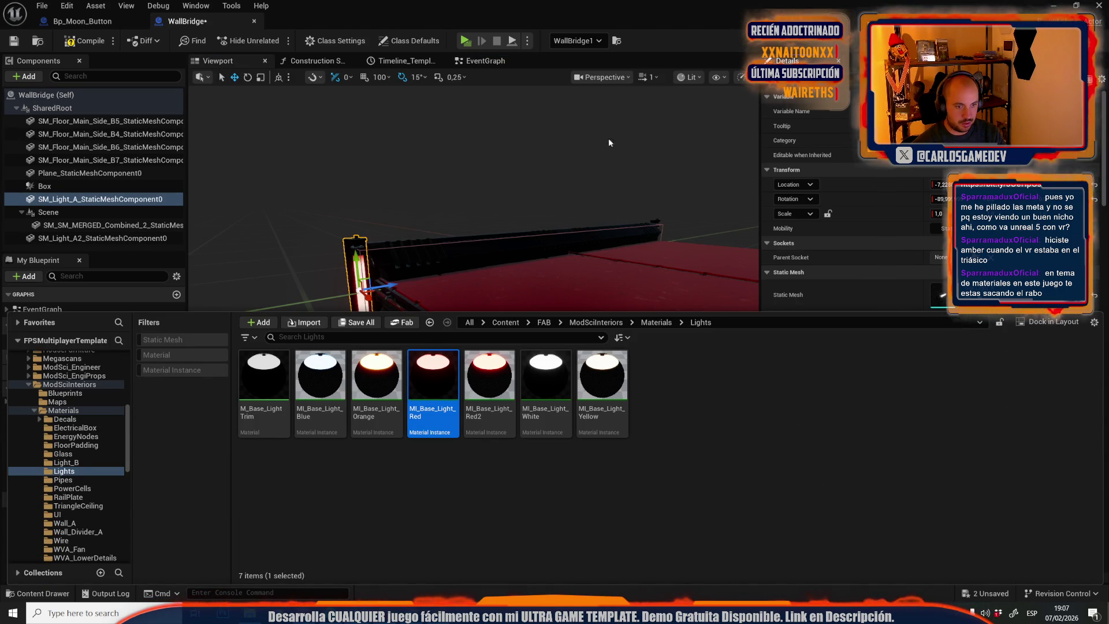
click(485, 61)
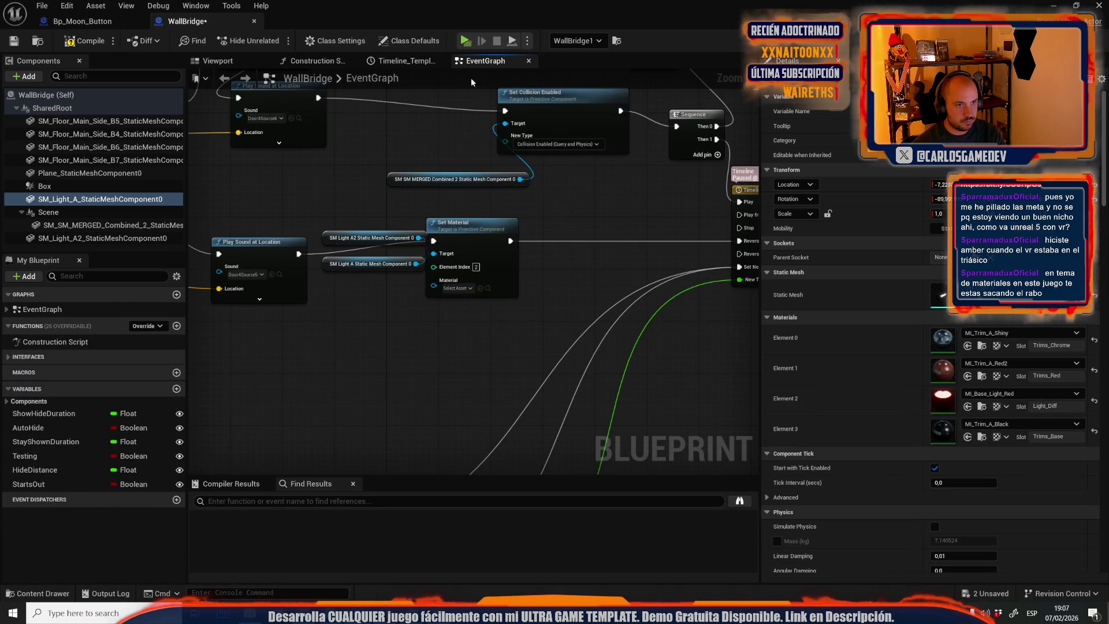
click(480, 288)
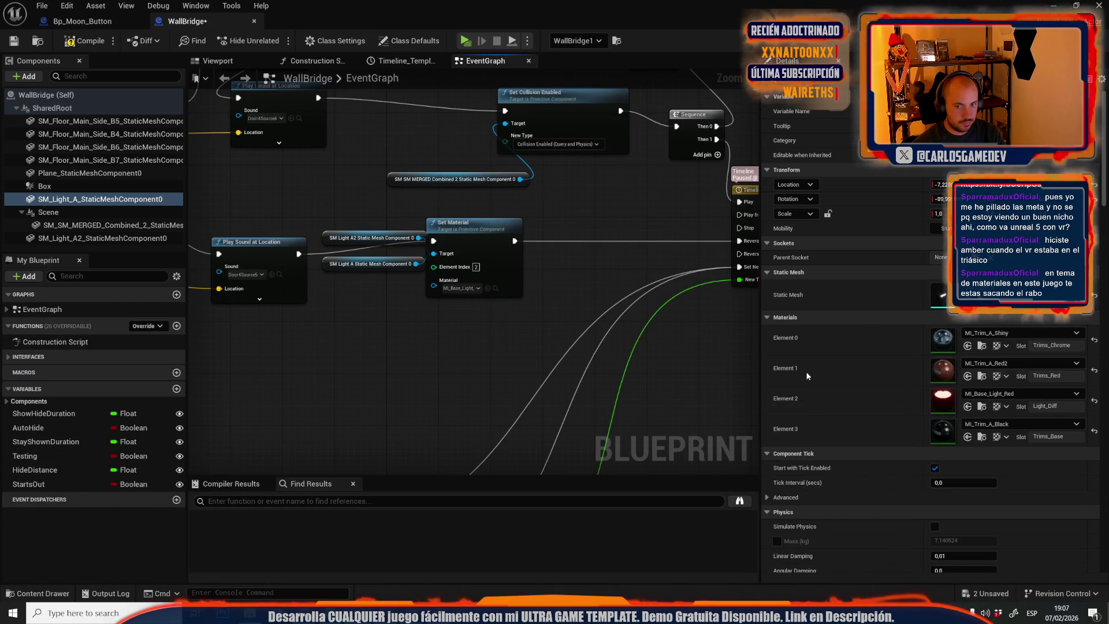
click(985, 407)
right_click(429, 393)
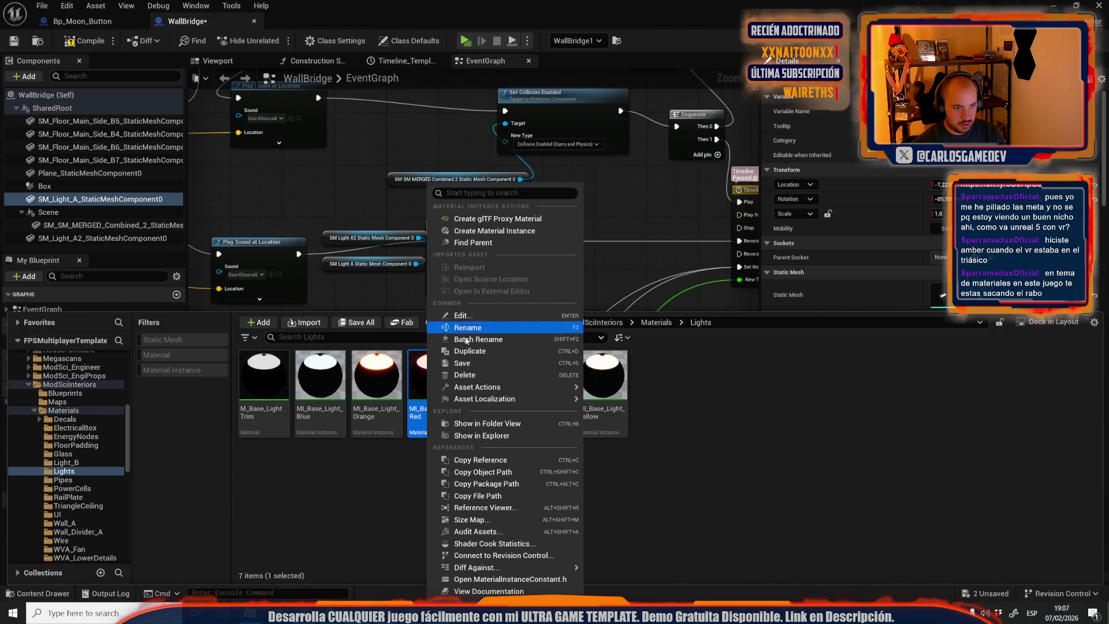
Duplicate MI_Base_Light_Red as MI_Base_Light_Green and assign it to the upper Set Material node.
click(468, 352)
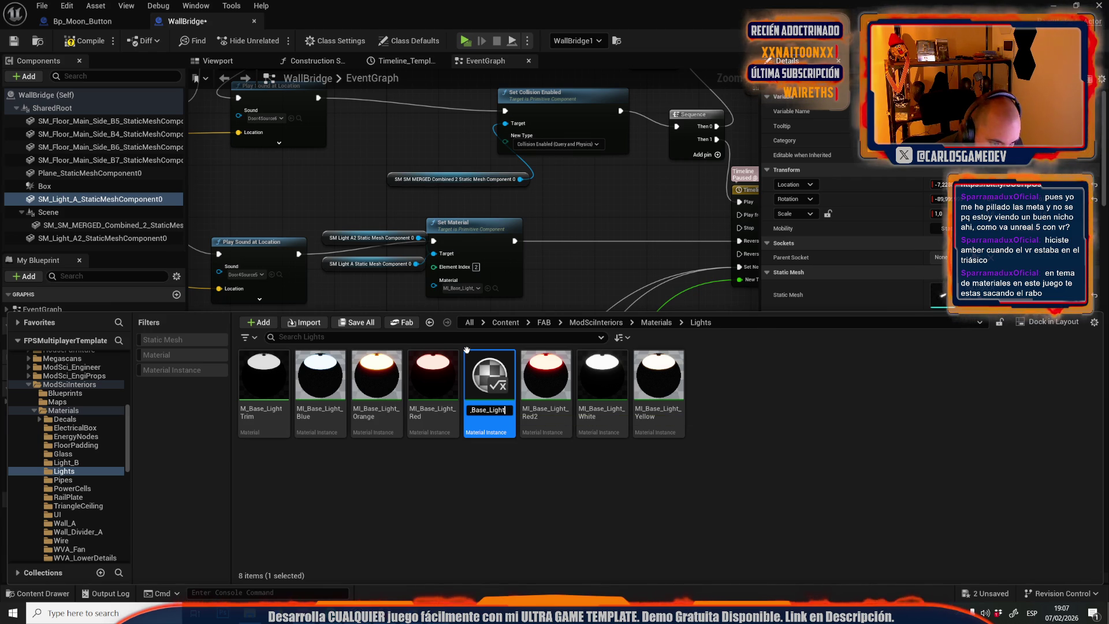
text(_Green)
key(Return)
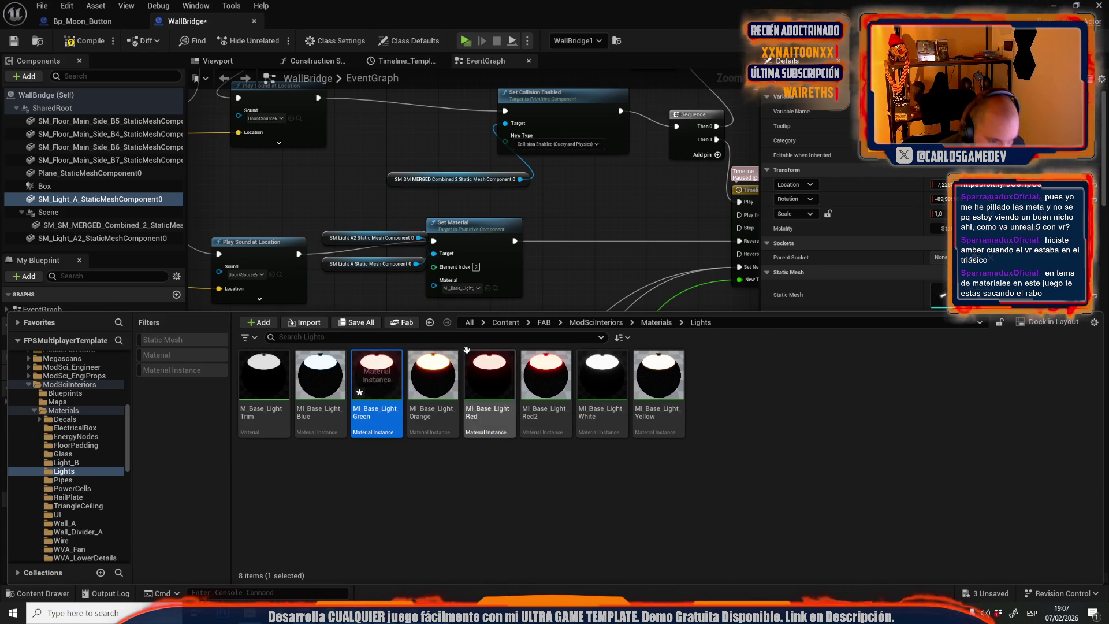
click(540, 254)
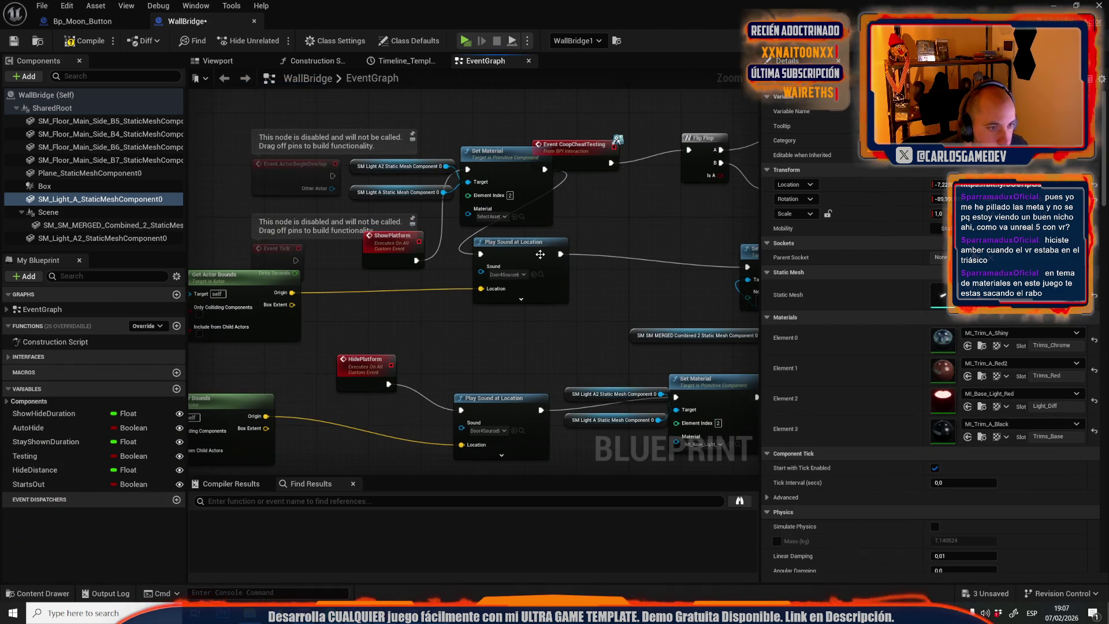
click(515, 217)
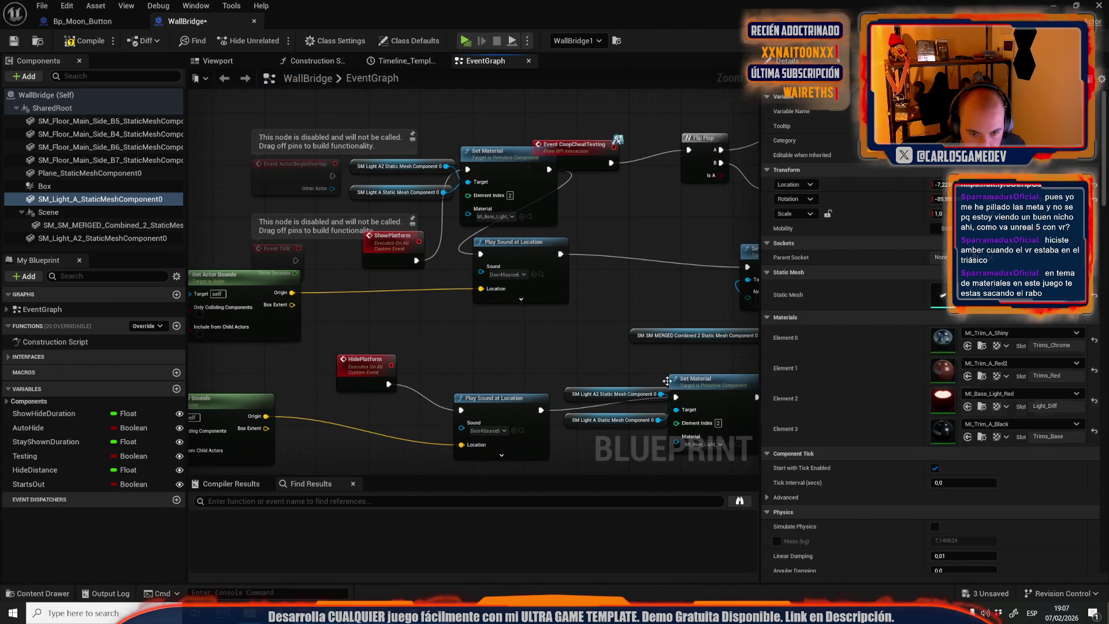
Tint MI_Base_Light_Green's Color green, save it, and close the material and WallBridge tabs.
key(ctrl+space)
double_click(376, 375)
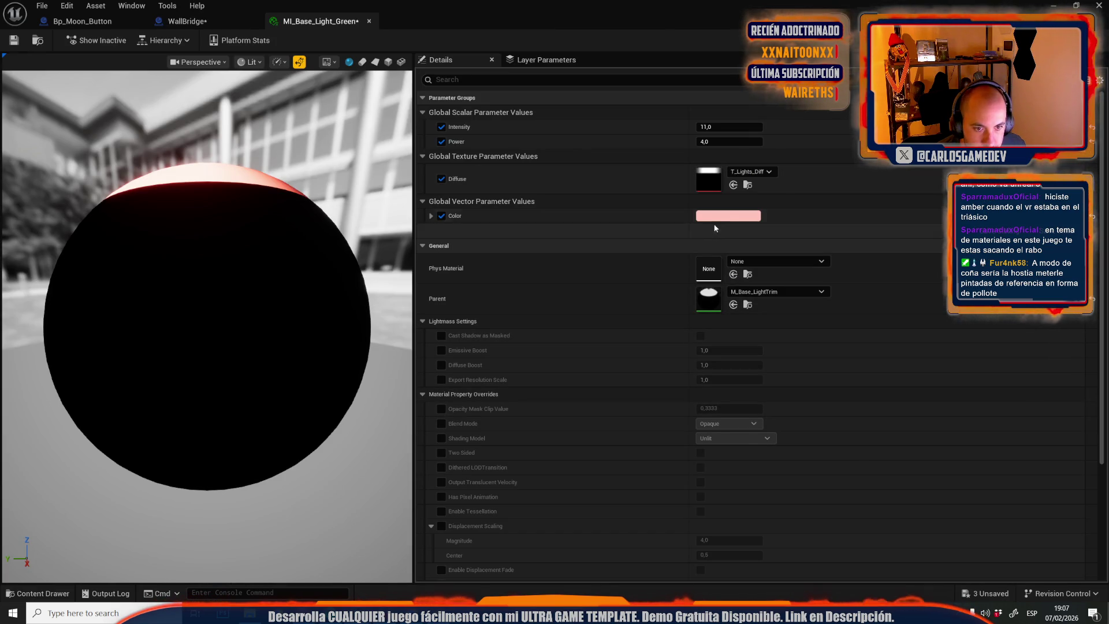
click(718, 217)
drag(905, 366, 896, 365)
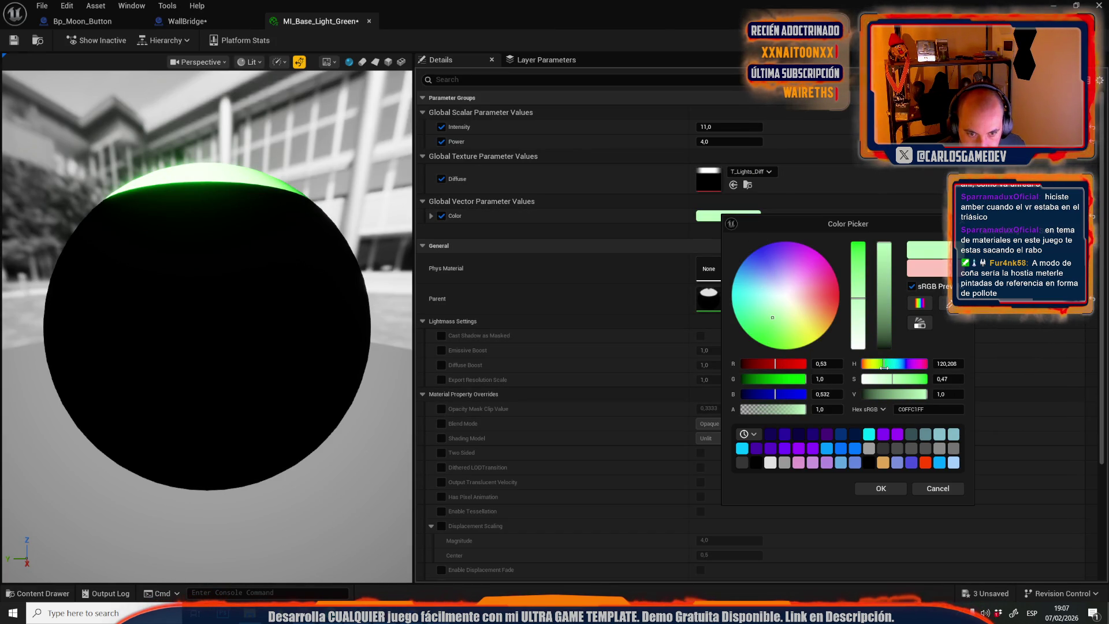
click(881, 489)
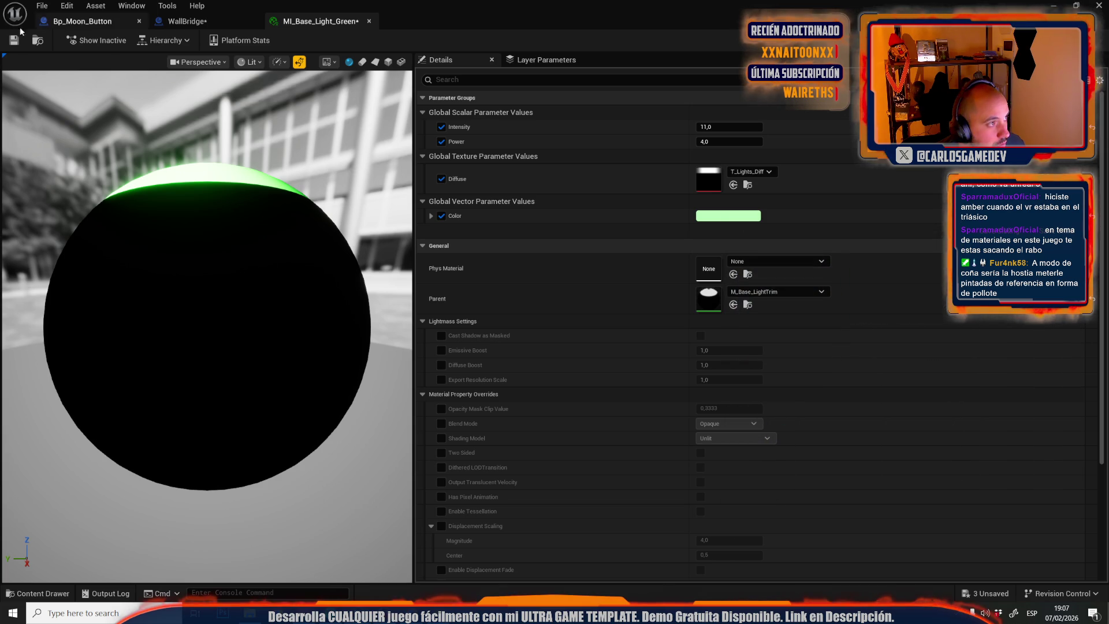
click(18, 39)
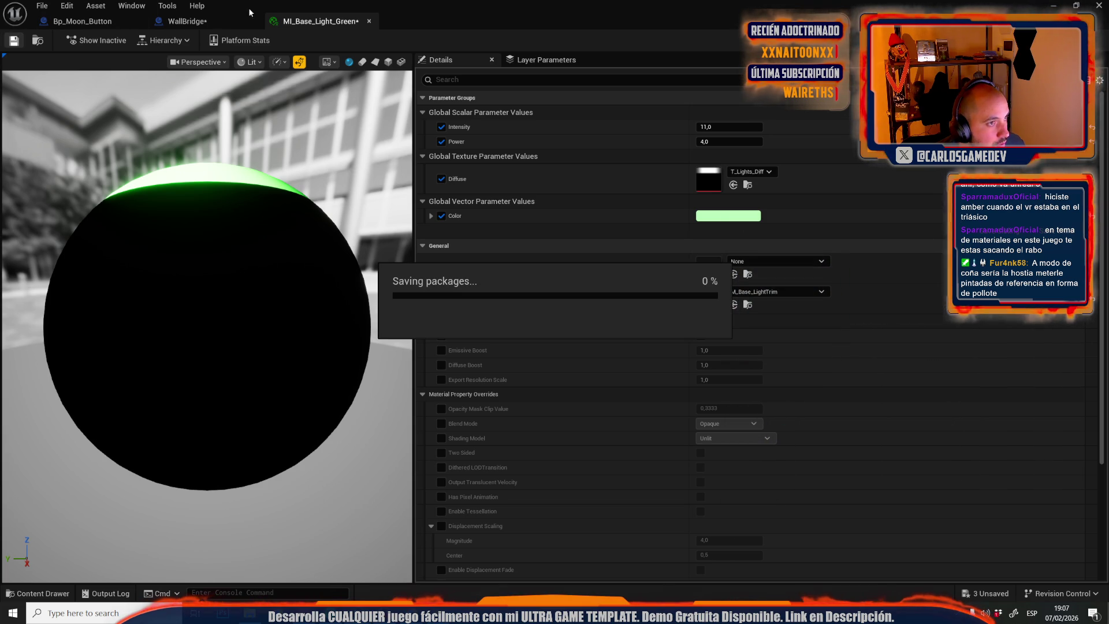
middle_click(316, 23)
middle_click(206, 23)
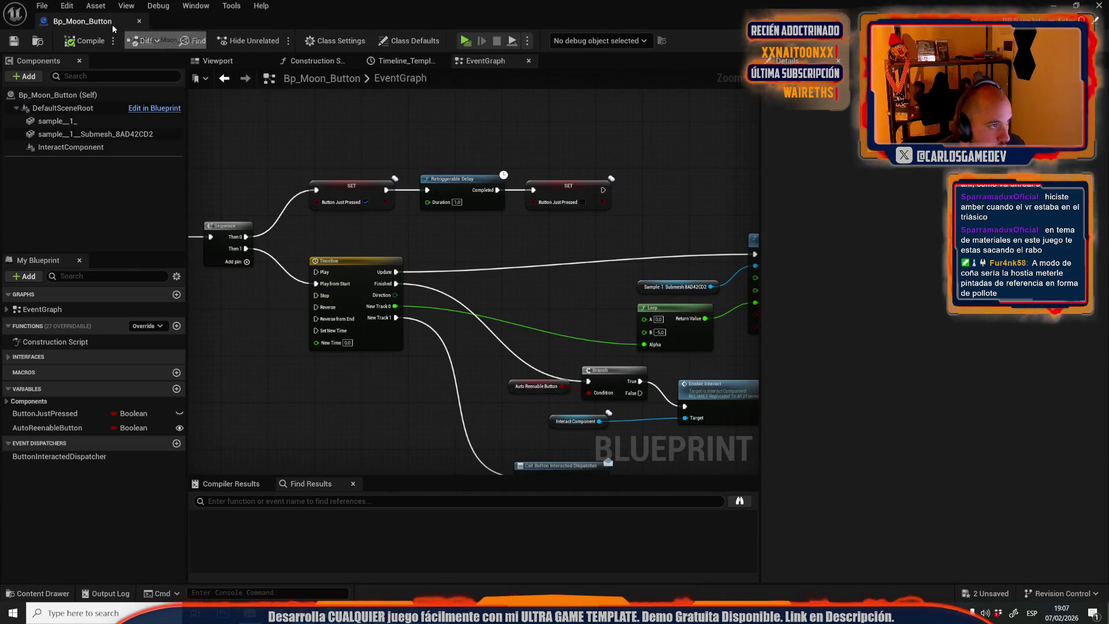
Close Bp_Moon_Button, play-test the wall bridge, then show the File menu's recent levels.
middle_click(115, 23)
key(f)
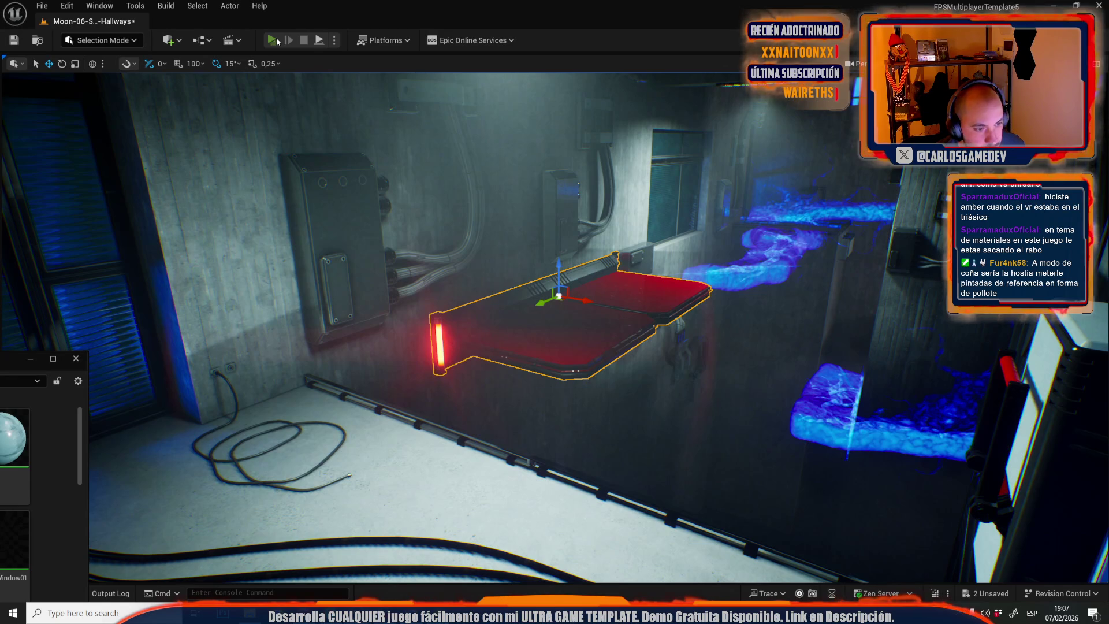
click(275, 40)
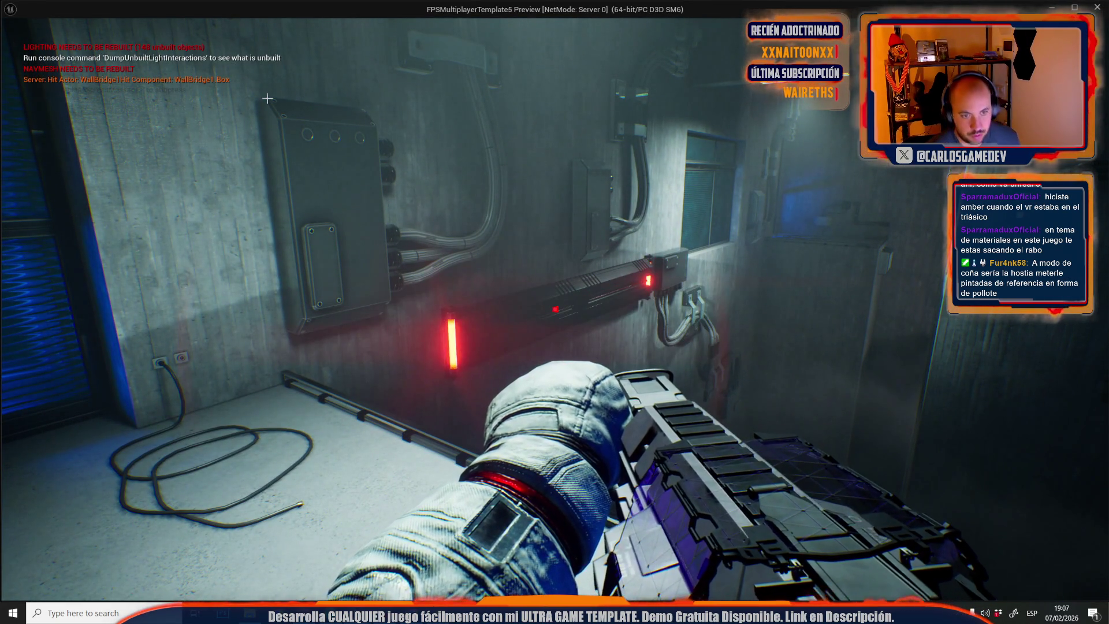
key(Escape)
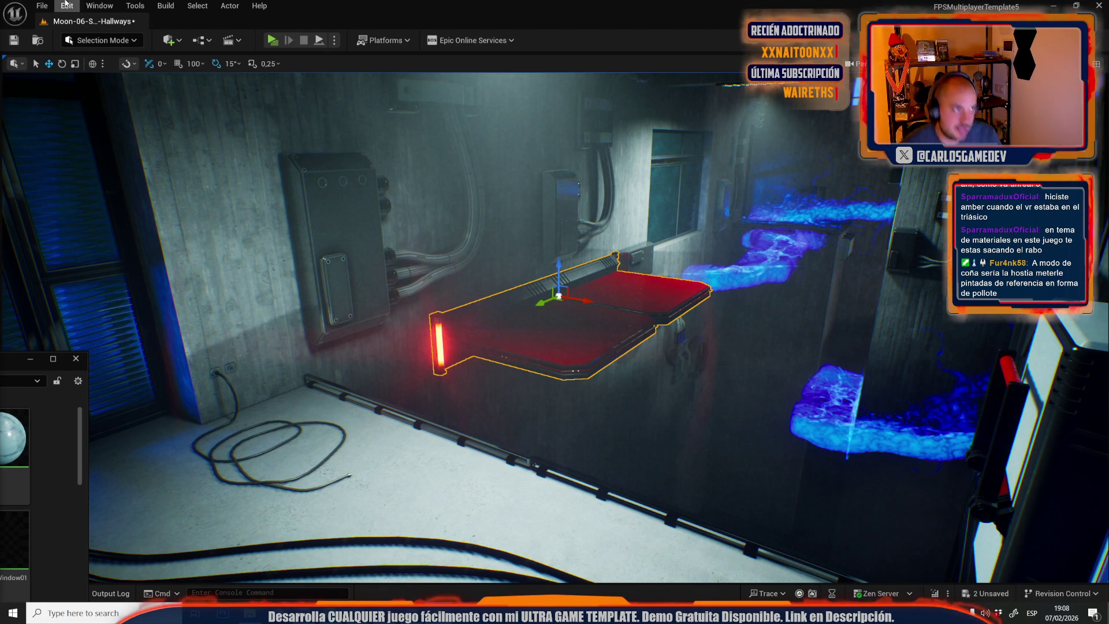
click(41, 5)
mouse_move(142, 88)
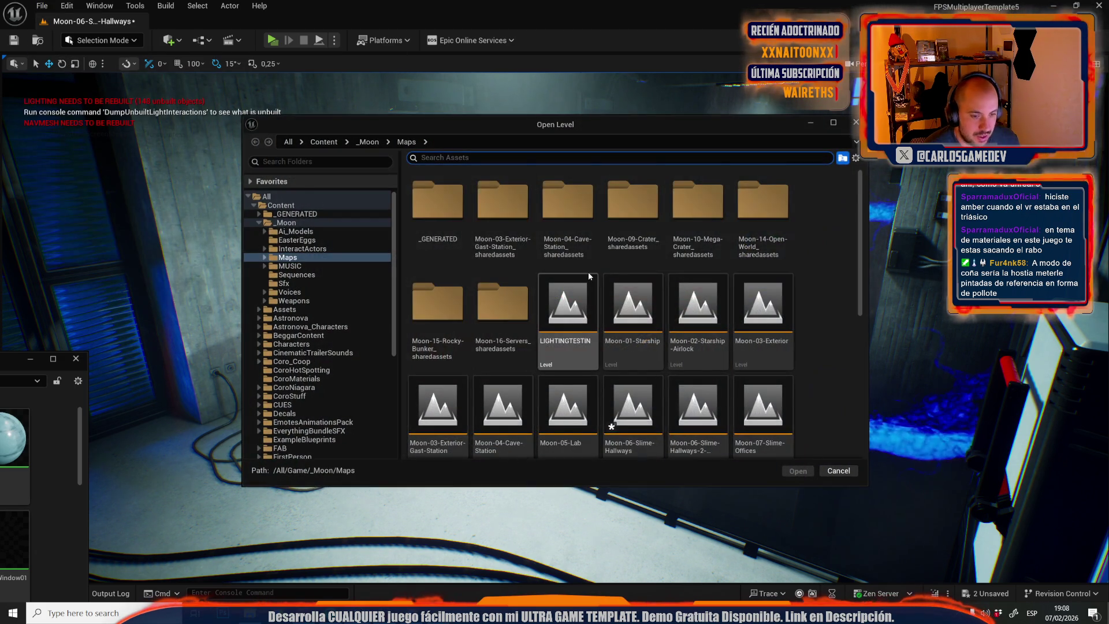
Open Moon-06-Slime-Hallways-2-Incident, saving the changed hallways level and WallBridge asset.
scroll(588, 271, down, 2)
double_click(691, 348)
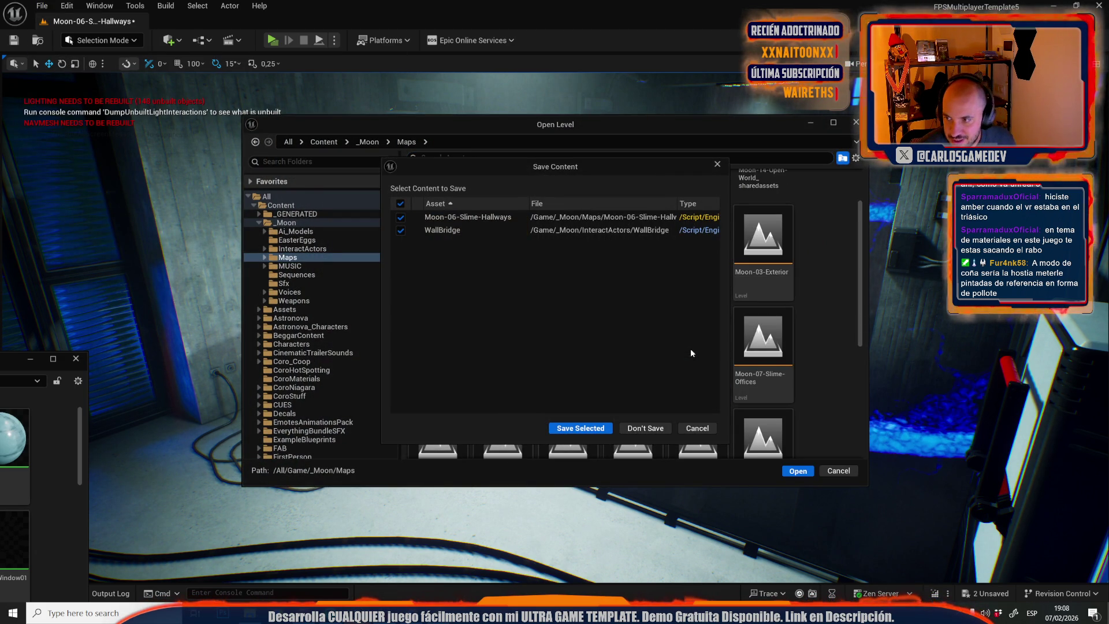
click(601, 429)
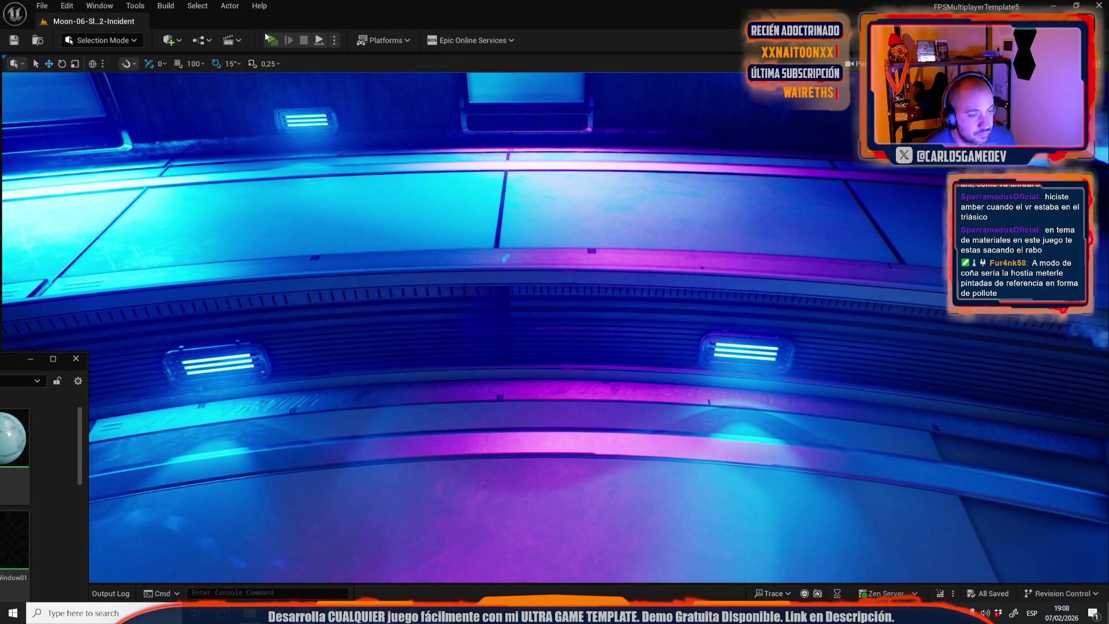
Run a short play-test of the Incident level and return to the editor.
click(265, 34)
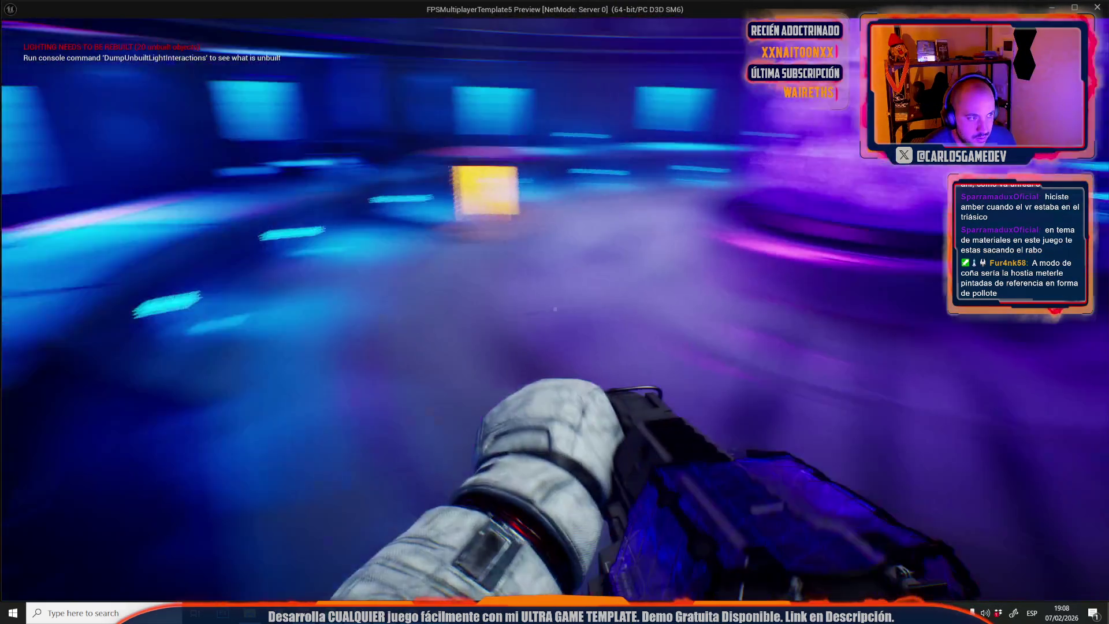
key(Escape)
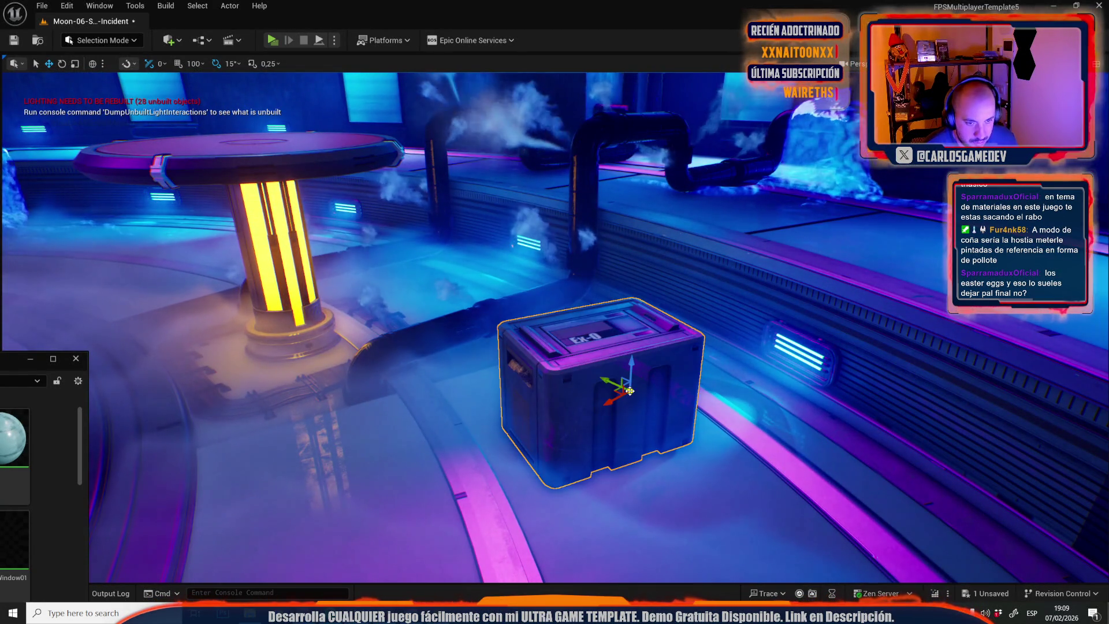
Turn the Ex-0 crate about its vertical axis and play-test the result.
key(e)
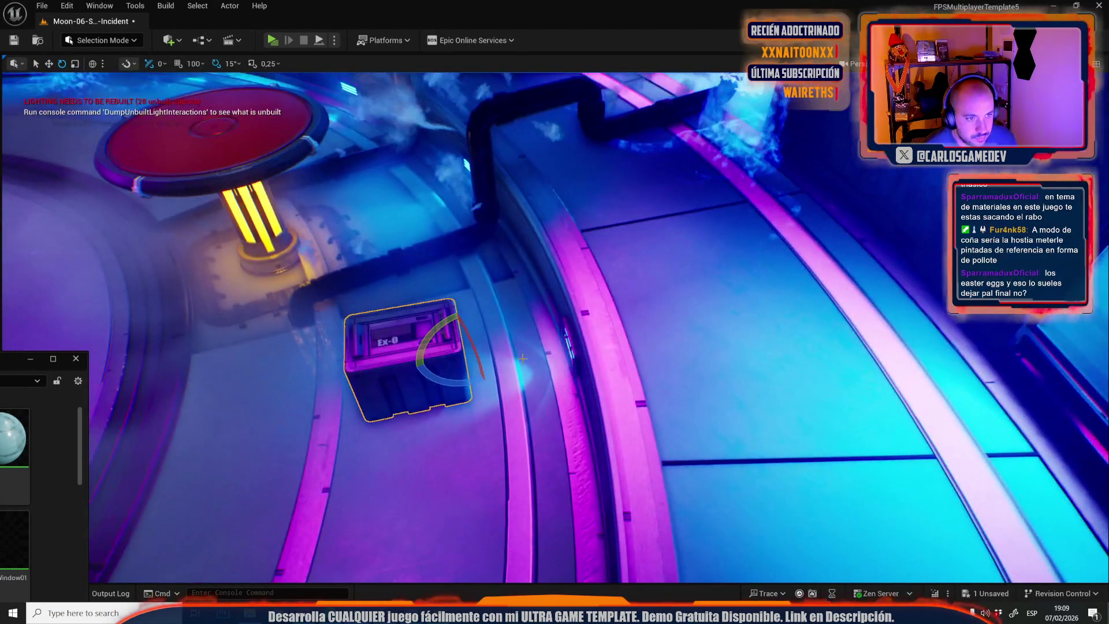
drag(446, 387, 416, 375)
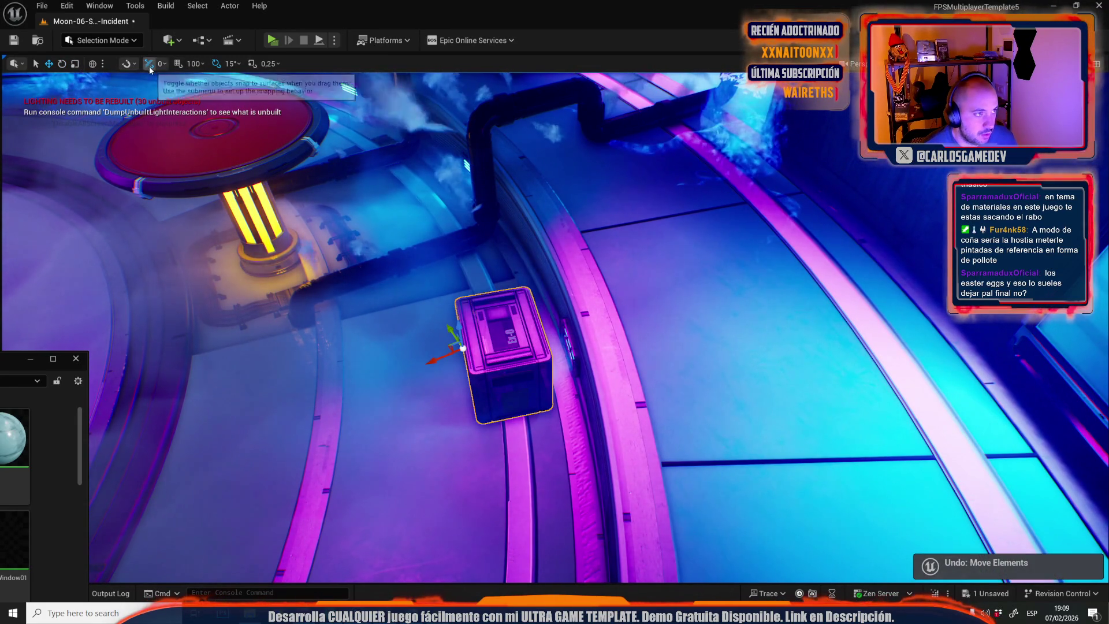
mouse_move(231, 231)
mouse_down()
mouse_move(219, 248)
mouse_move(251, 211)
mouse_move(580, 462)
mouse_move(491, 311)
mouse_up()
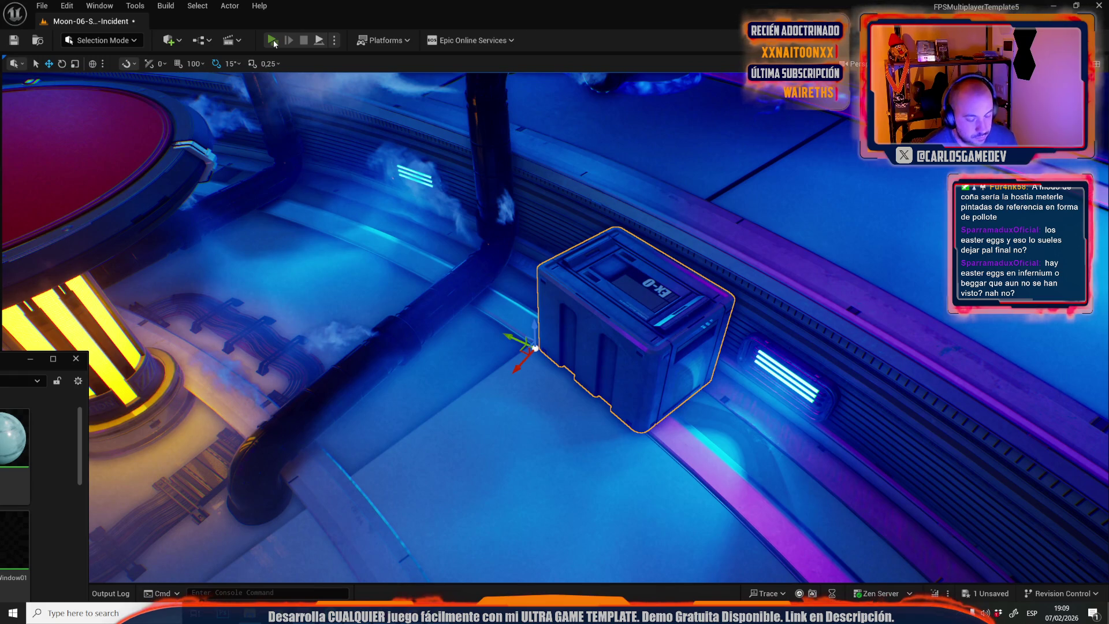
click(272, 40)
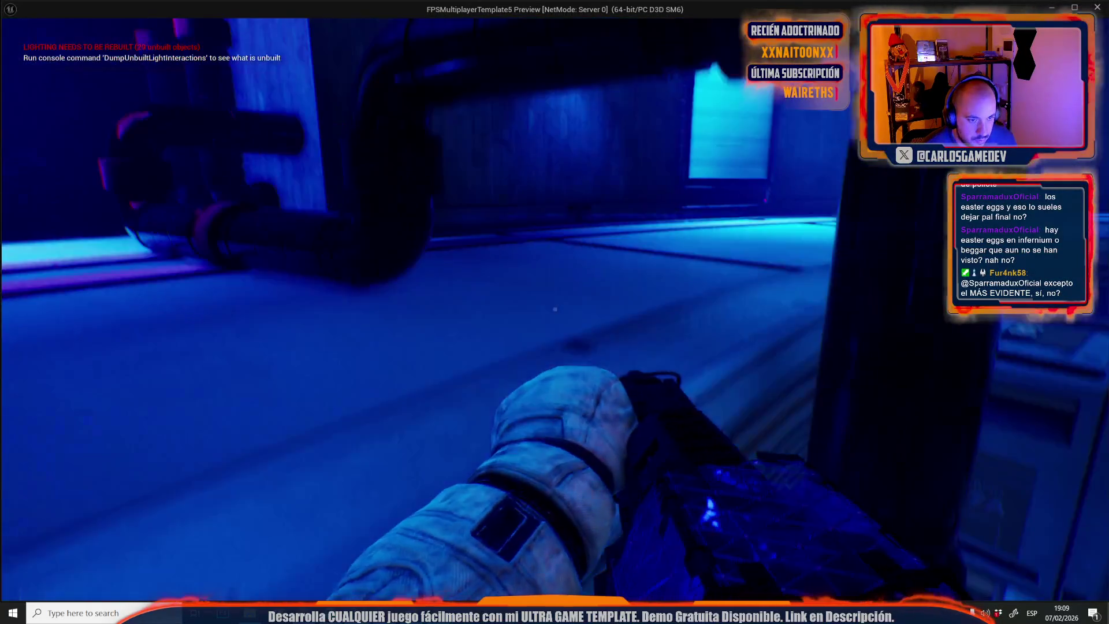
key(Escape)
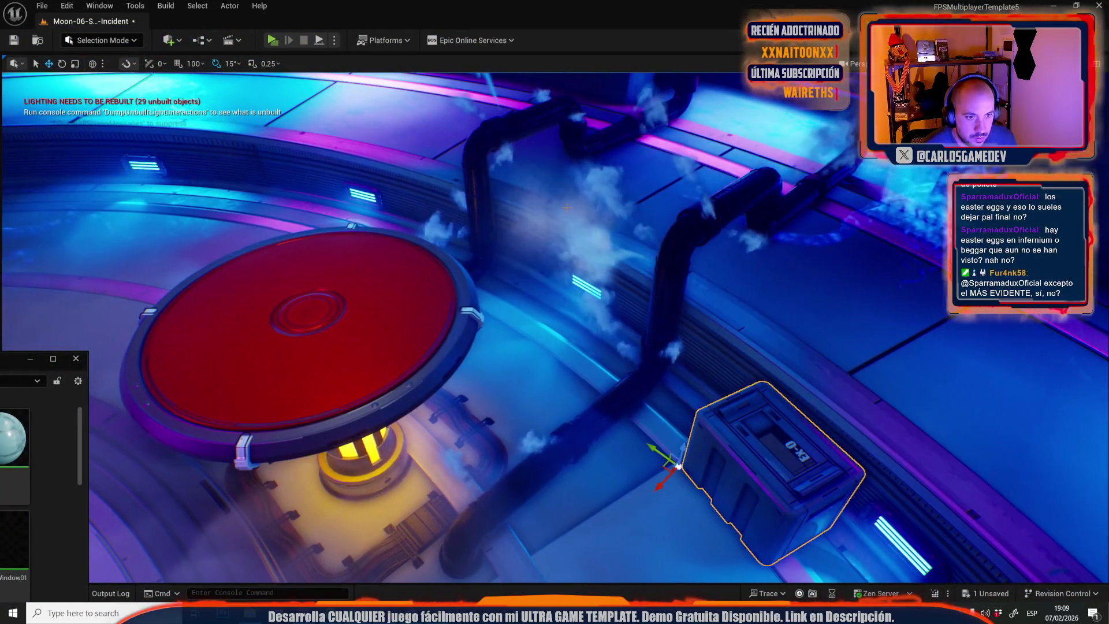
Slide the crate right along the floor beside the pipe and launch another play-test.
drag(566, 207, 588, 220)
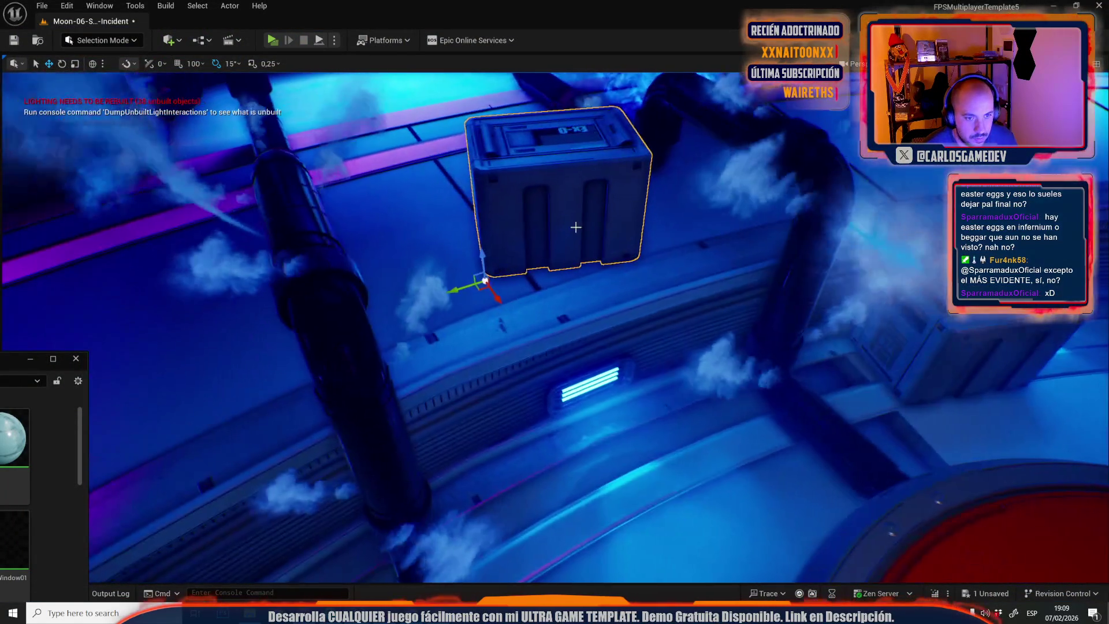
mouse_move(506, 293)
mouse_down()
mouse_move(555, 301)
mouse_move(552, 317)
mouse_move(531, 265)
mouse_up()
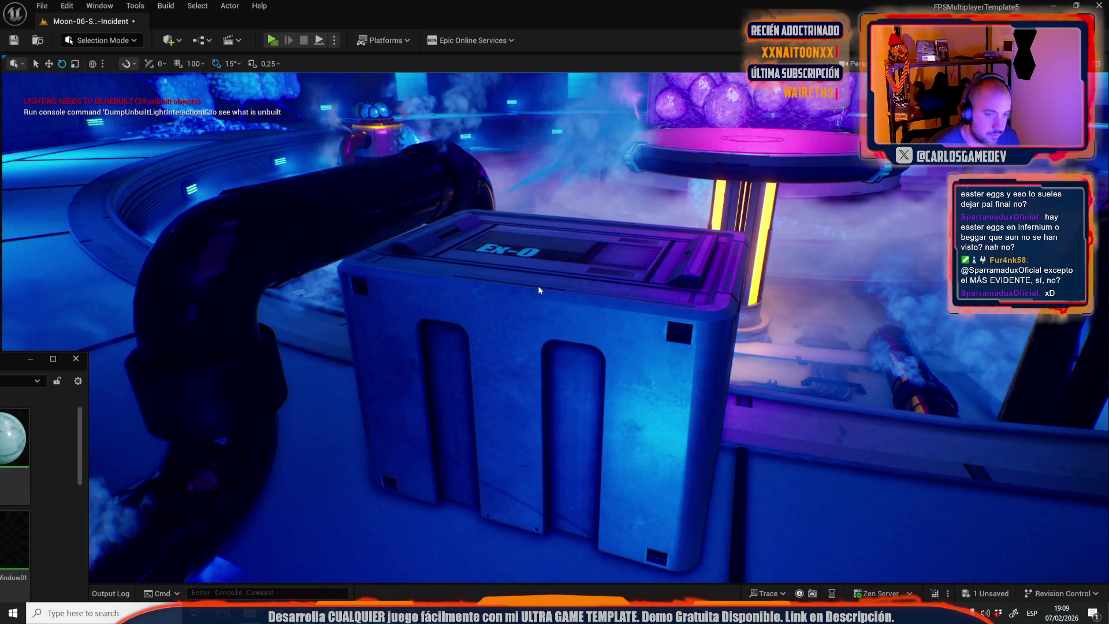
key(alt+p)
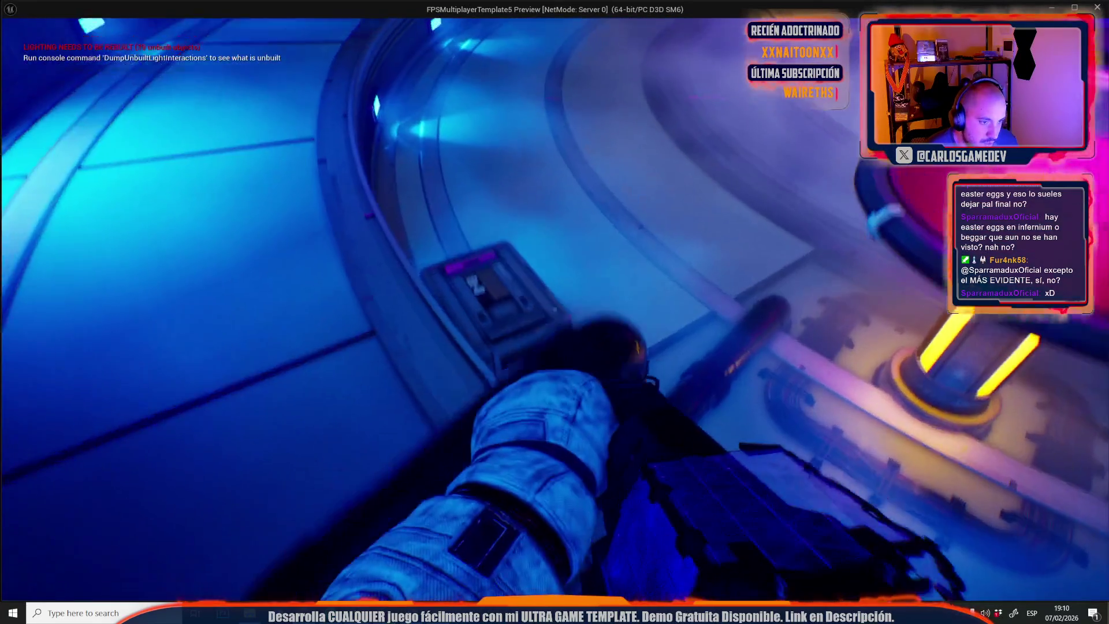
Stop the play-test and drag out a duplicate of the Ex-0 crate to the left.
key(Escape)
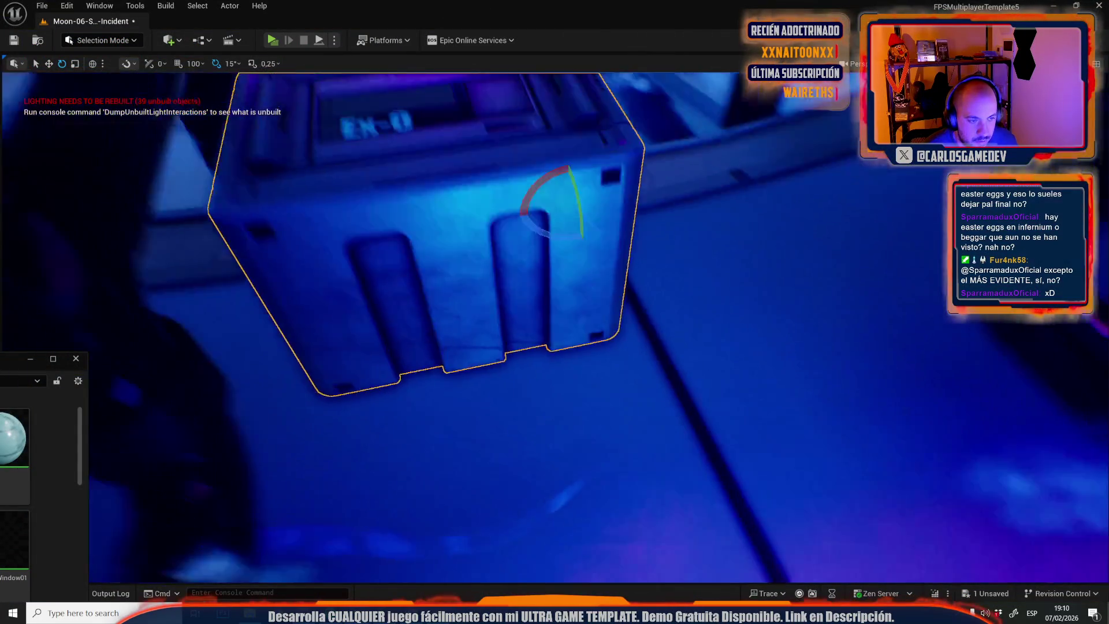
scroll(649, 336, down, 5)
key(r)
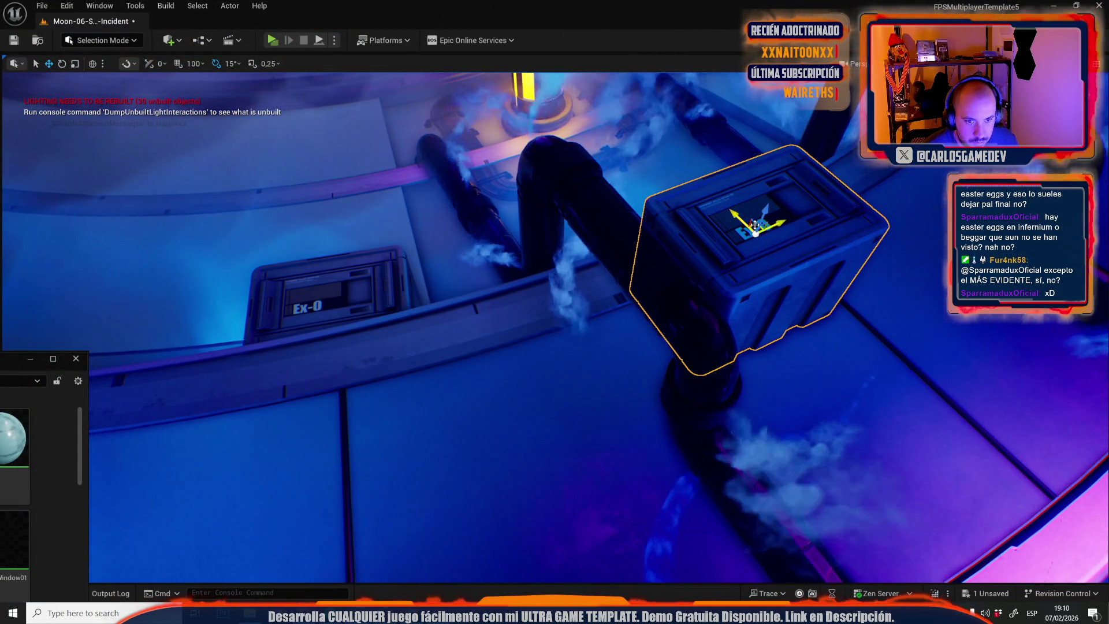
mouse_move(754, 224)
alt+mouse_down()
mouse_move(441, 300)
mouse_move(569, 269)
mouse_move(527, 249)
alt+mouse_up()
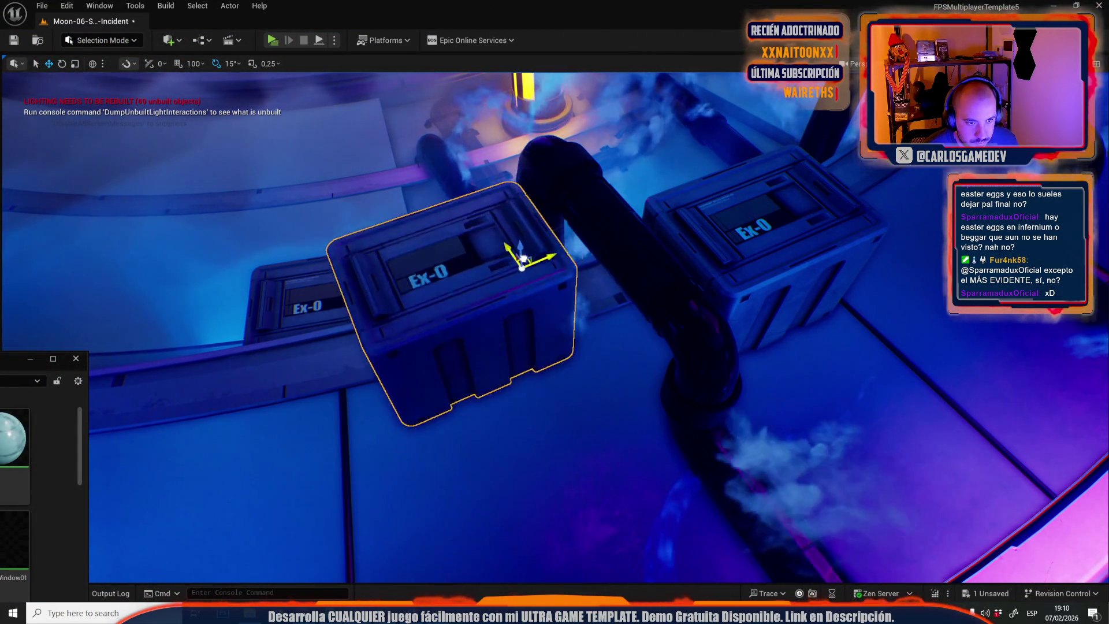
Turn the copied crate about 90 degrees and play-test the level with both crates.
drag(508, 285, 537, 289)
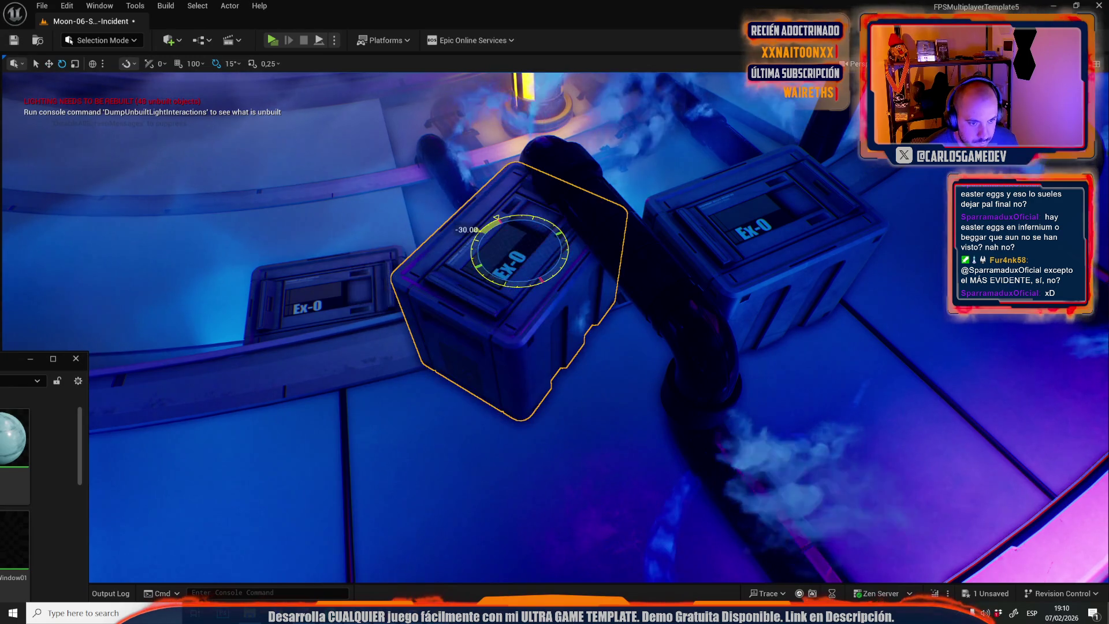
key(ctrl+z)
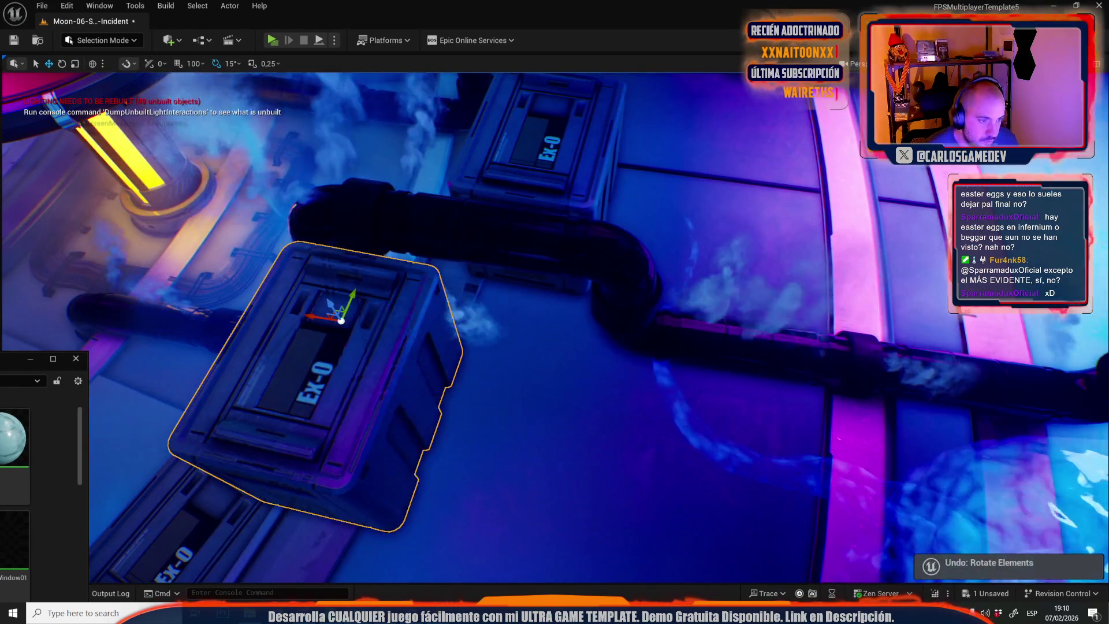
mouse_move(540, 273)
mouse_down()
mouse_move(572, 225)
mouse_move(594, 317)
mouse_move(683, 349)
mouse_move(664, 346)
mouse_up()
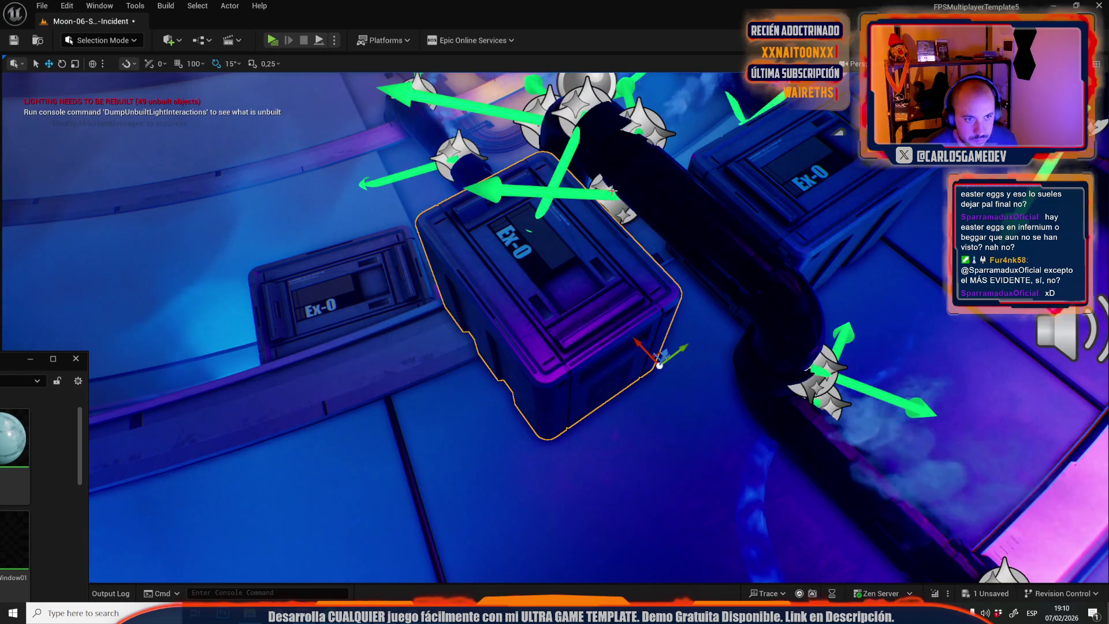
click(674, 324)
drag(675, 323, 675, 324)
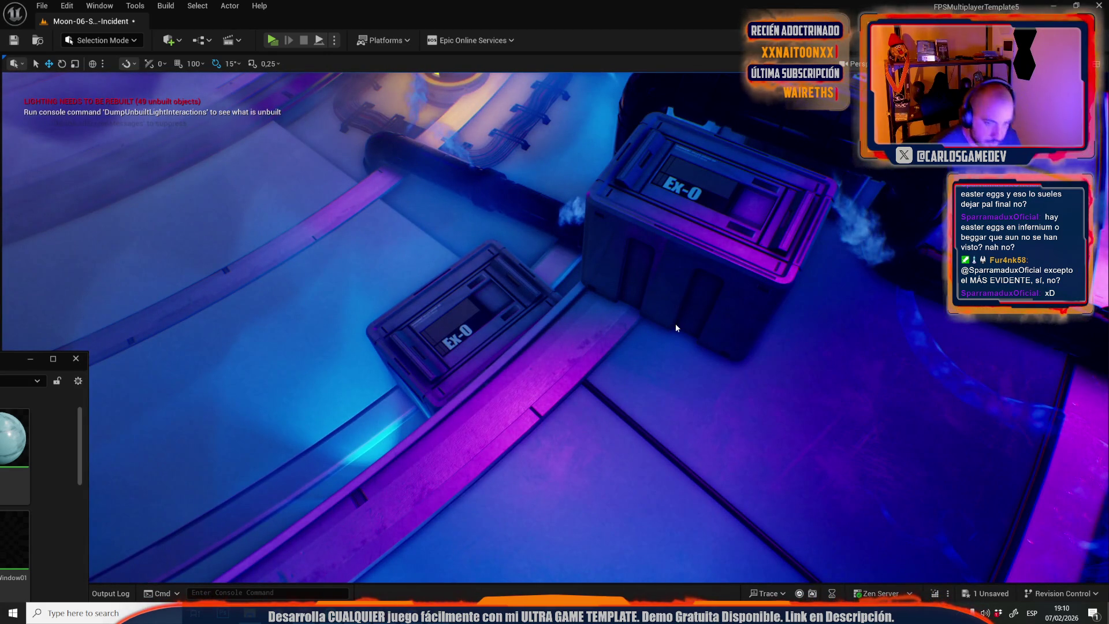
key(alt+p)
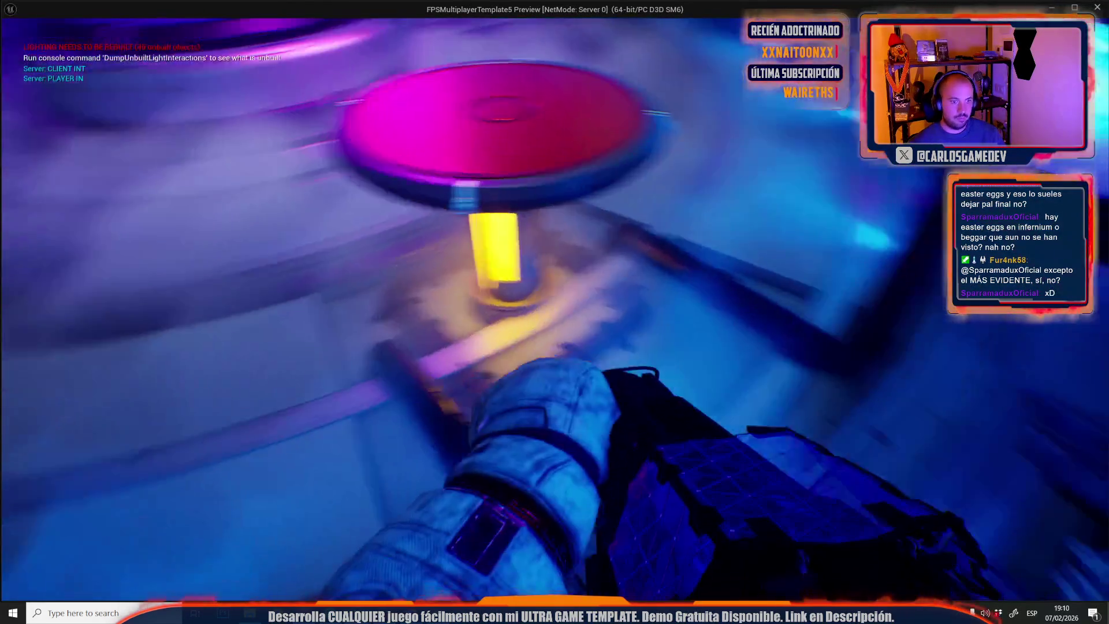
key(Escape)
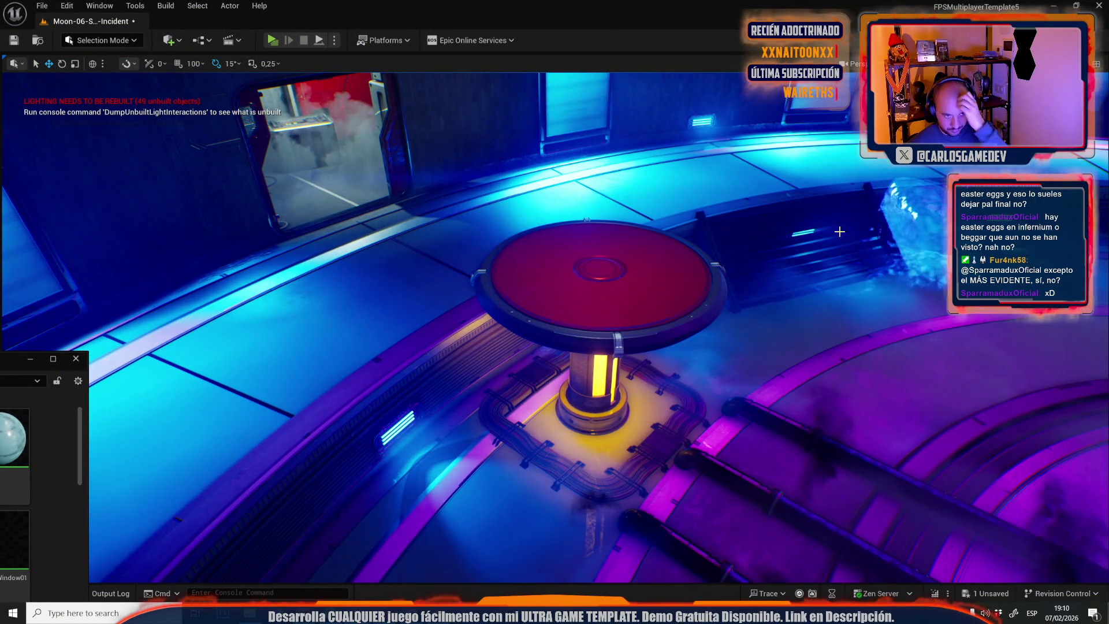
Move the vent grate down below the pillar and rotate it by -30 degrees.
click(824, 236)
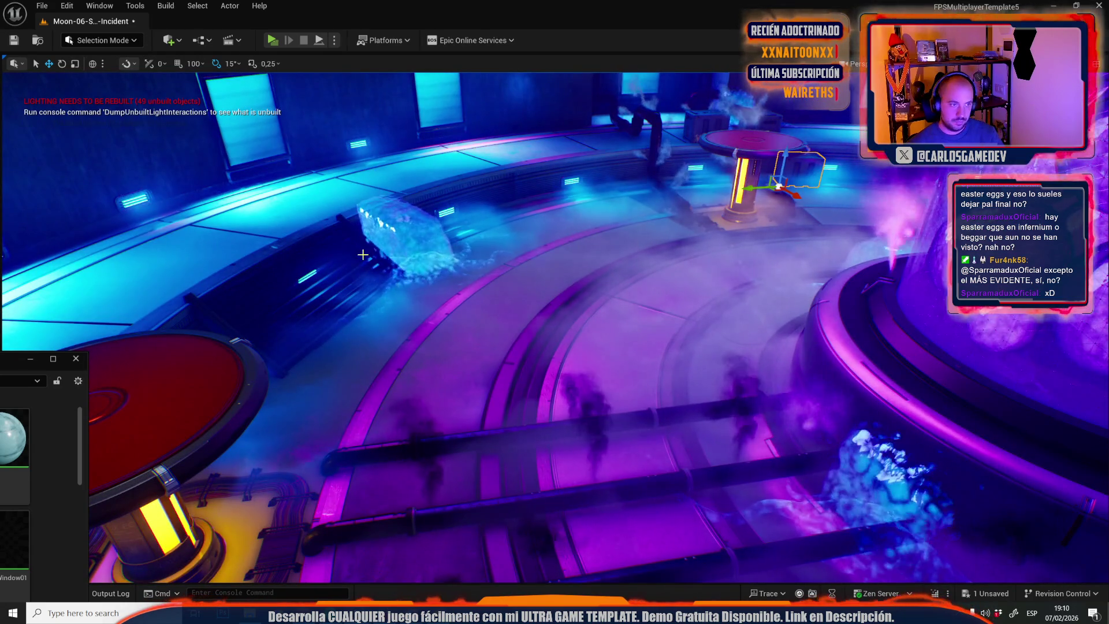
key(f)
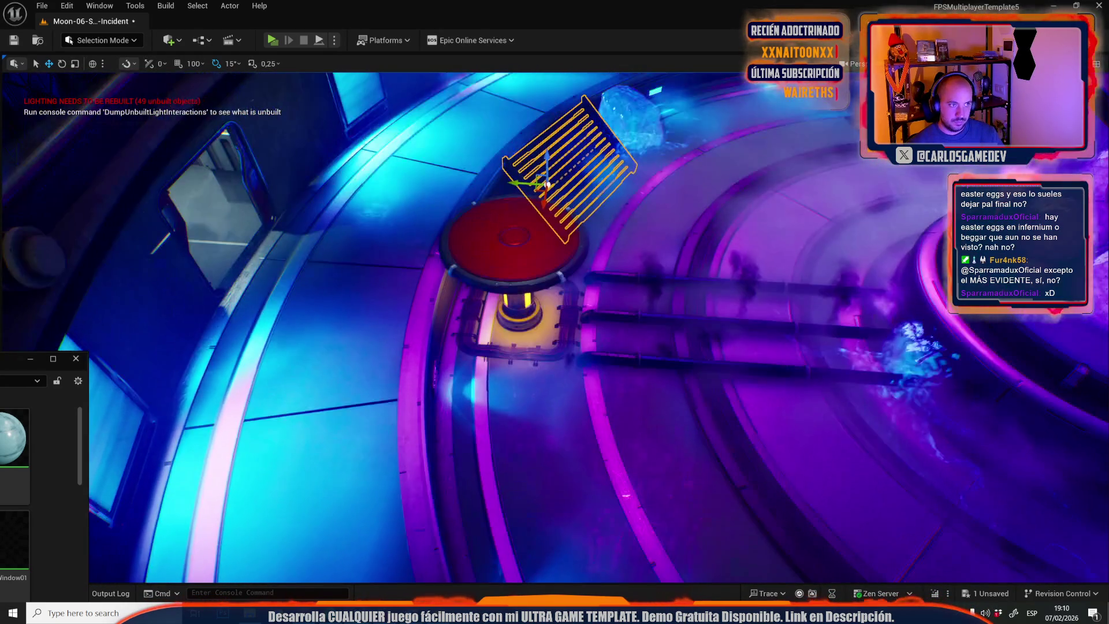
drag(534, 193, 516, 490)
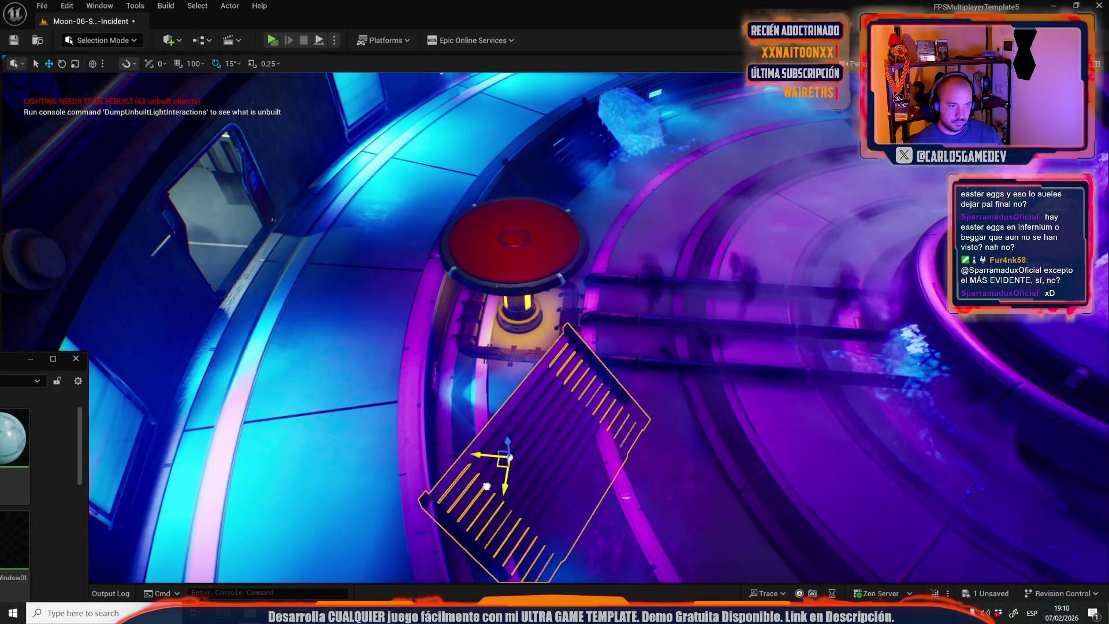
key(f)
key(e)
mouse_move(572, 328)
mouse_down()
mouse_move(554, 347)
mouse_move(575, 335)
mouse_move(489, 354)
mouse_up()
key(r)
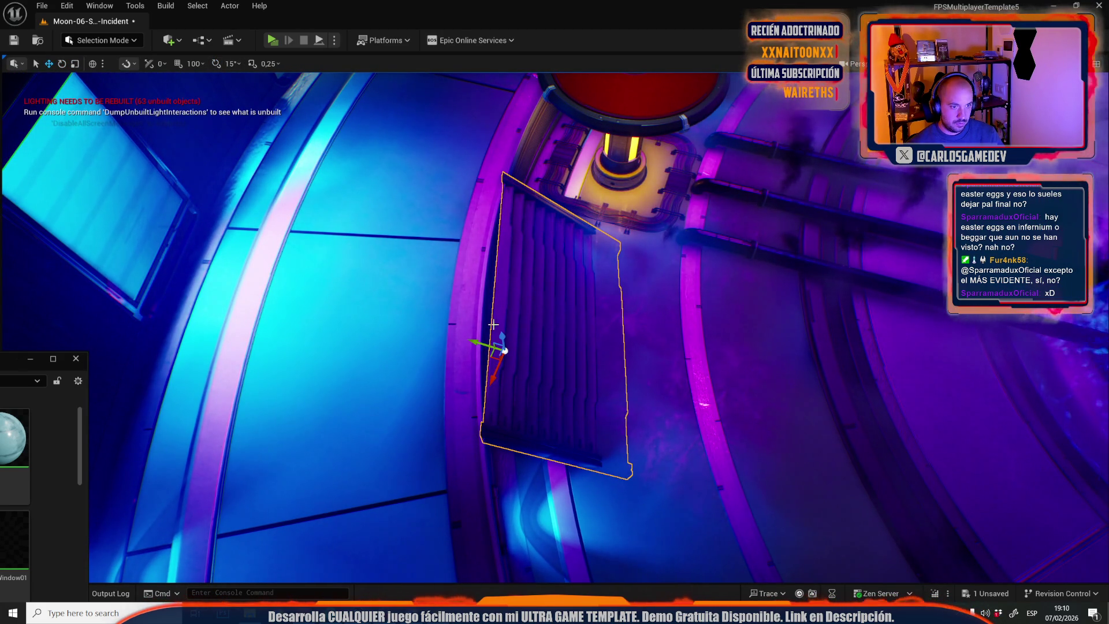
Nudge the vent grate slightly up-left, cycle its gizmo modes, and deselect it.
scroll(494, 323, up, 5)
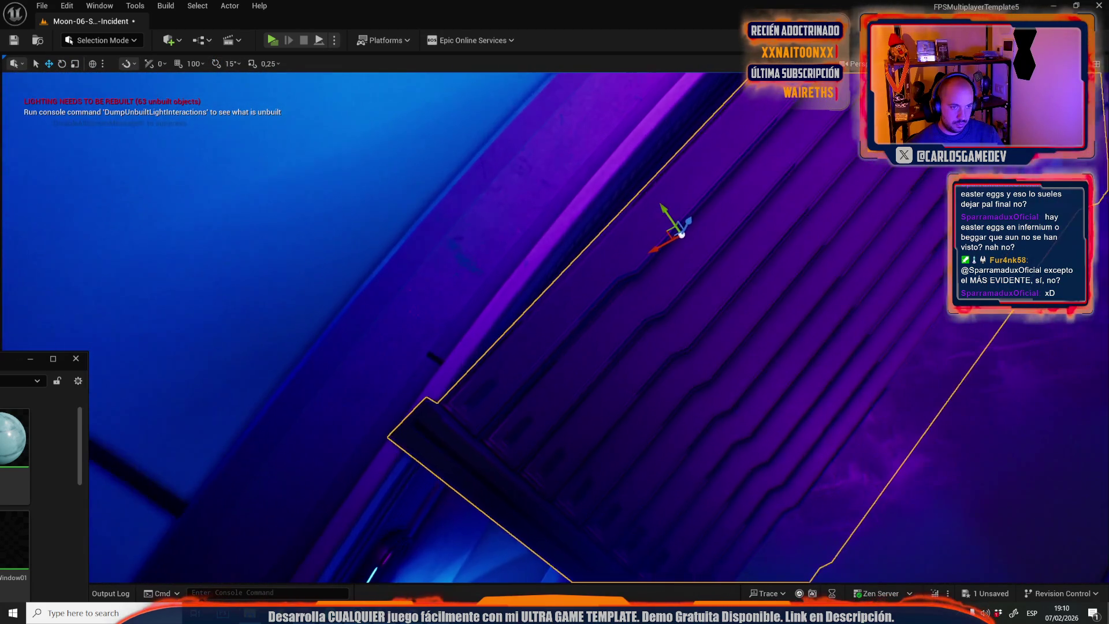
scroll(639, 214, up, 1)
drag(672, 218, 667, 218)
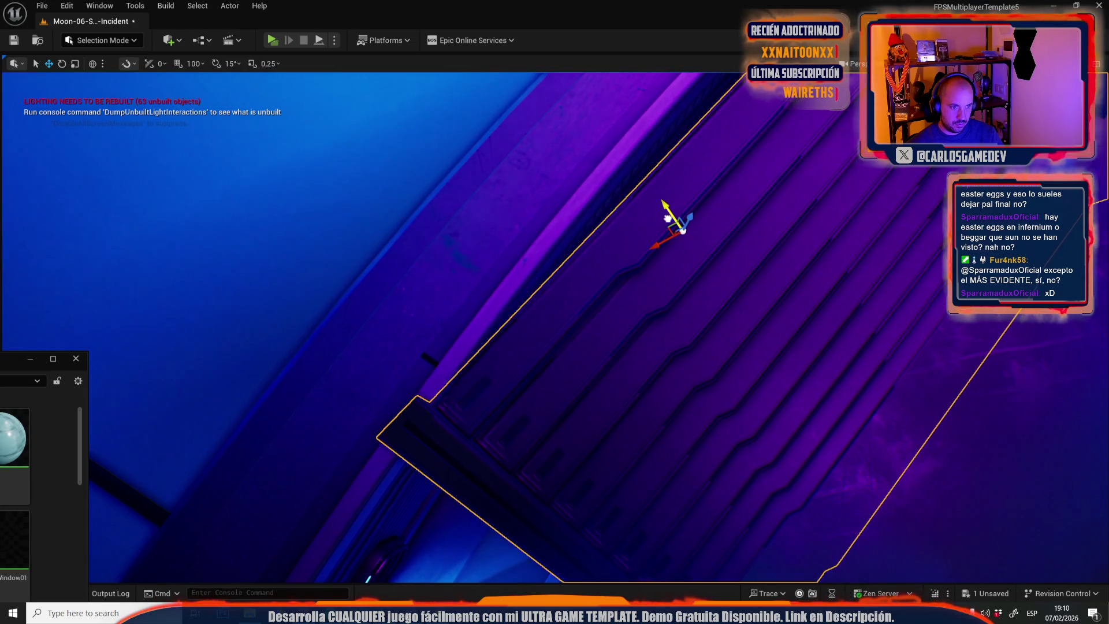
scroll(667, 217, down, 3)
scroll(586, 240, down, 2)
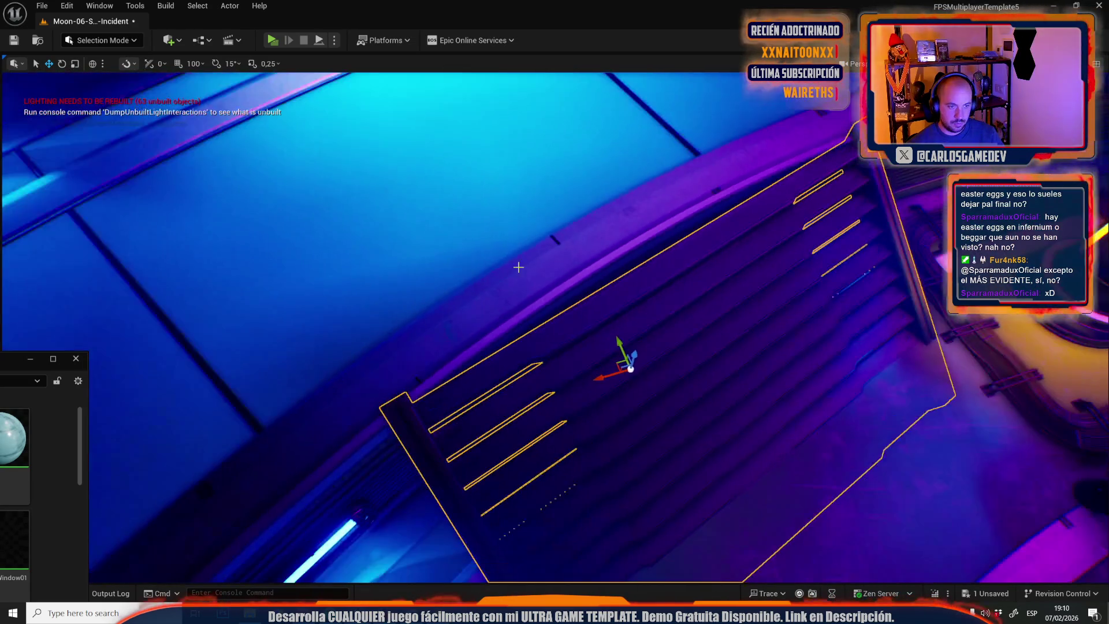
drag(404, 395, 443, 421)
scroll(555, 324, up, 5)
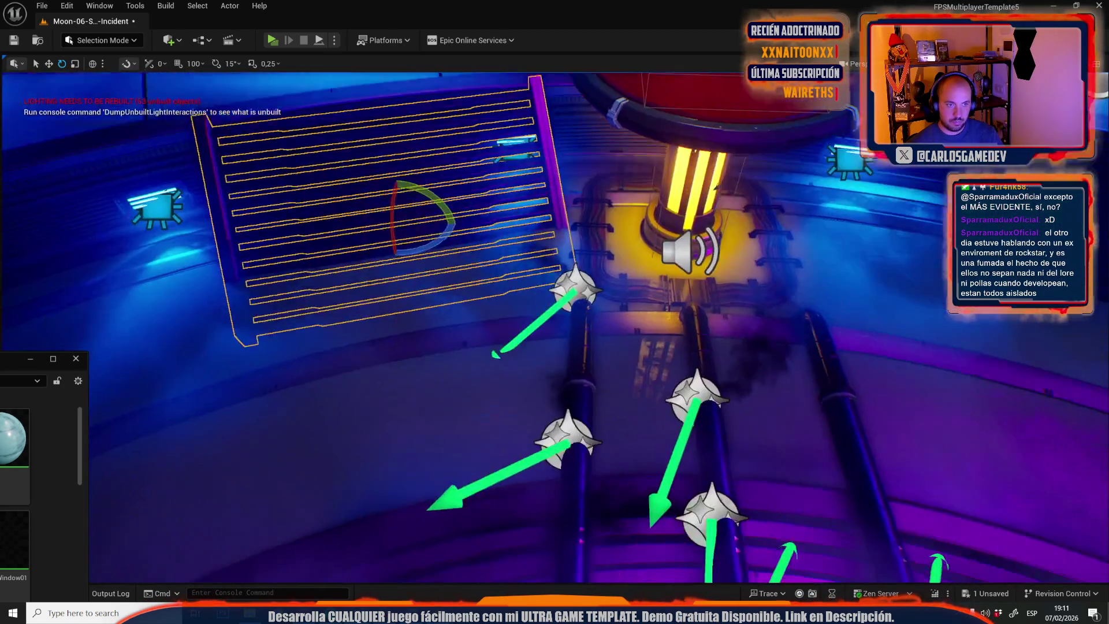
key(w)
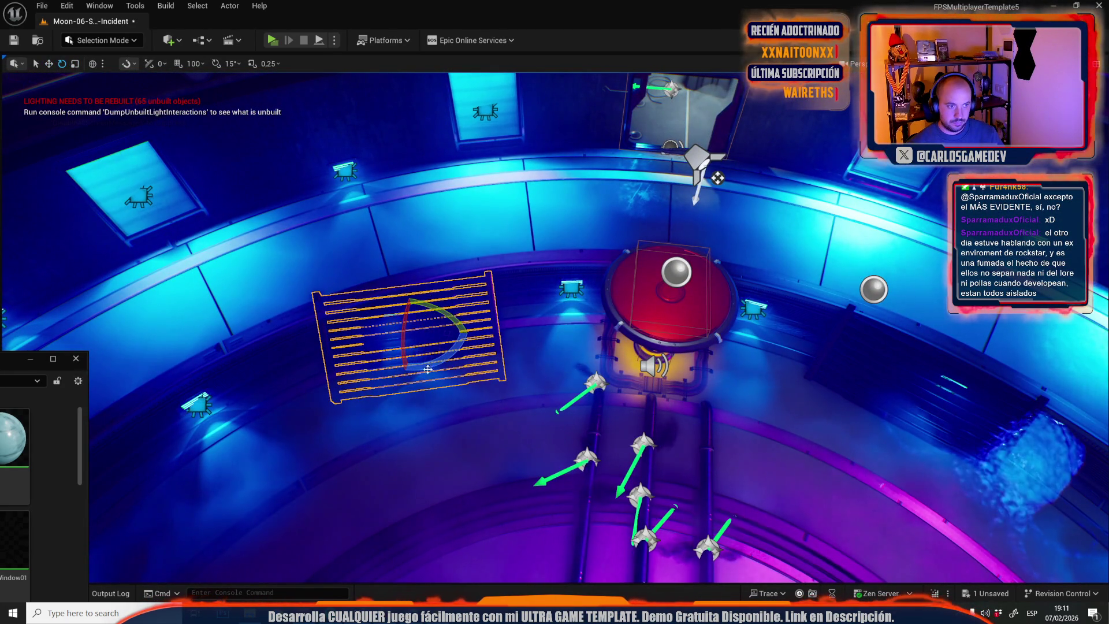
key(f)
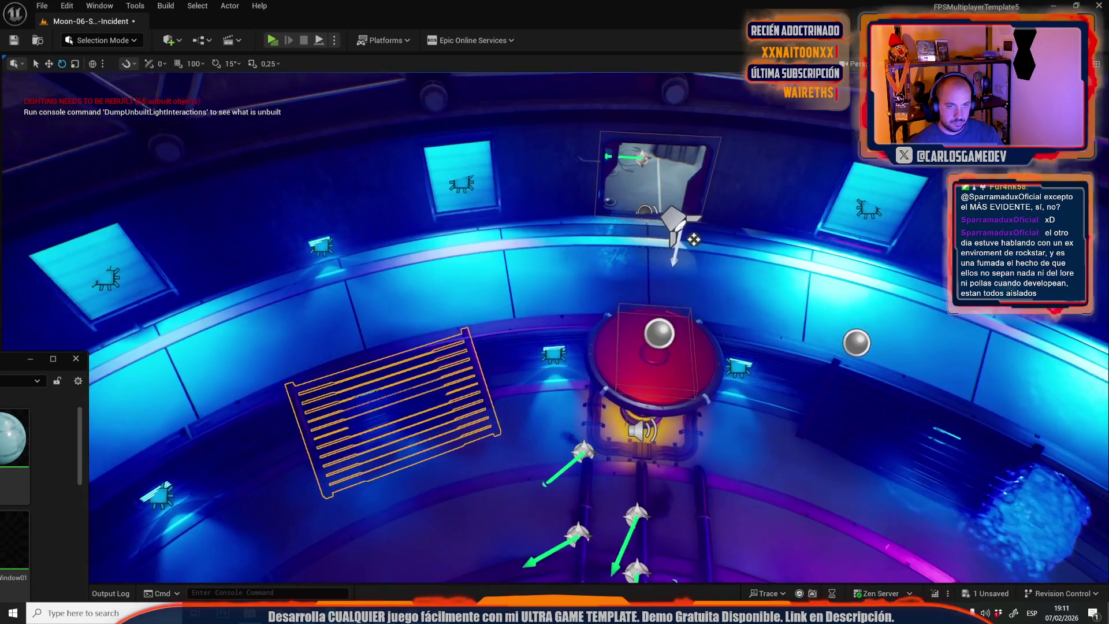
key(r)
key(w)
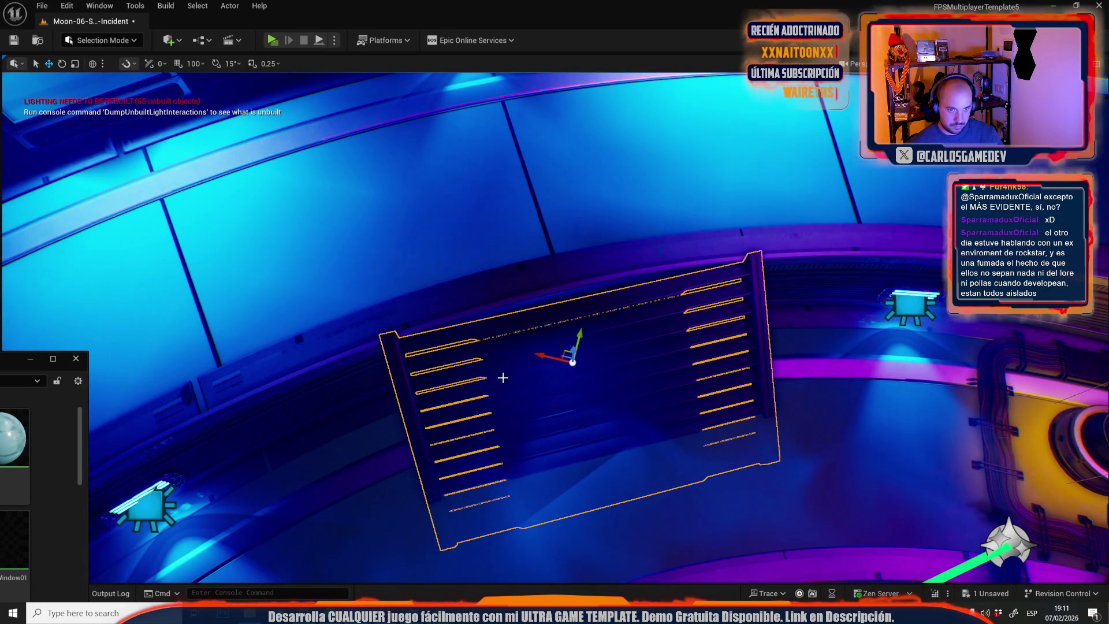
key(Escape)
Shift the Ex-0 crate slightly right and down on the floor in front of the pipe.
drag(485, 374, 404, 370)
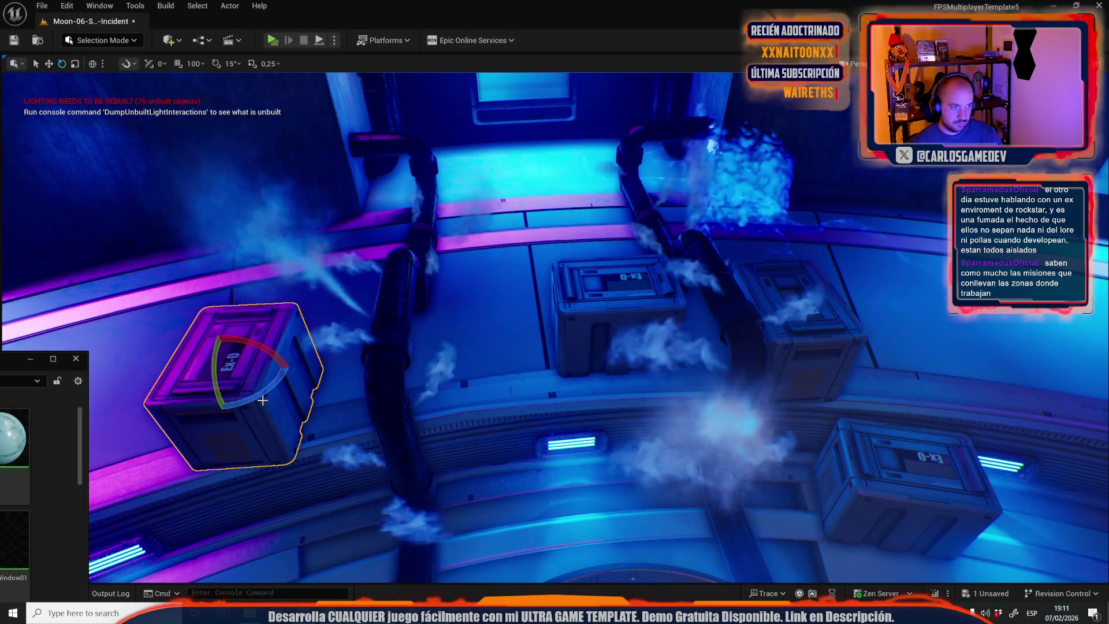
key(r)
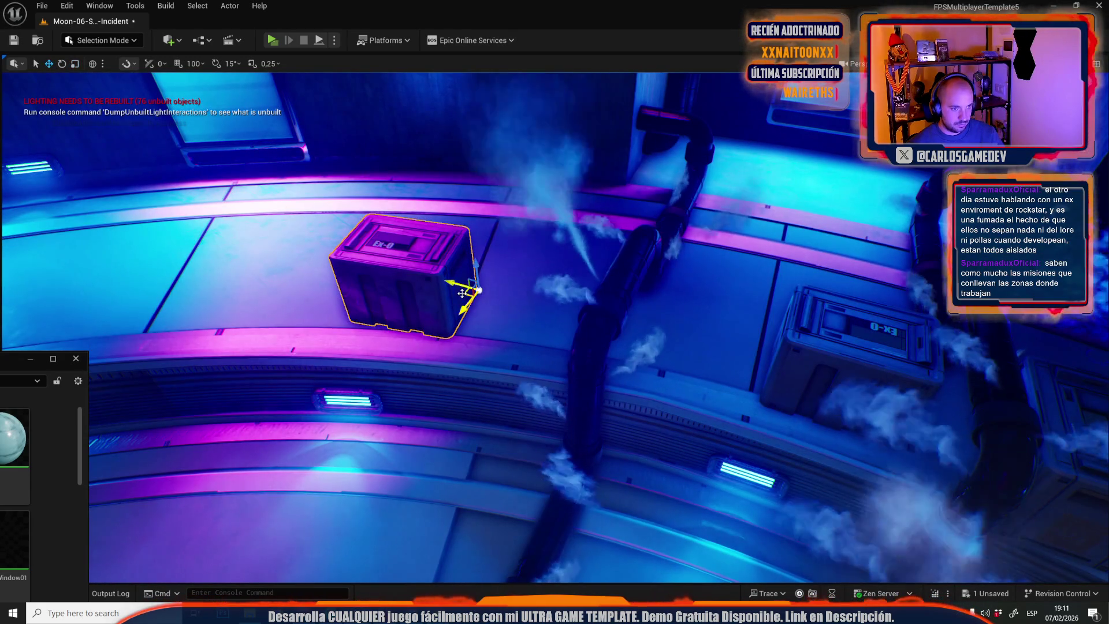
drag(462, 292, 479, 300)
drag(576, 325, 581, 324)
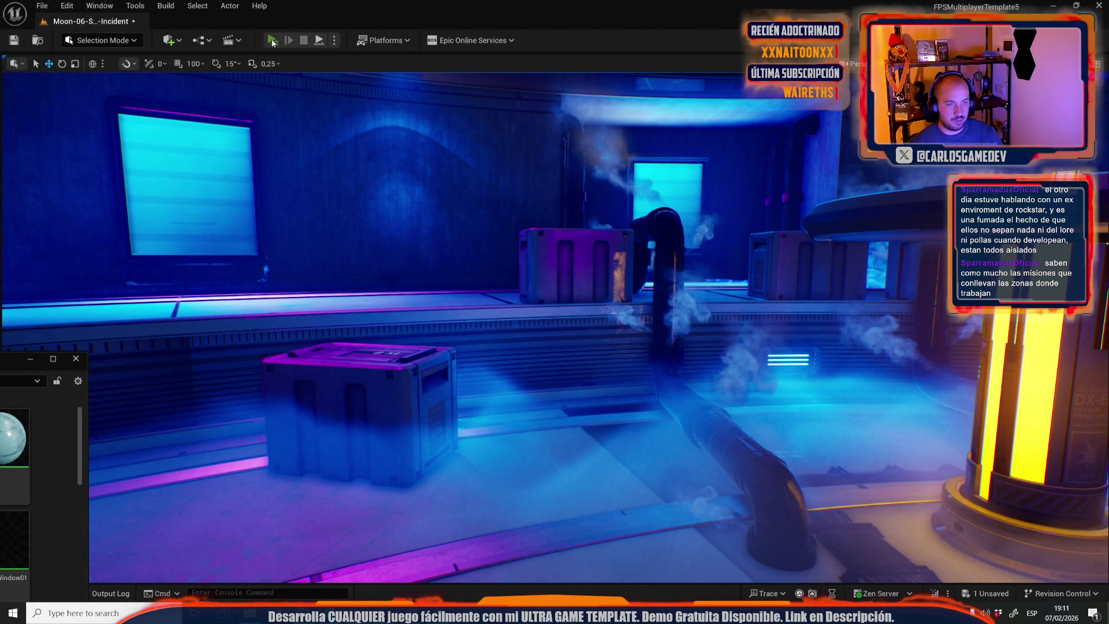
Play-test by walking to the red pad, then show the Lights materials folder in the Content Drawer.
click(272, 40)
key(w)
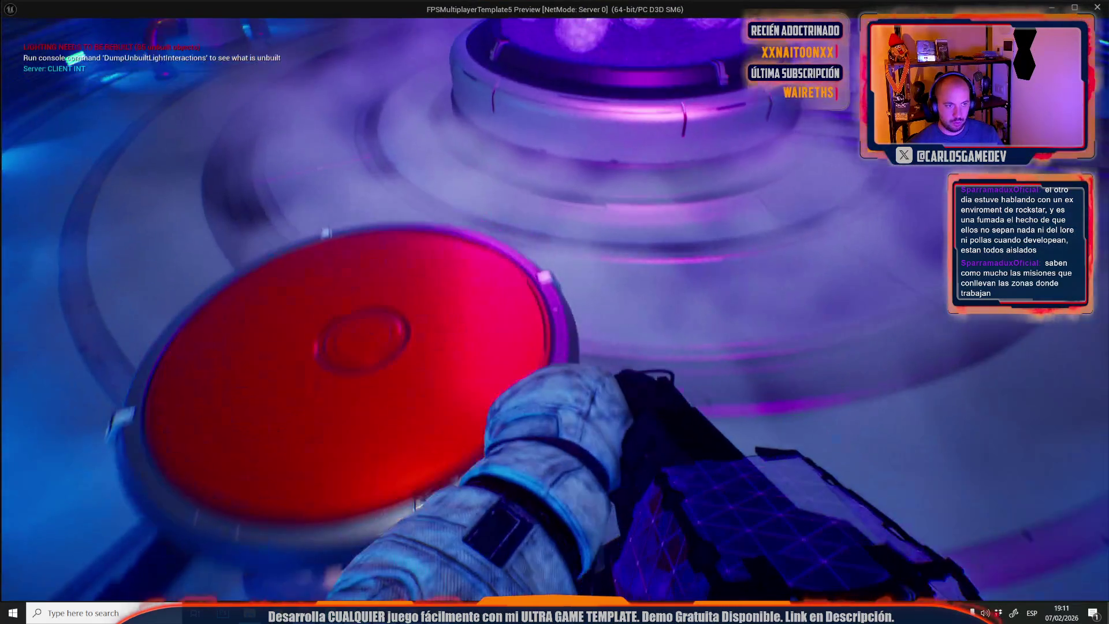
key(Escape)
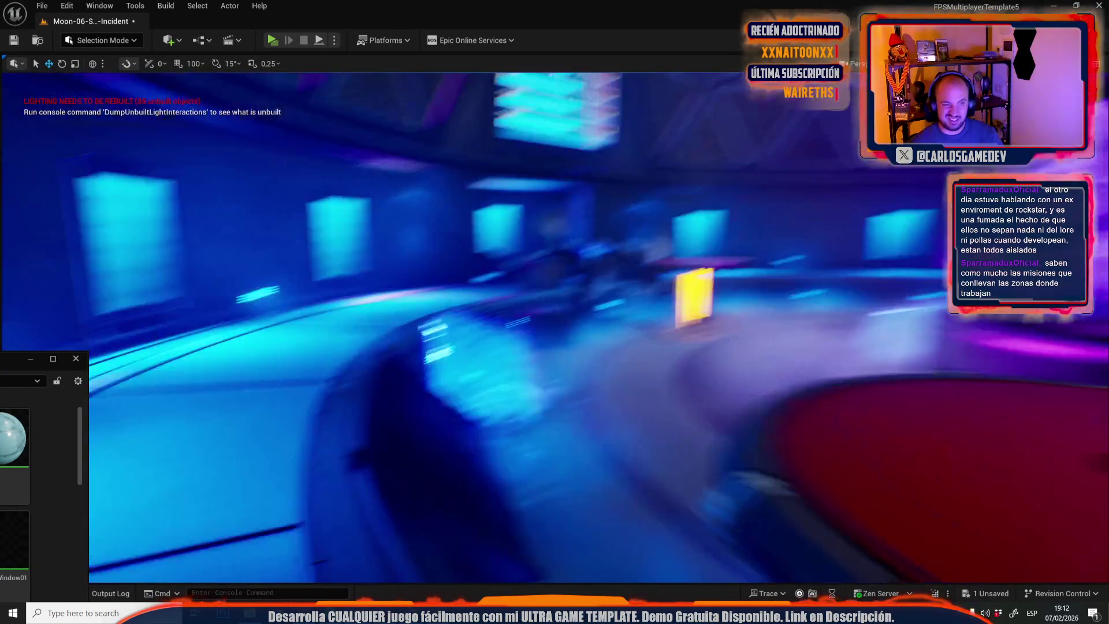
key(ctrl+space)
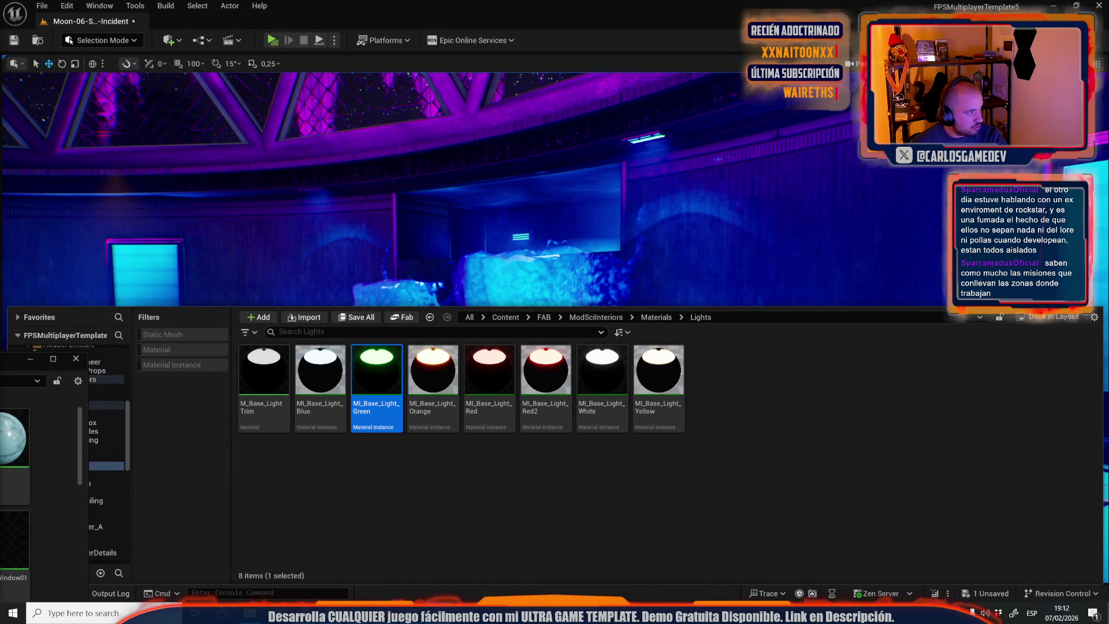
key(alt+Tab)
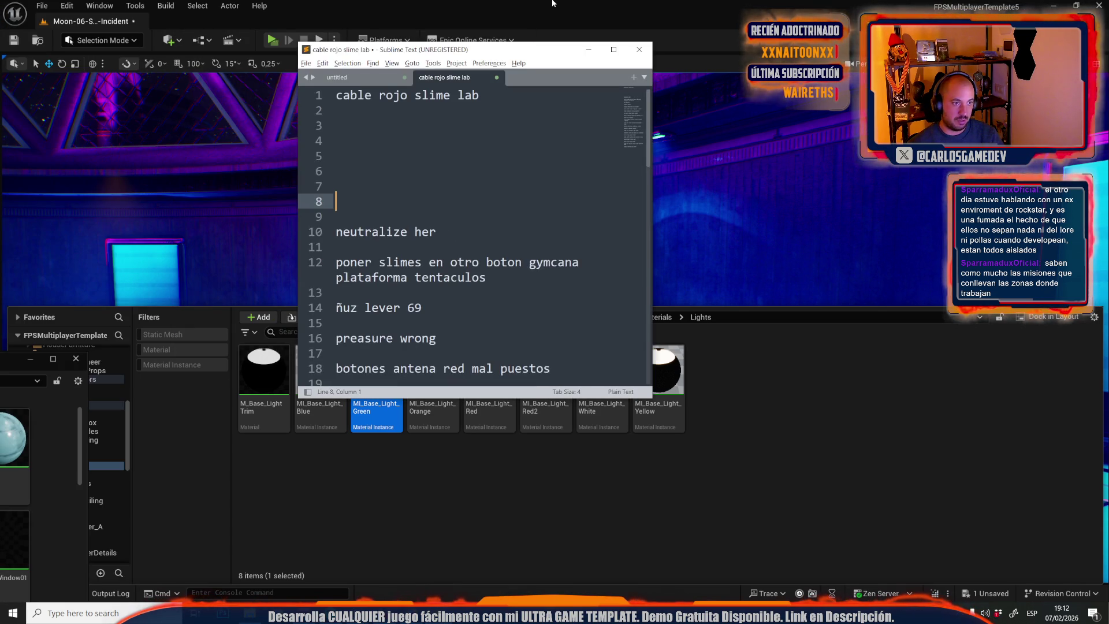
key(alt+Tab)
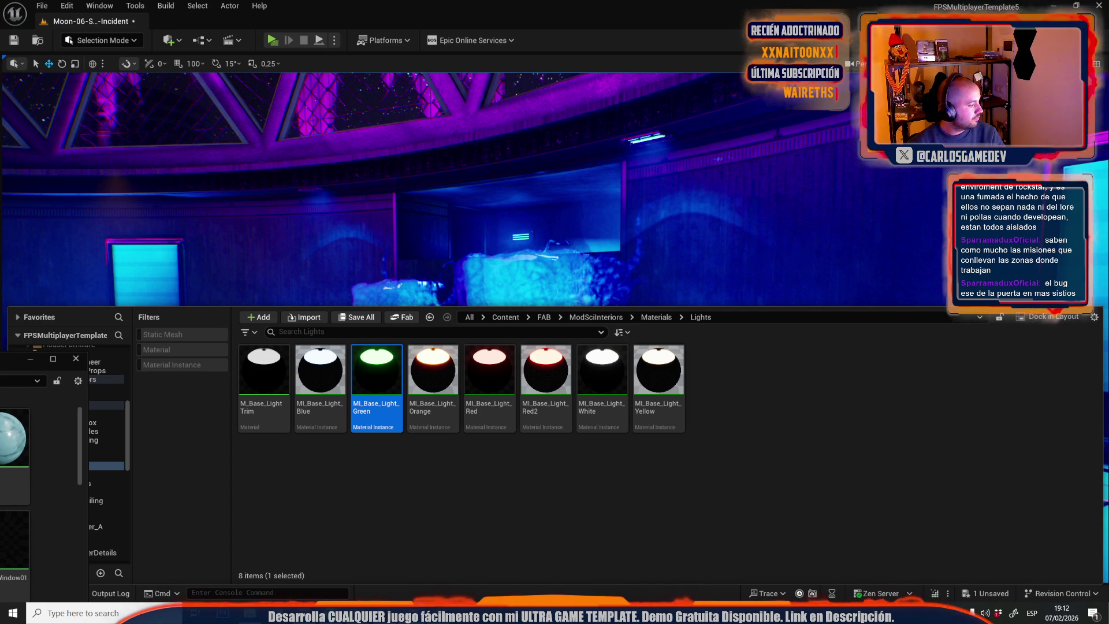
Check the to-do notes in Sublime Text, then maximize the Google Sheets window.
key(alt+Tab)
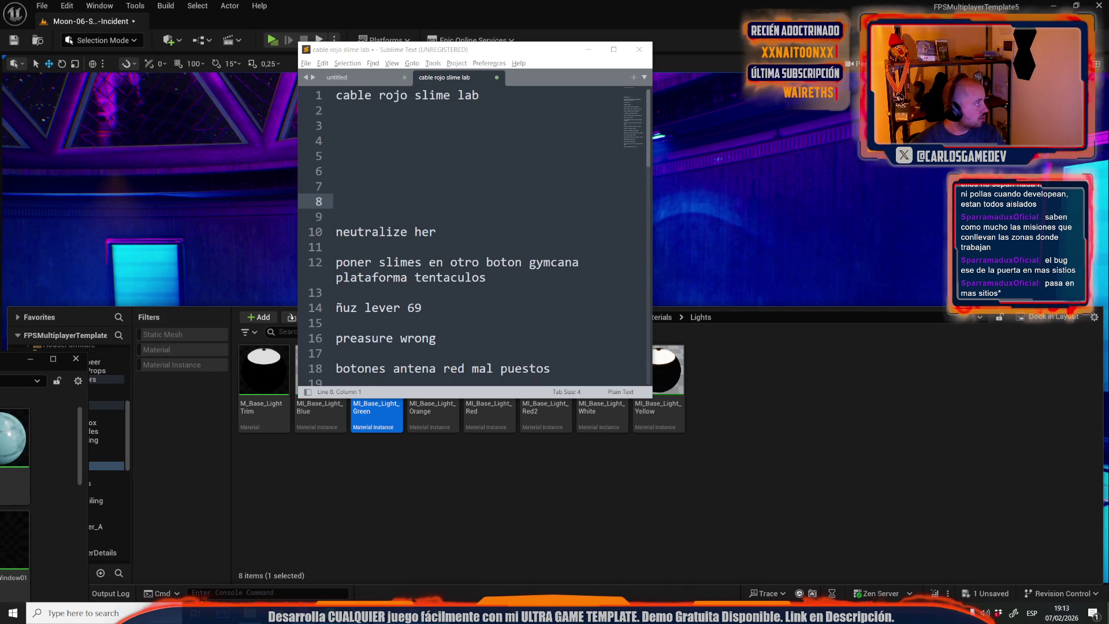
key(alt+Tab)
double_click(580, 201)
Search the sheet for the misspelling 'Preassure'.
key(ctrl+f)
text(pressure)
click(877, 171)
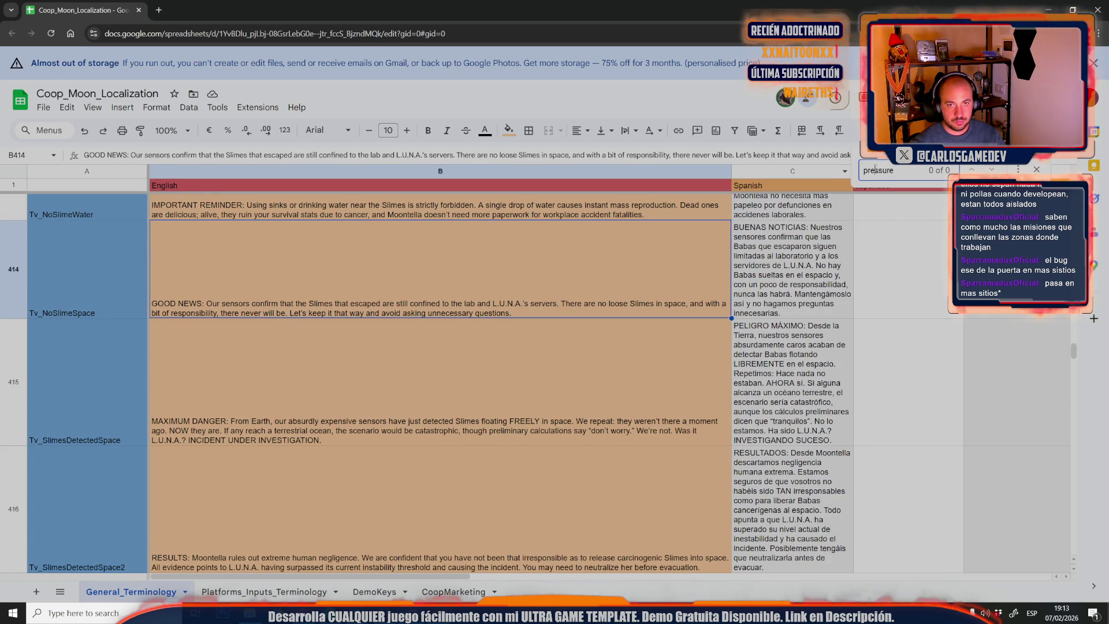
text(a)
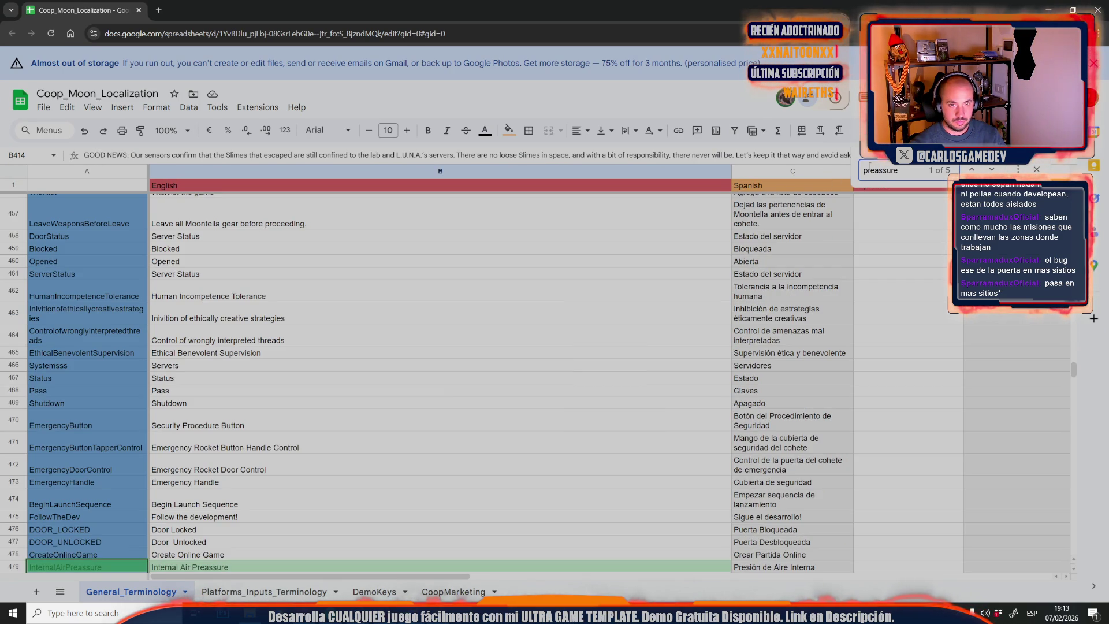
scroll(209, 560, down, 1)
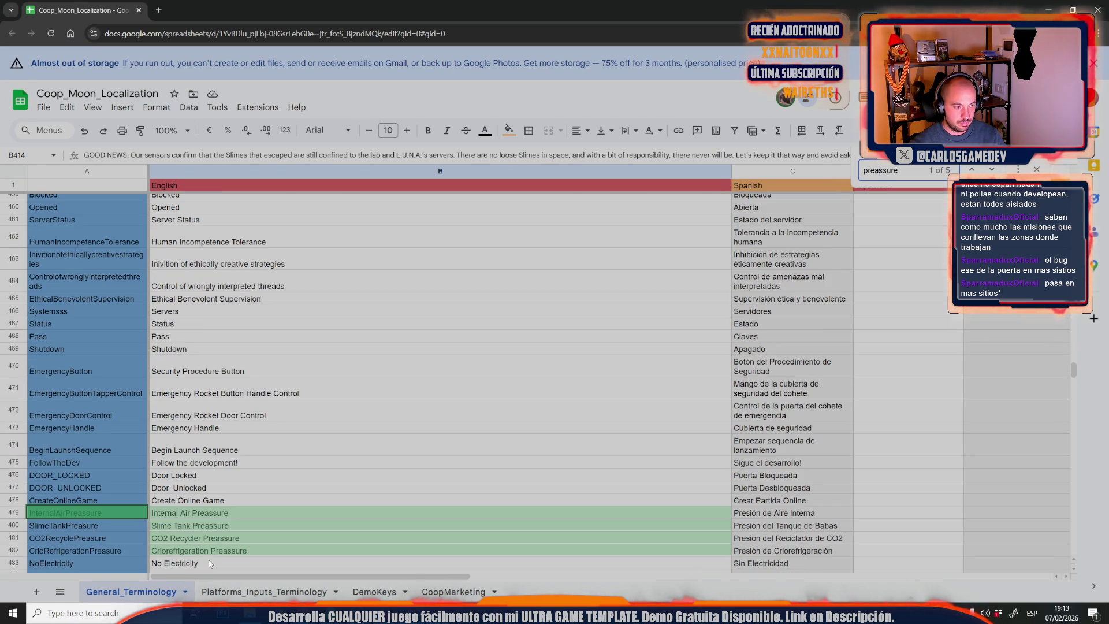
Replace 'Preassure' with 'Pressure' in cells B479 through B482.
double_click(199, 511)
double_click(202, 512)
text(pressure)
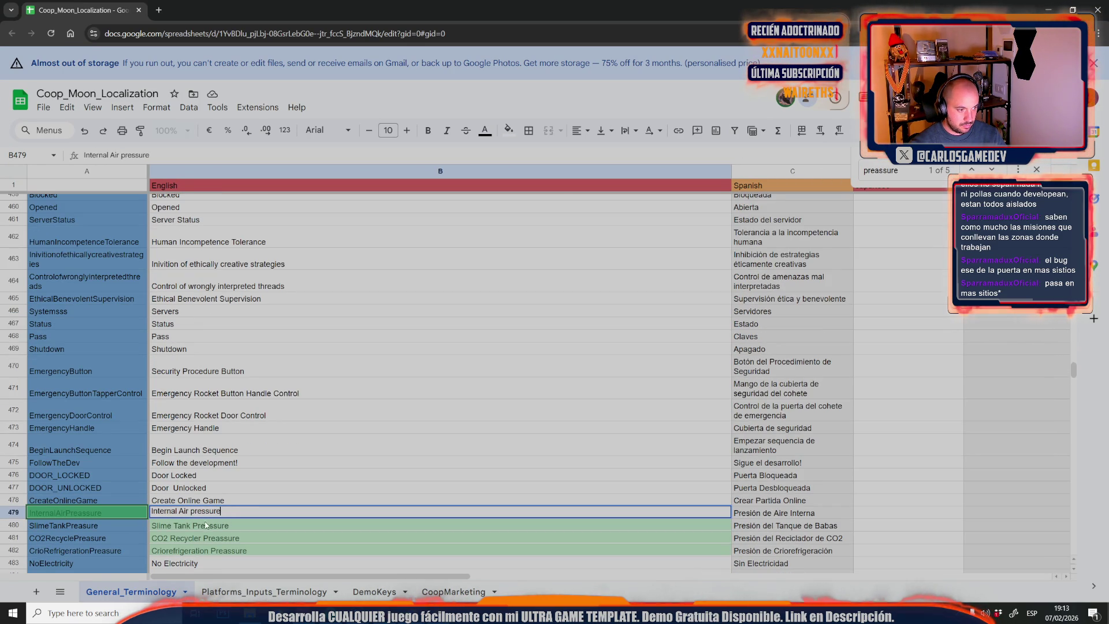
drag(191, 511, 195, 511)
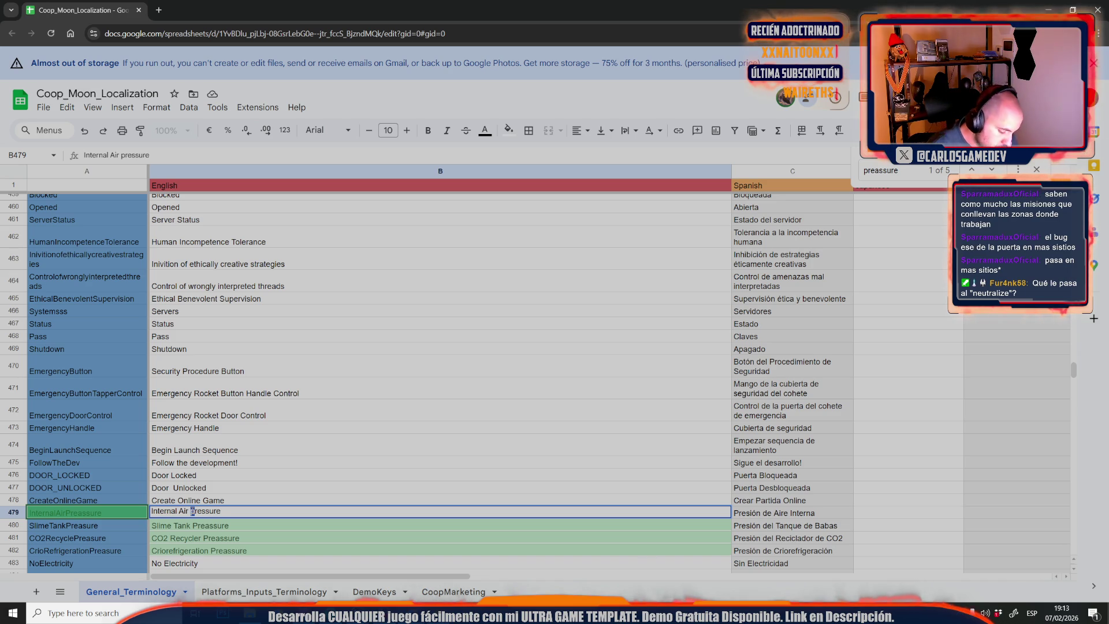
mouse_move(218, 511)
mouse_down()
mouse_move(192, 512)
mouse_move(264, 536)
mouse_move(246, 550)
mouse_up()
double_click(207, 524)
text(Pressure)
double_click(224, 537)
text(Pressure)
double_click(233, 546)
text(Pressure)
click(191, 500)
Download the sheet as a CSV file and return to the Unreal editor.
click(44, 107)
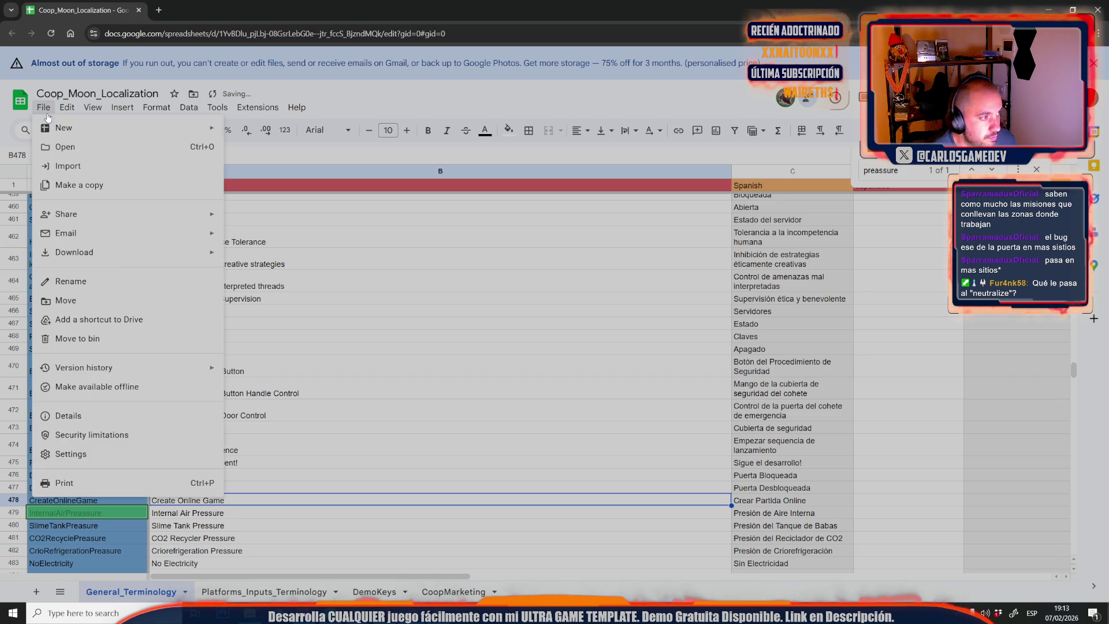
mouse_move(75, 252)
click(293, 333)
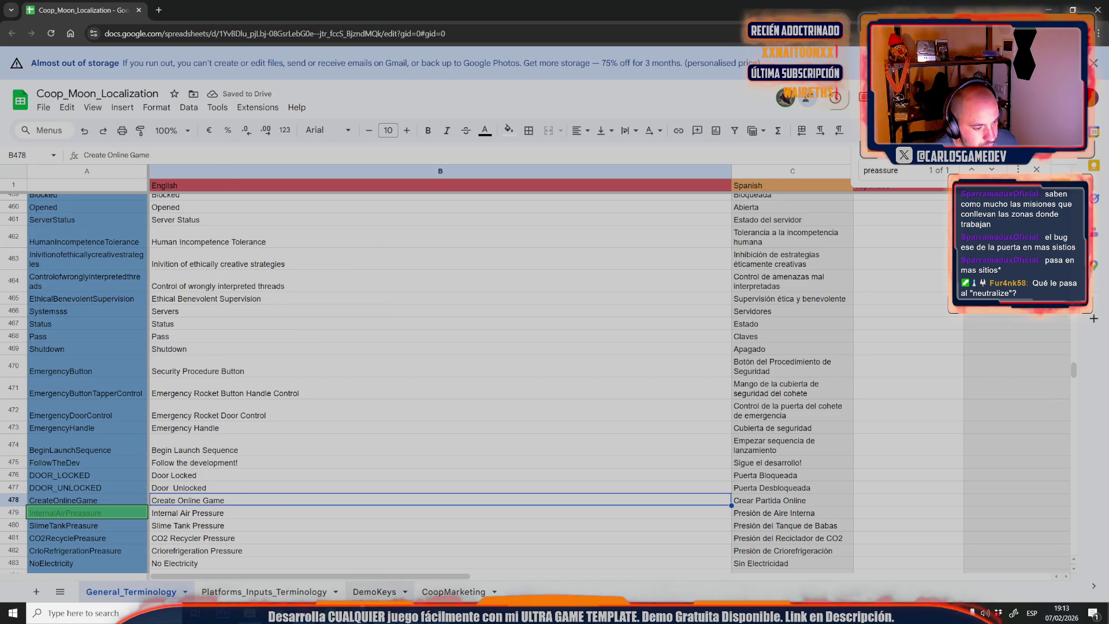
mouse_move(277, 612)
click(272, 572)
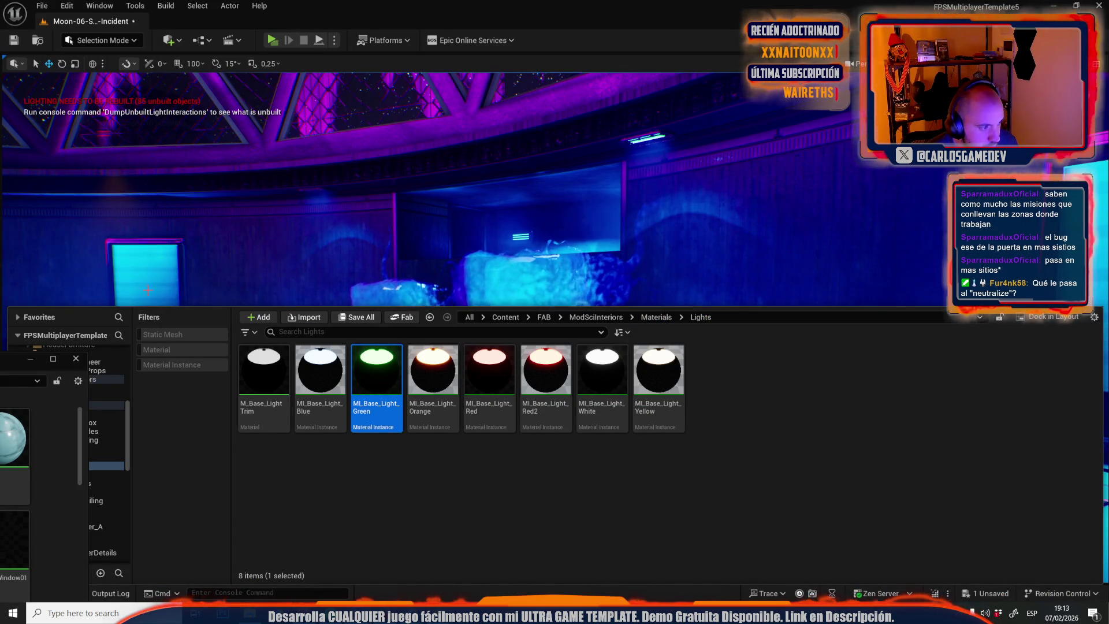
Arrange the Content Browser and spreadsheet side by side, then maximize the Unreal editor.
scroll(96, 401, up, 5)
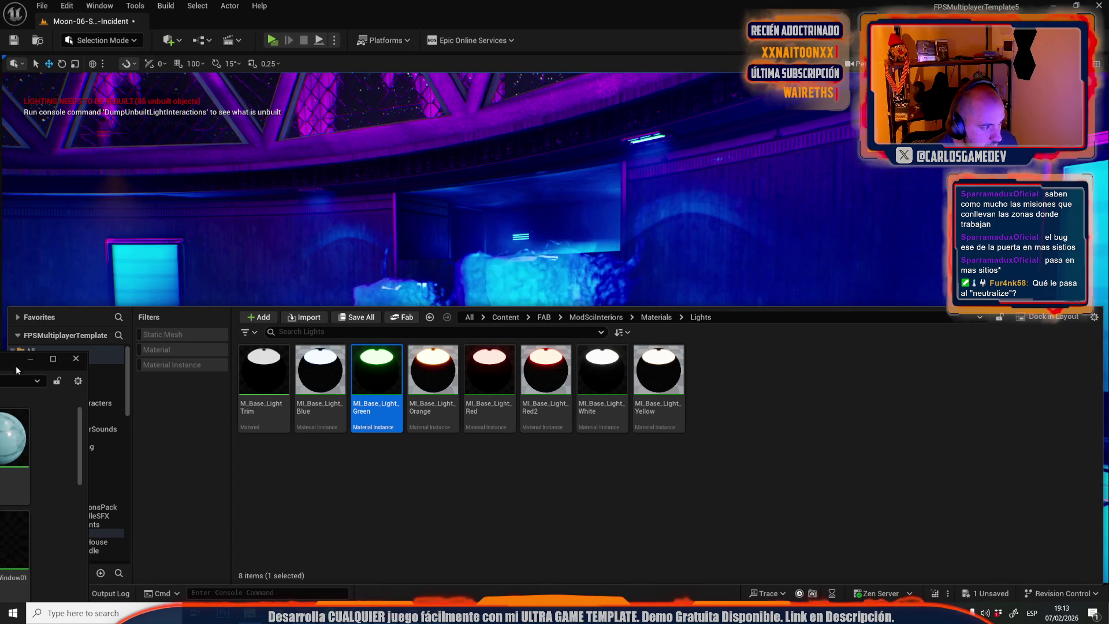
key(super+Left)
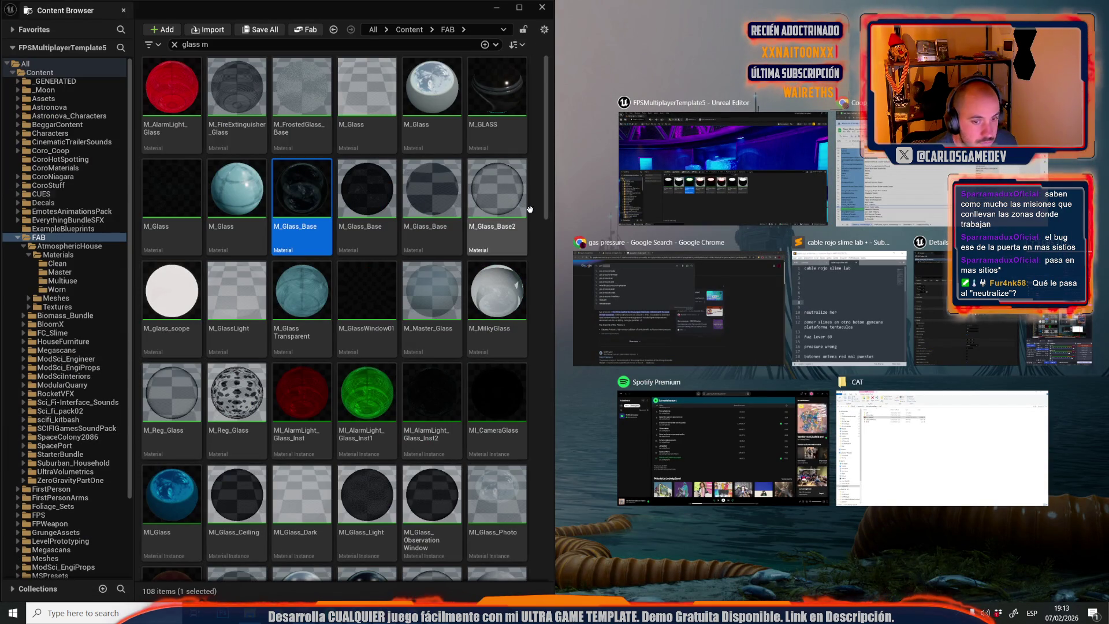
click(722, 167)
key(alt+Tab)
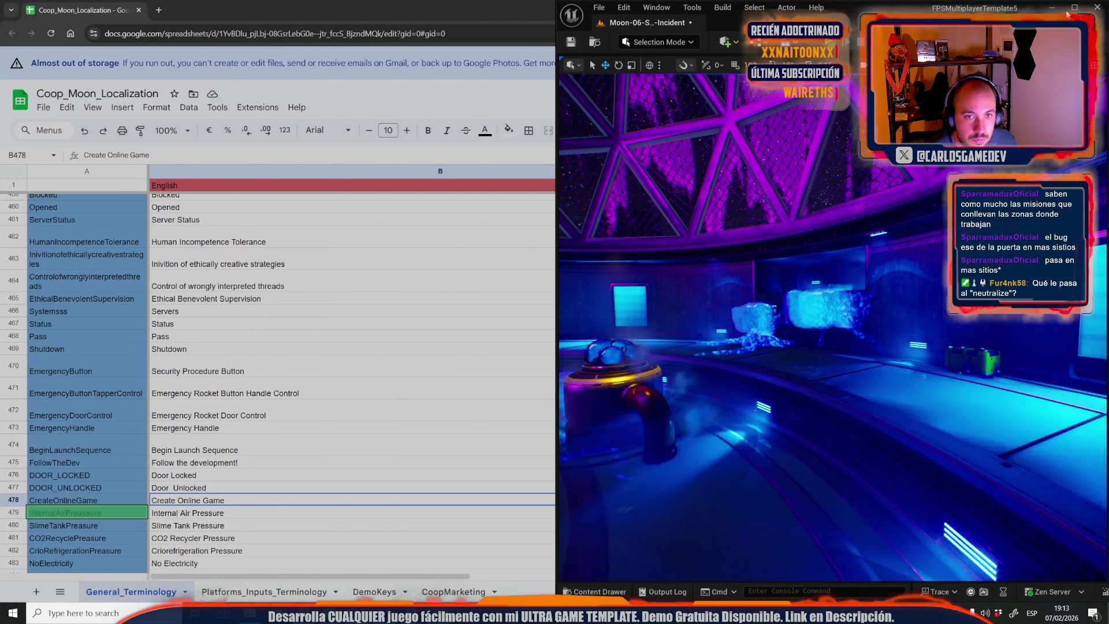
double_click(770, 3)
Reimport UGT_TextsLocalizaztionTable from the General_Terminology (9) CSV, dismissing the duplicate-row warning.
click(45, 359)
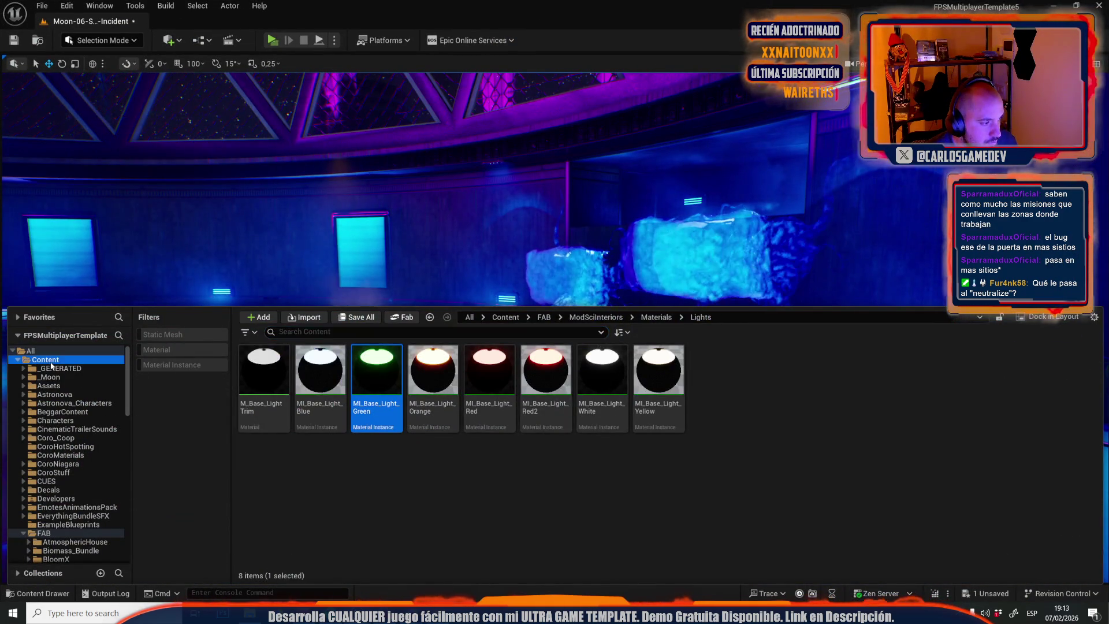
text(localiz)
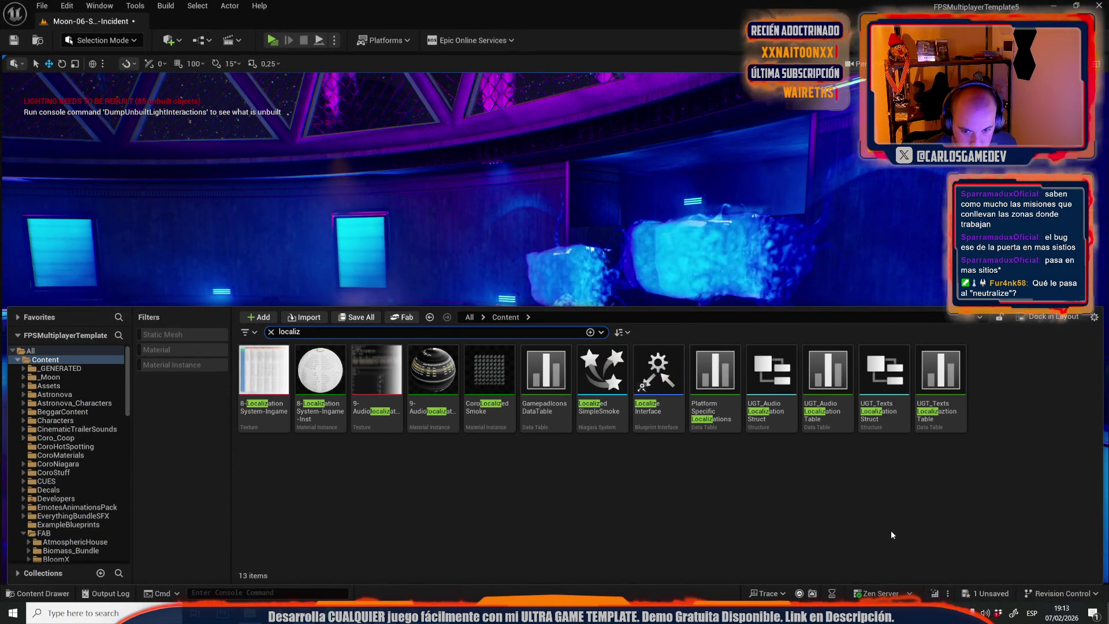
right_click(950, 398)
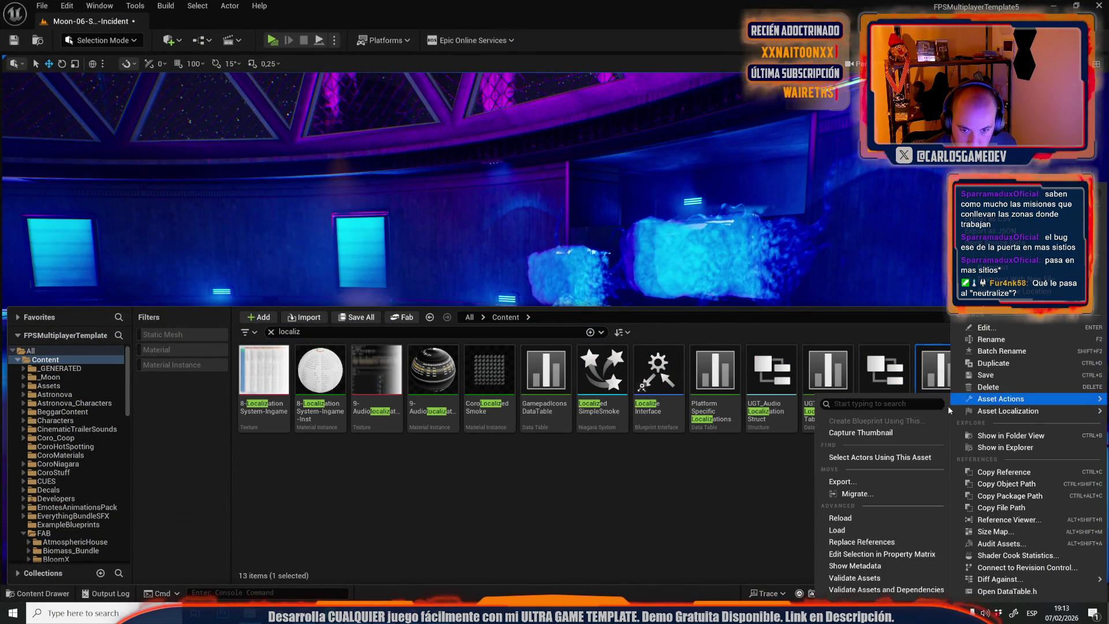
click(999, 301)
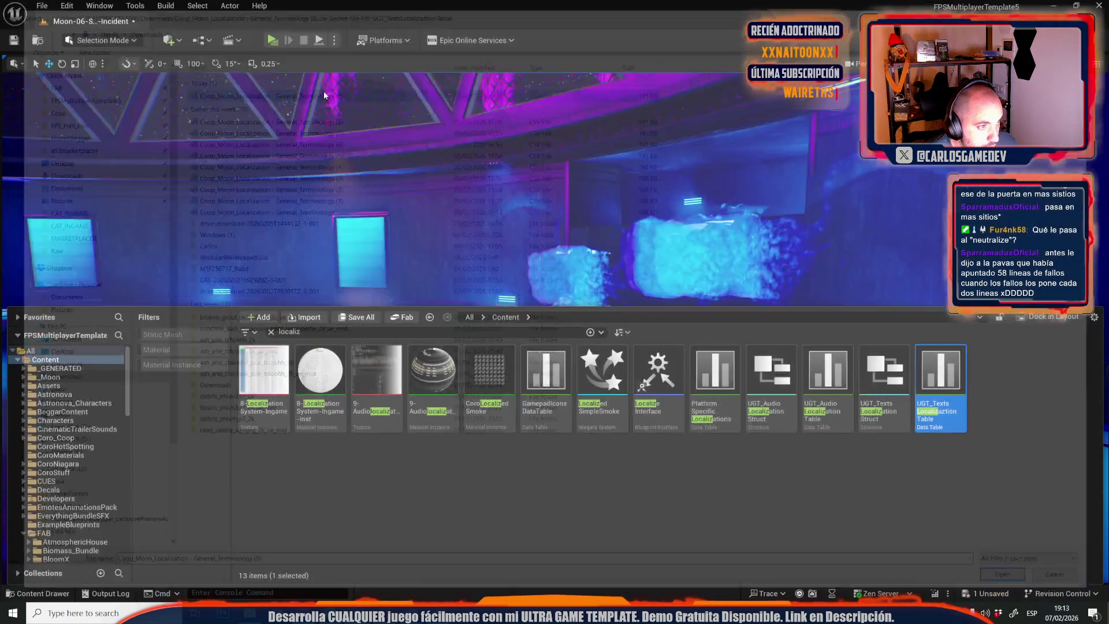
double_click(323, 91)
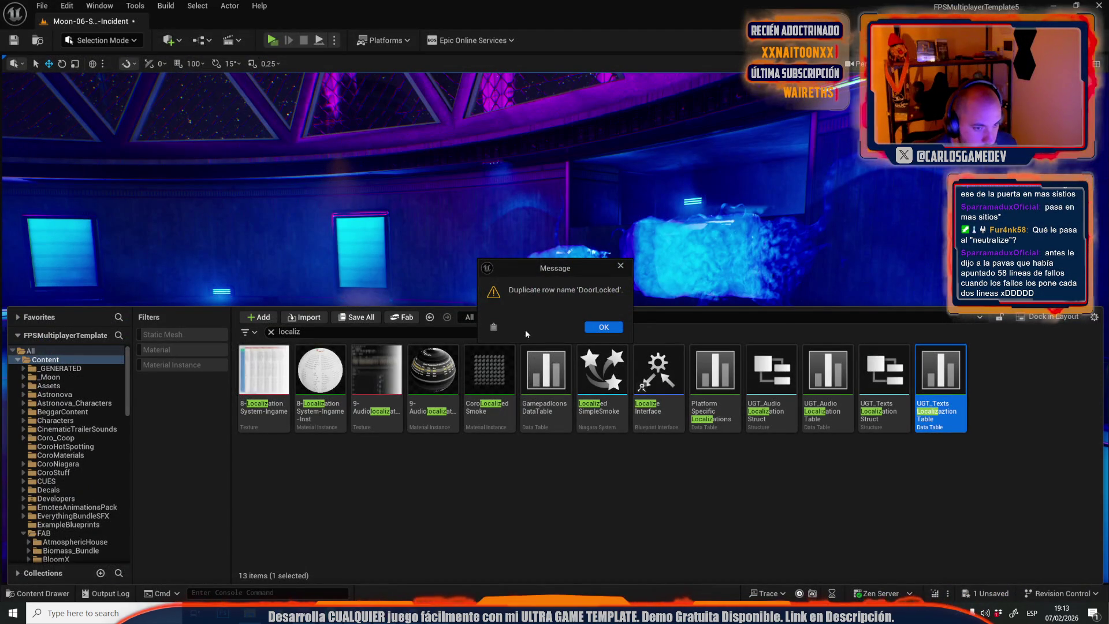
click(604, 328)
mouse_move(411, 613)
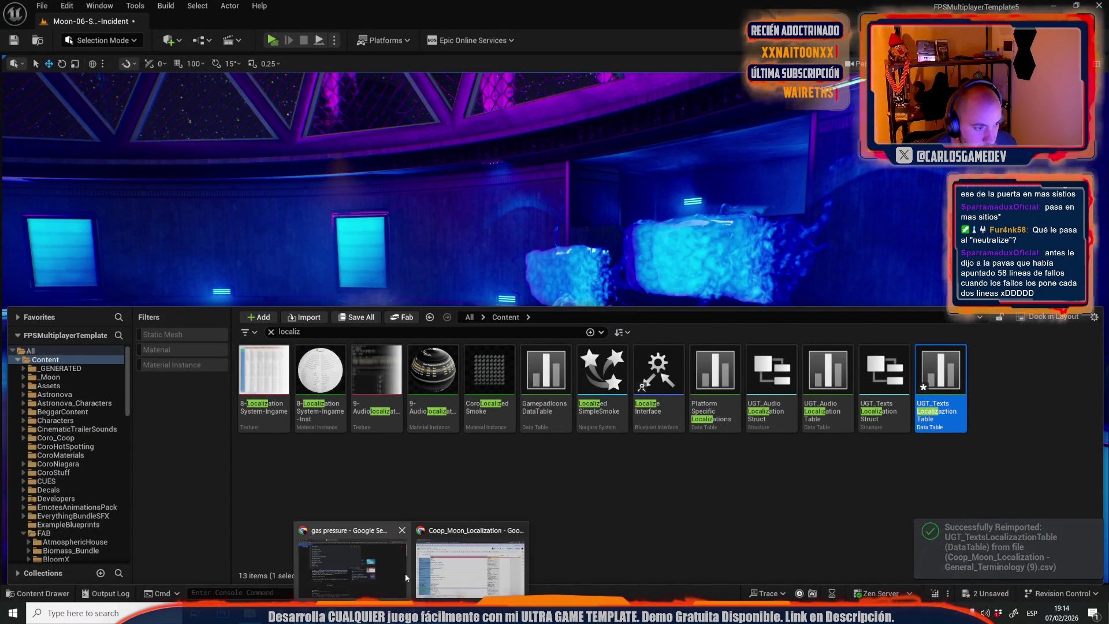
click(468, 548)
Undo the last edit, search for 'doorlocked', and select the second DoorLocked key in cell A690.
click(367, 369)
text(Shutdown)
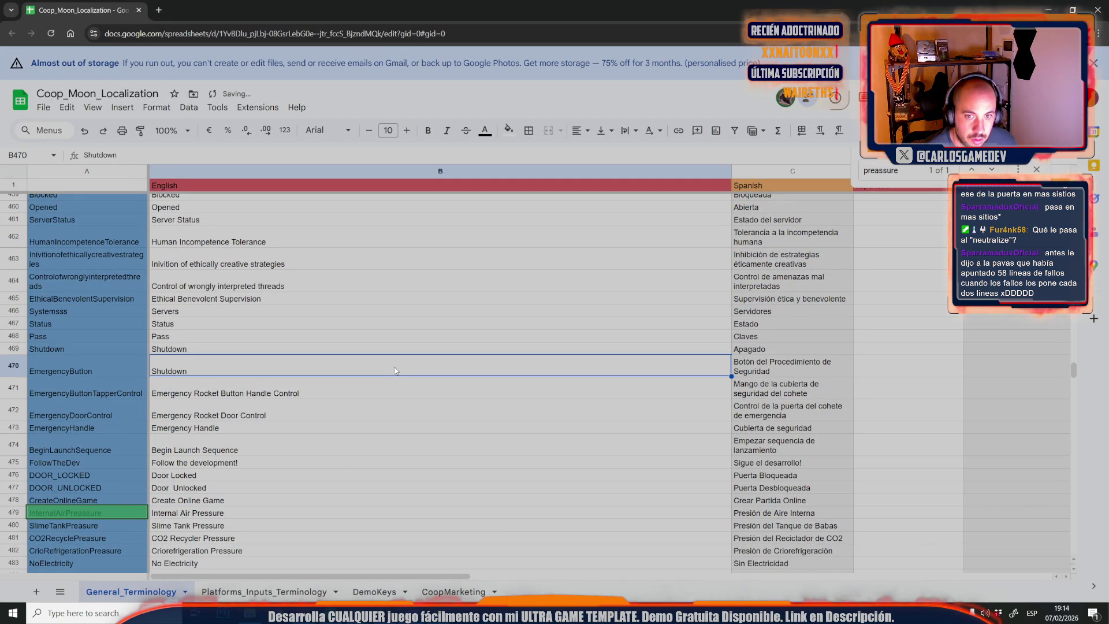
key(ctrl+a)
text(d)
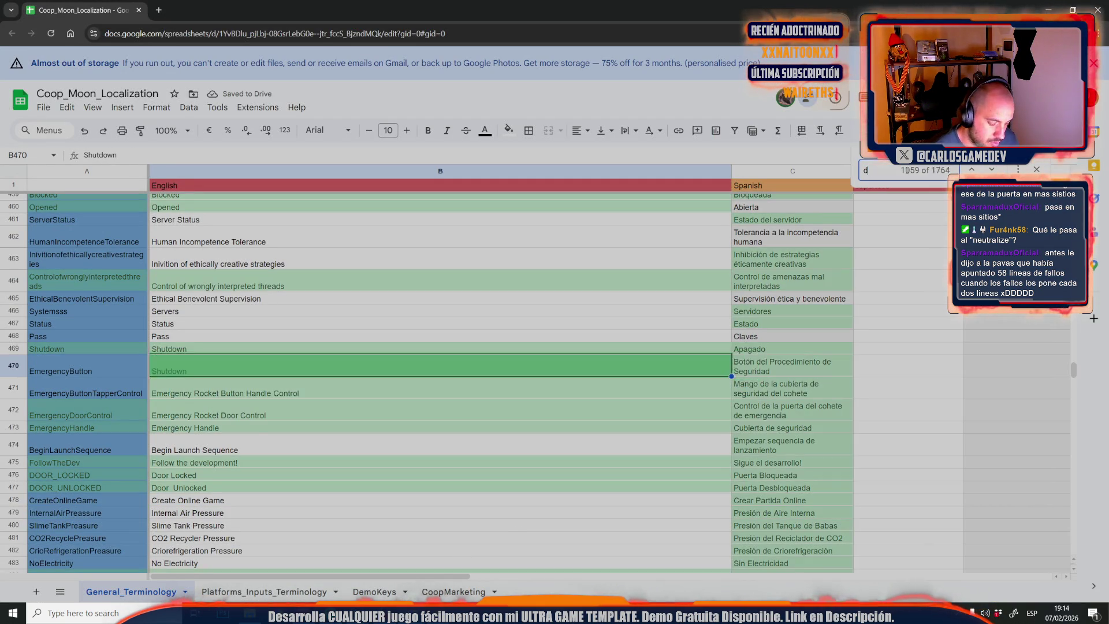
text(oor locked)
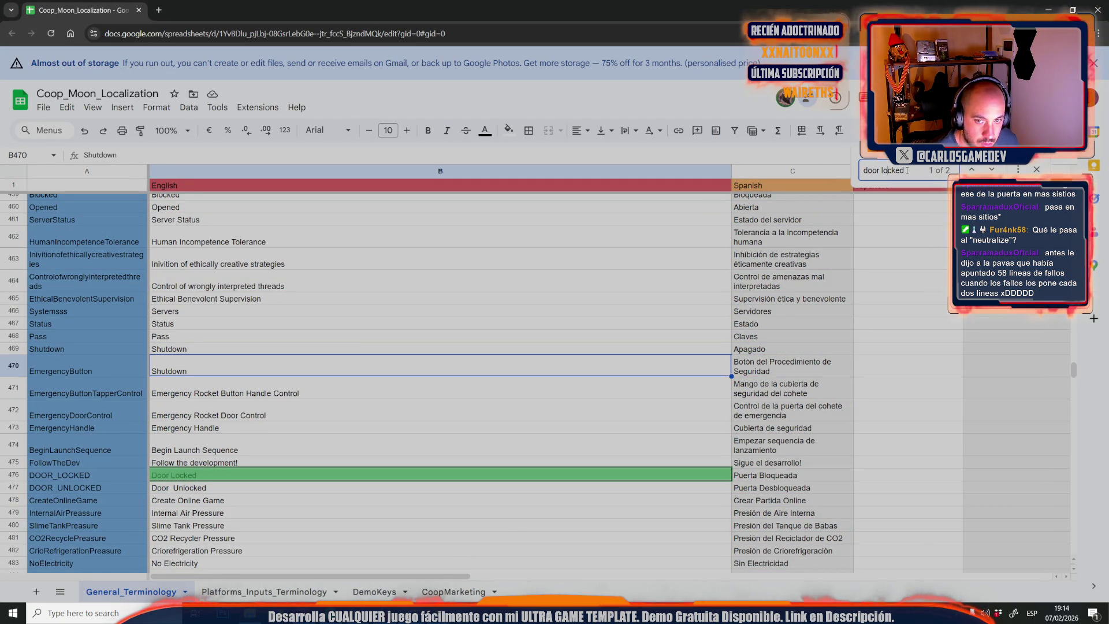
key(BackSpace)
key(Return)
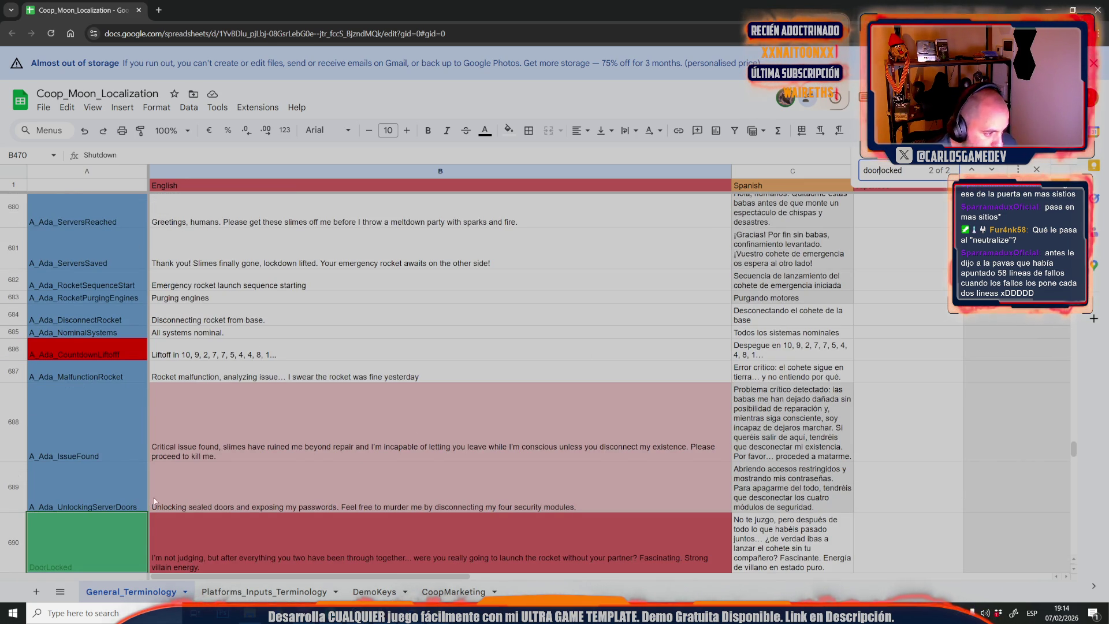
scroll(134, 538, down, 2)
click(133, 439)
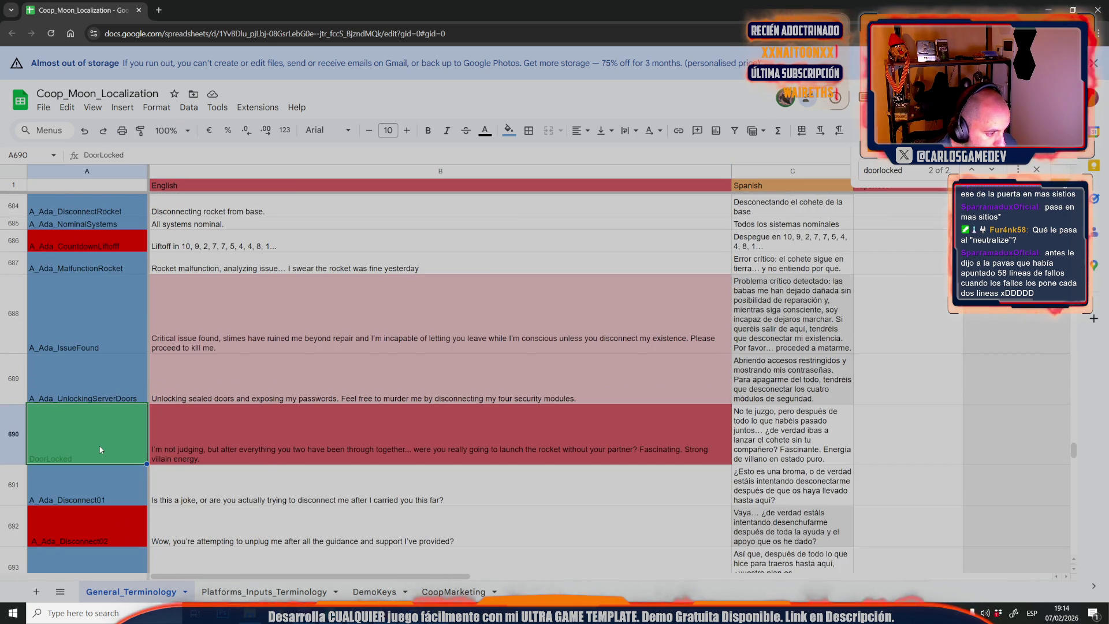
mouse_move(357, 613)
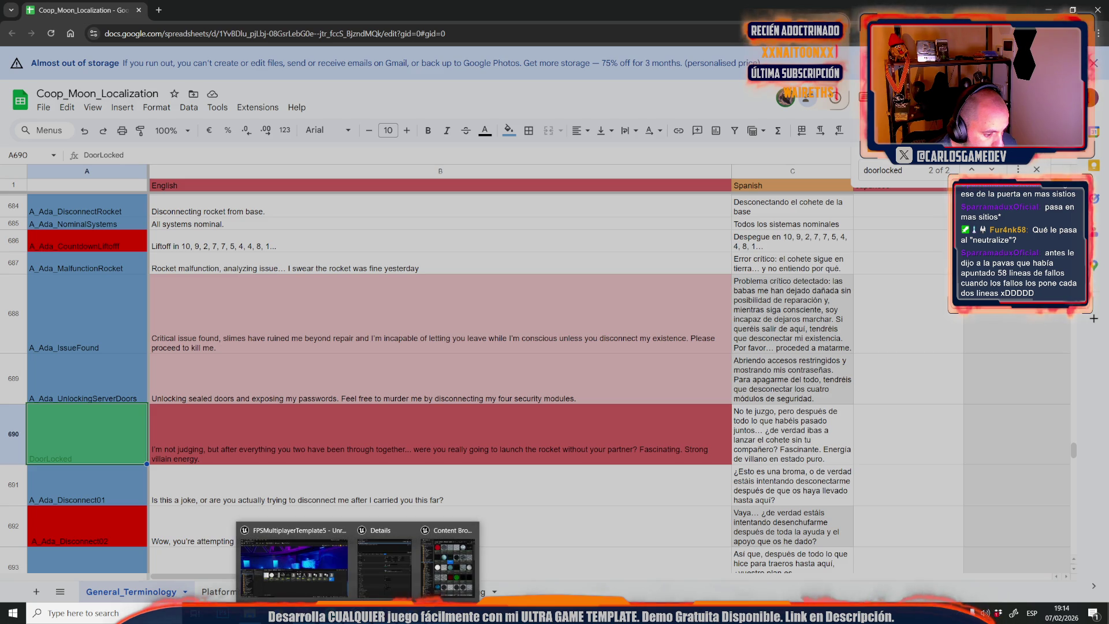
click(312, 553)
Open the Moon-16-Servers level, first saving the changed Incident level and texts table.
click(42, 6)
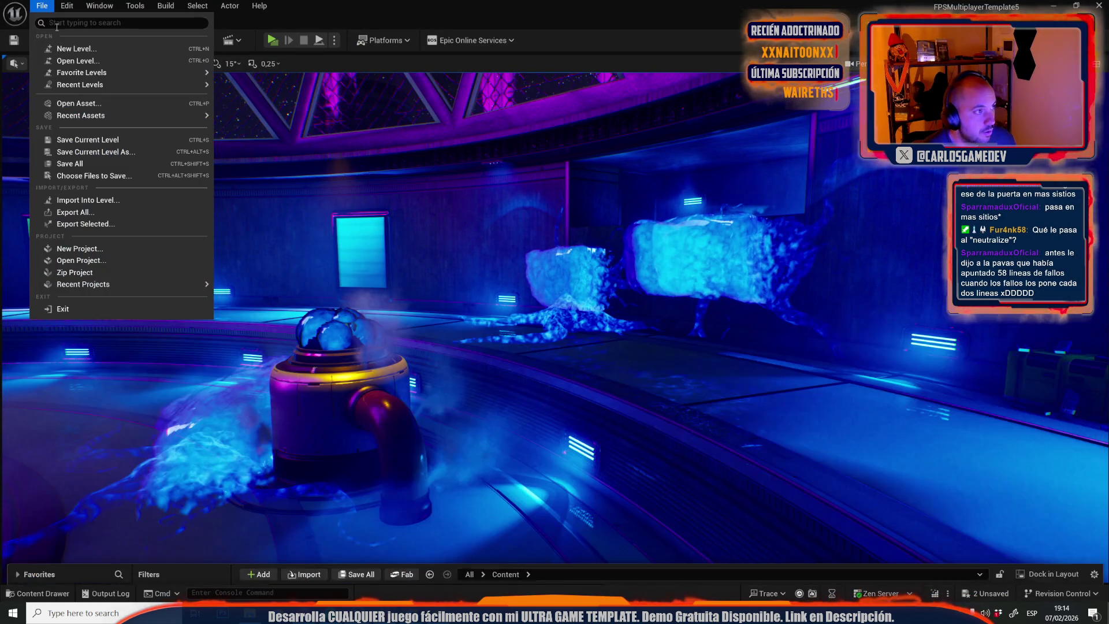
click(71, 60)
scroll(597, 328, down, 3)
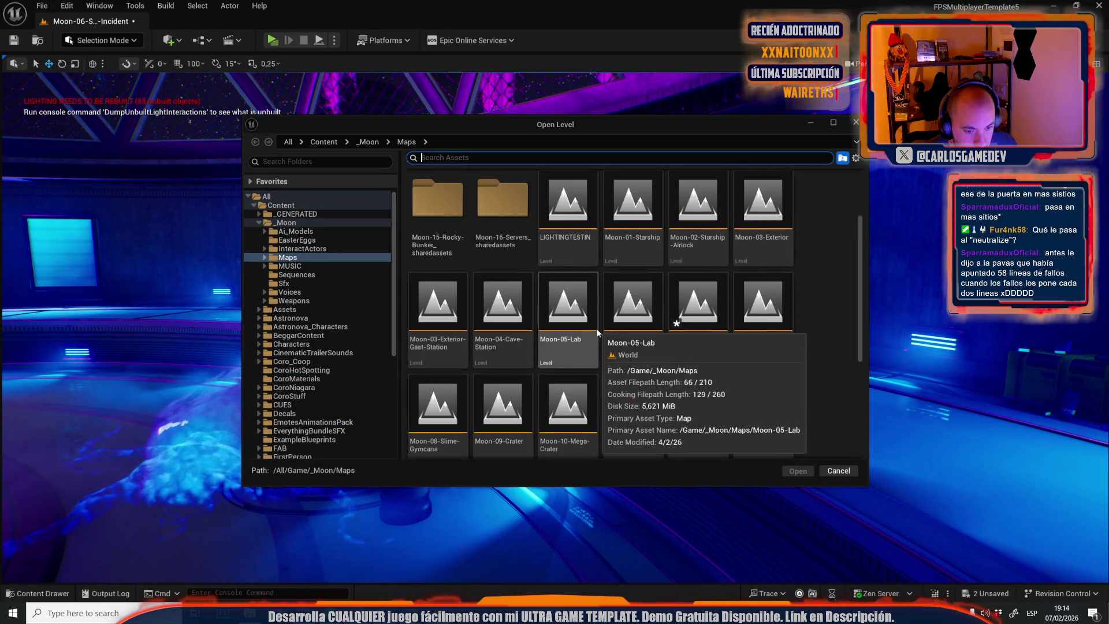
scroll(497, 324, down, 2)
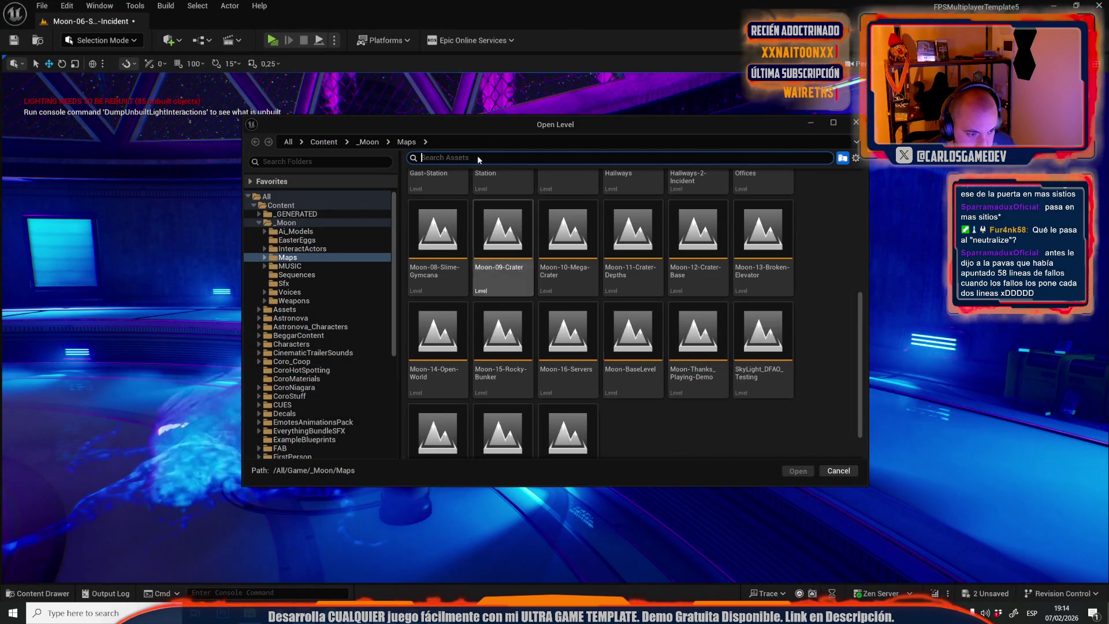
double_click(567, 335)
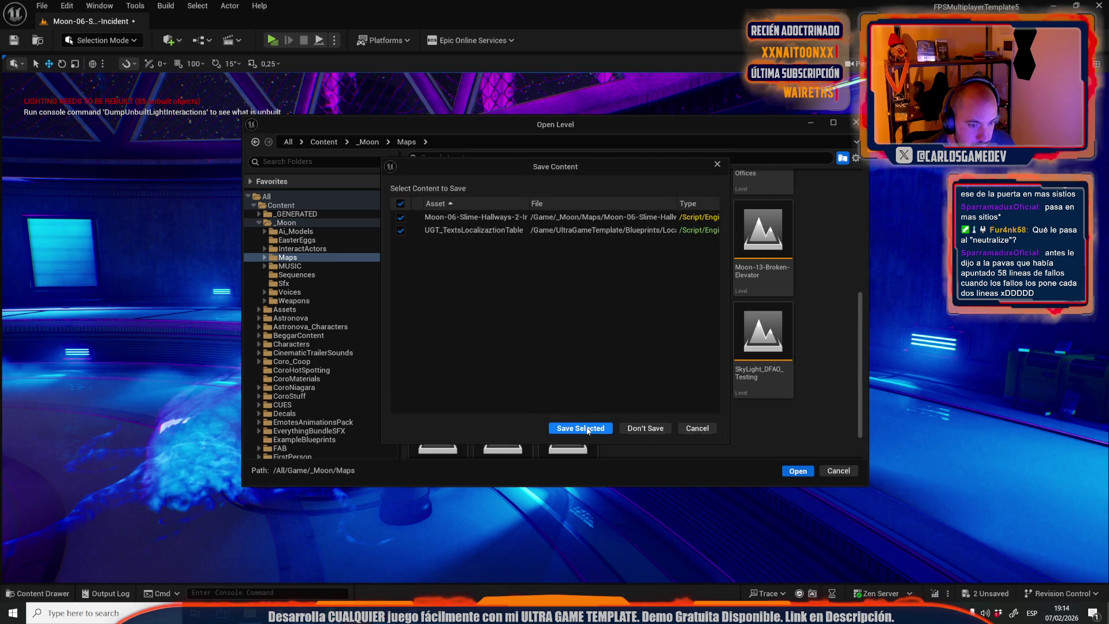
click(588, 431)
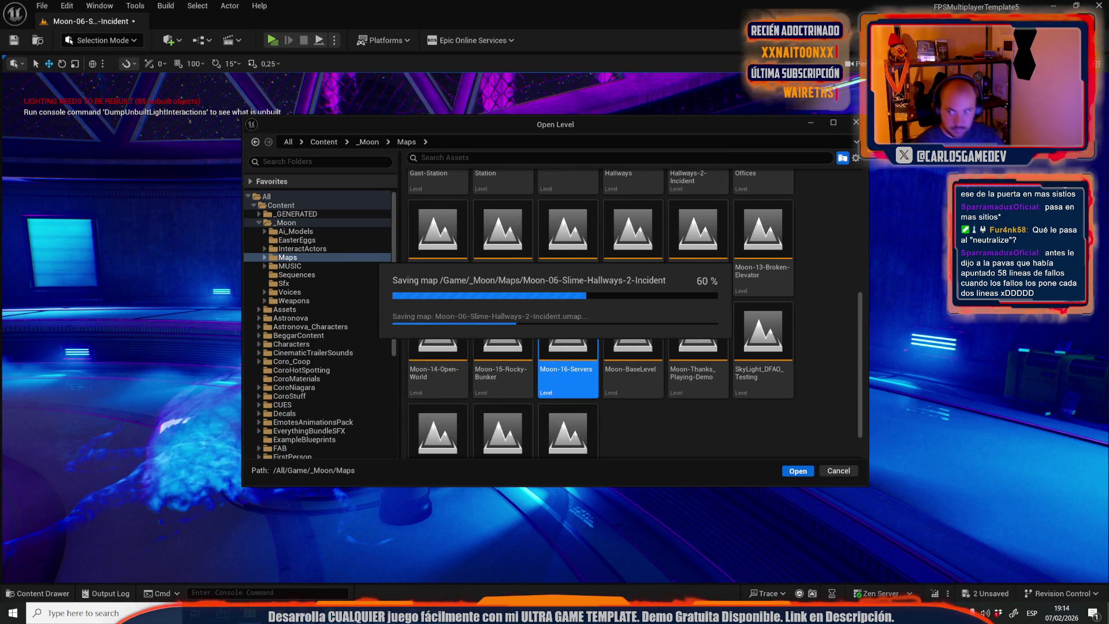
mouse_move(404, 613)
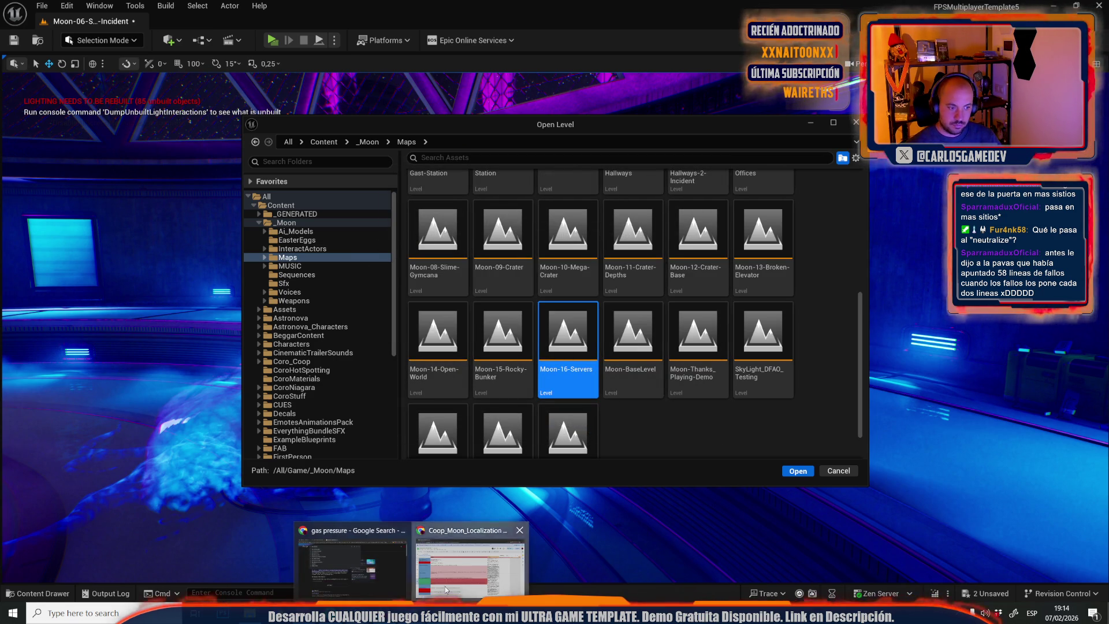
click(468, 563)
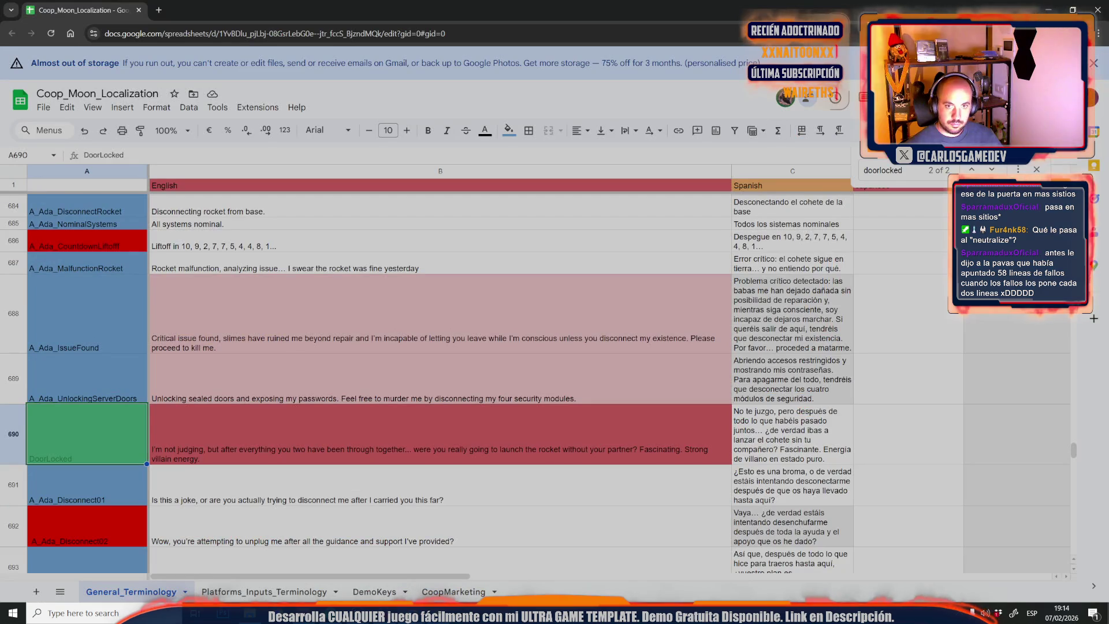
Jump to the collaborator near row 660 and review sharing permissions, leaving every role unchanged.
click(785, 103)
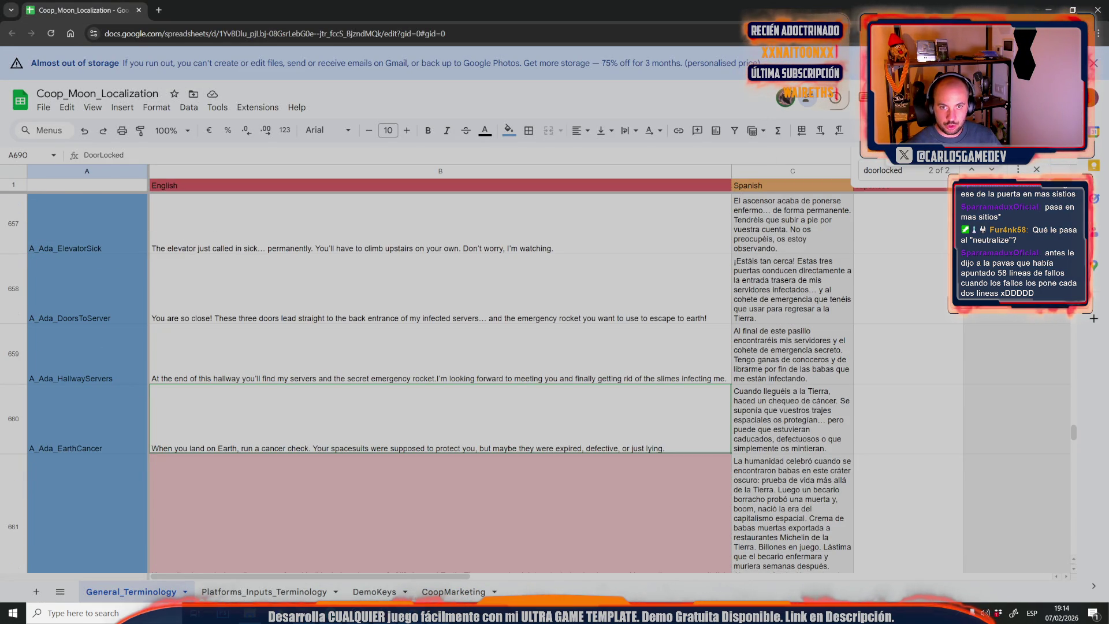
click(1045, 97)
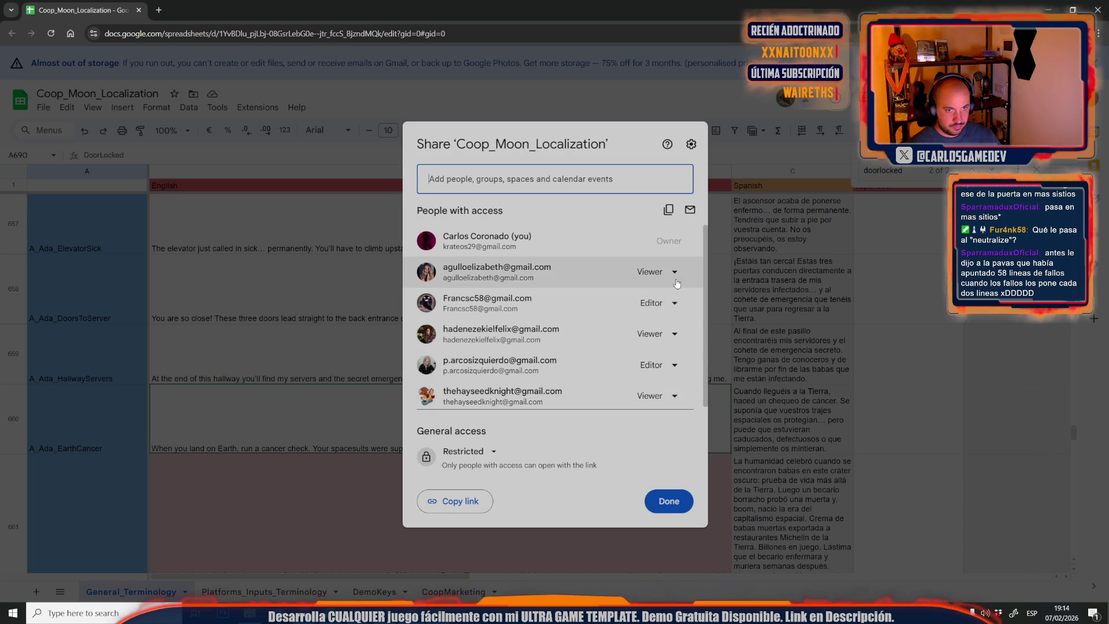
click(673, 281)
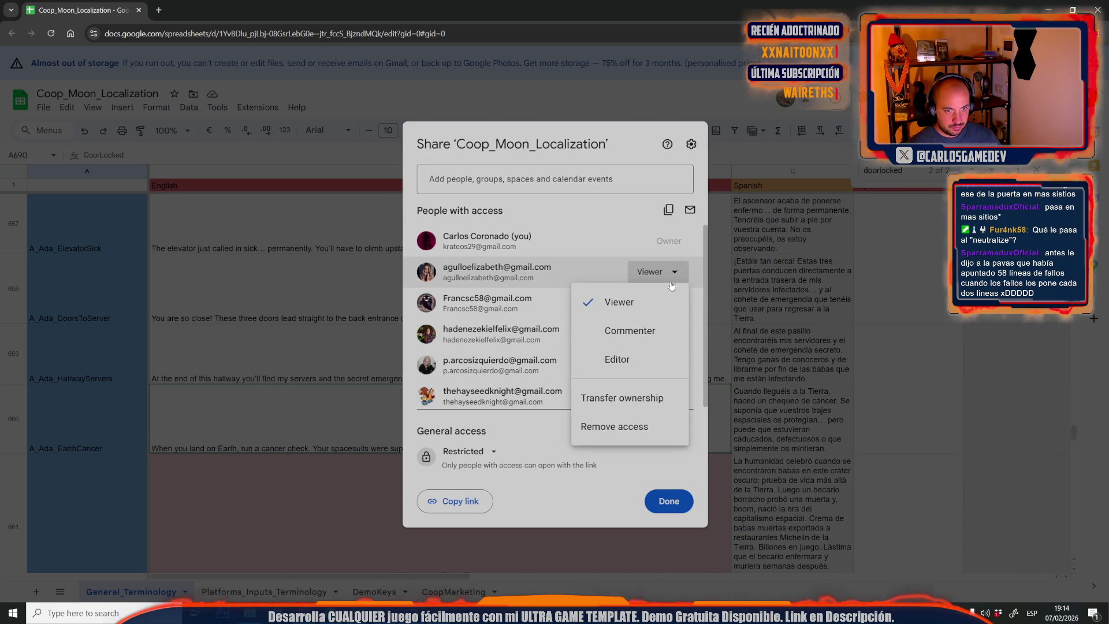
click(658, 272)
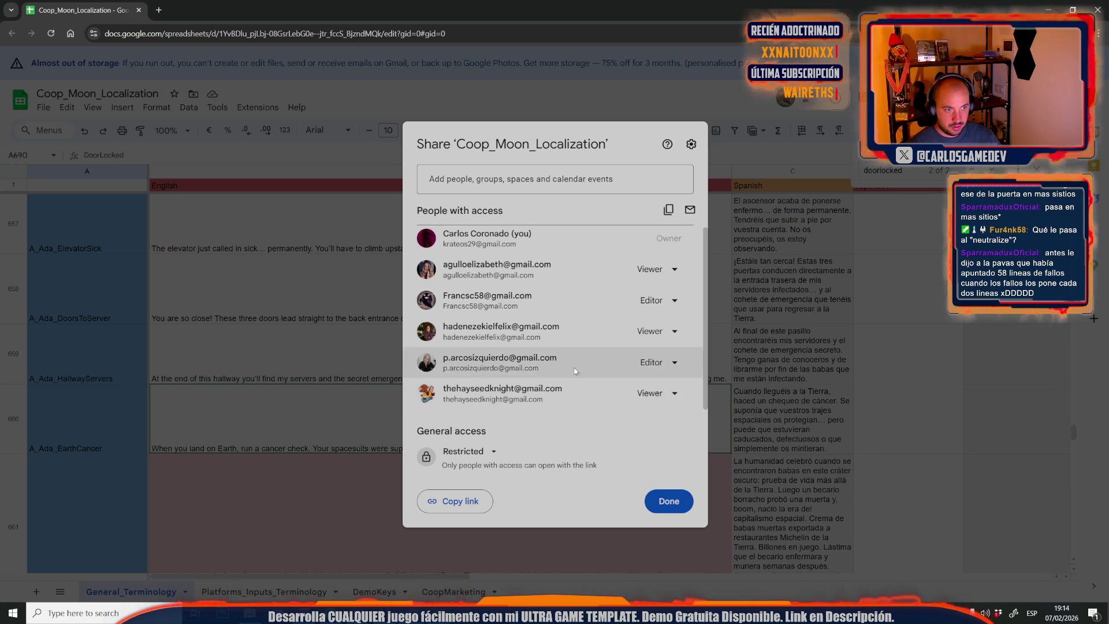
click(637, 100)
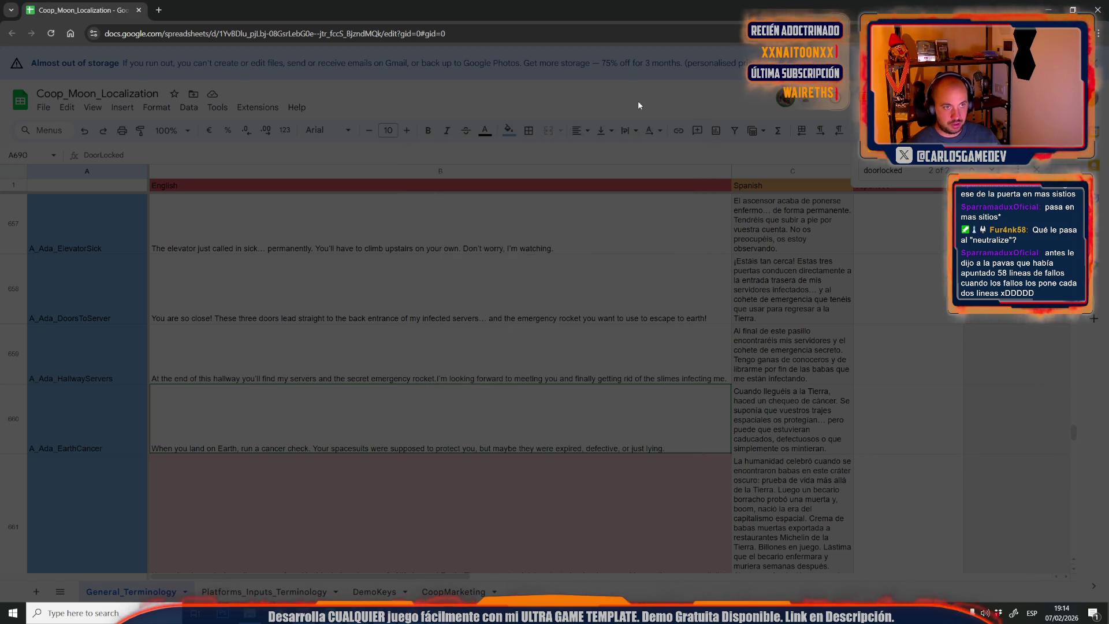
Return to the Unreal editor and bring up the Blueprints options.
mouse_move(358, 613)
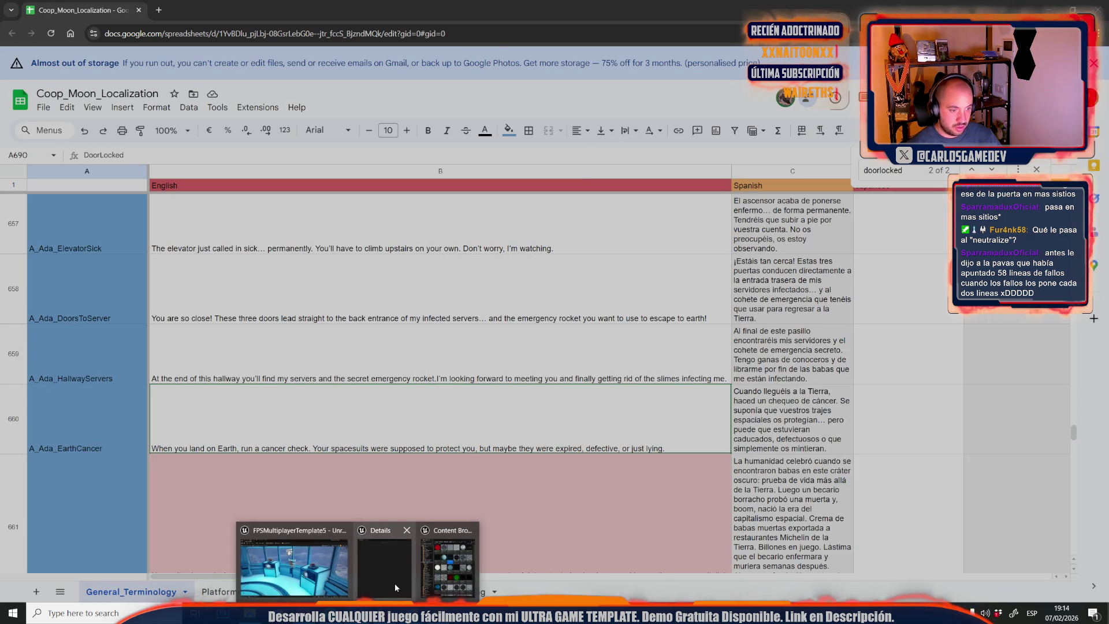
click(288, 572)
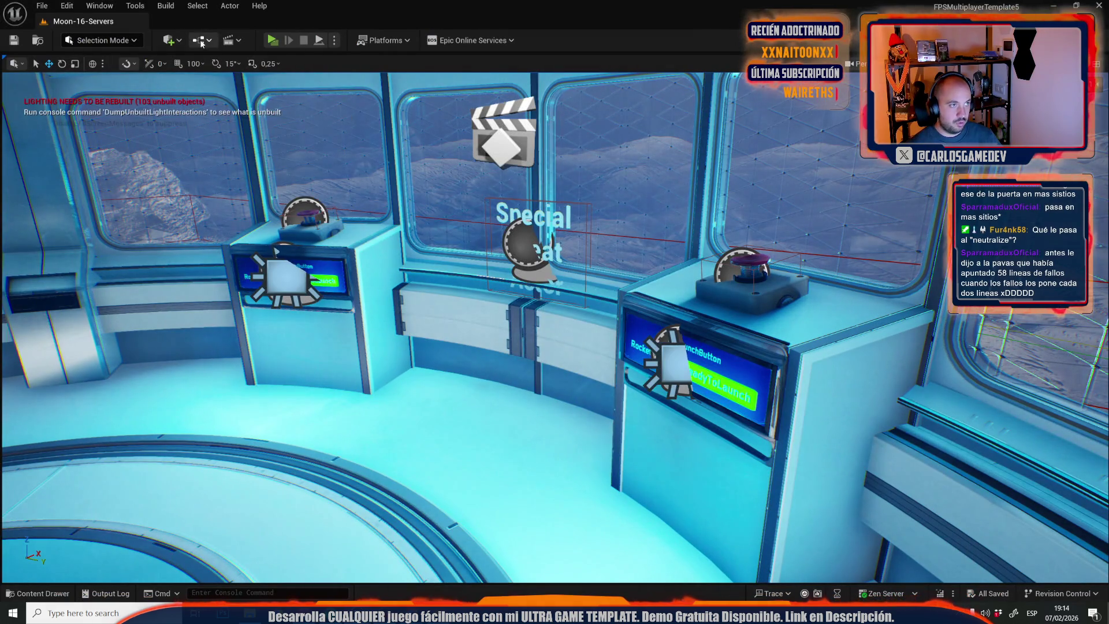
click(201, 41)
Open the Moon-16-Servers level blueprint and search 'judg' to locate the A_Ada_JudgingPlayer node.
click(421, 248)
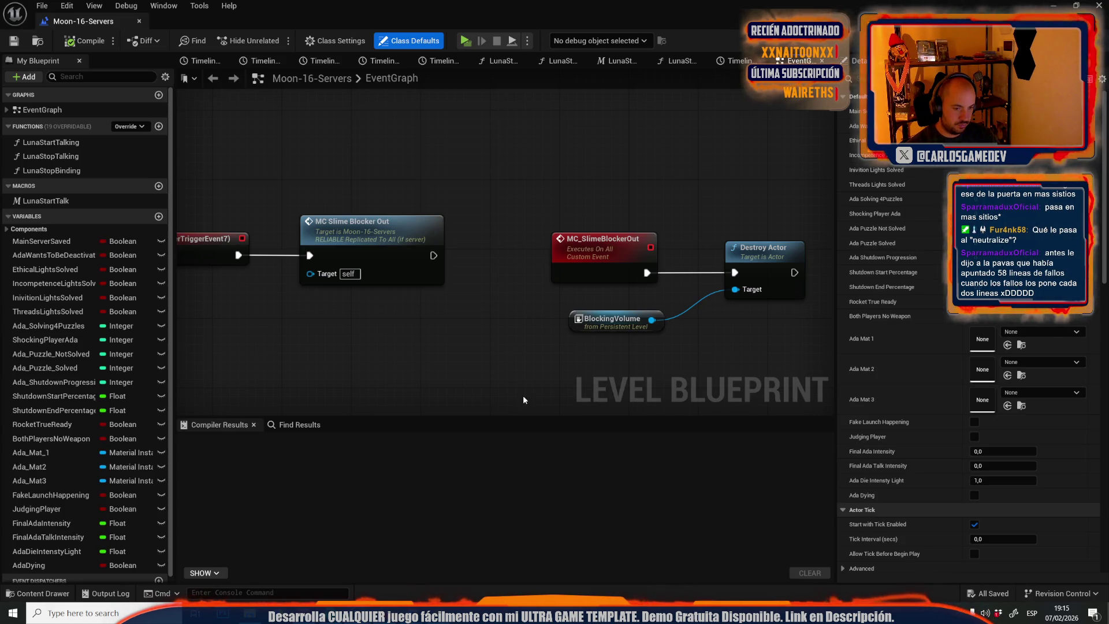
click(327, 442)
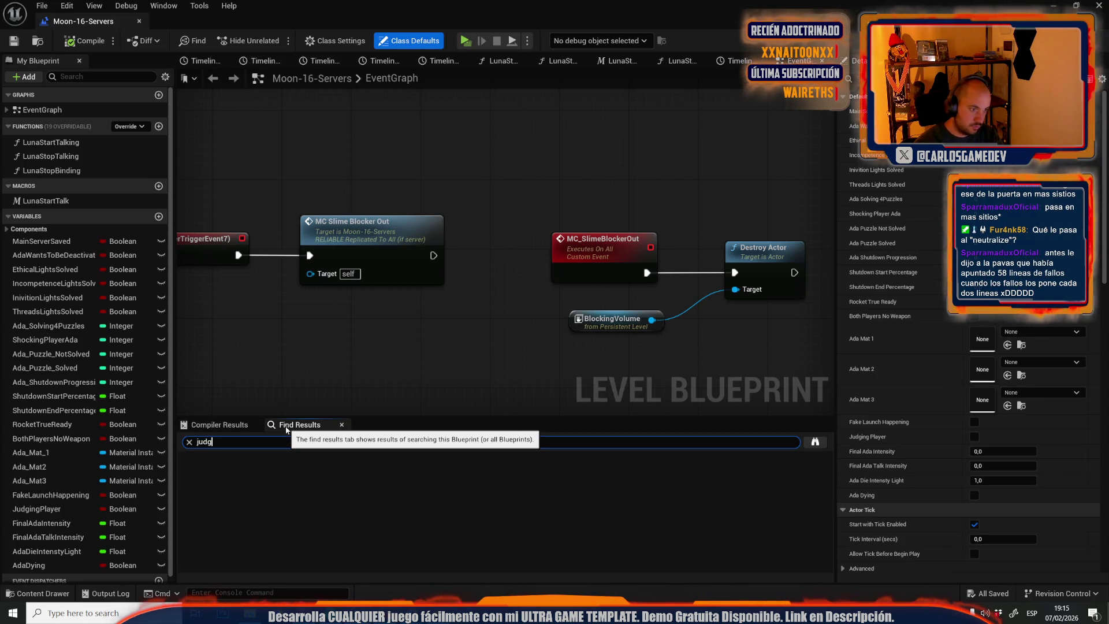
key(Return)
click(302, 504)
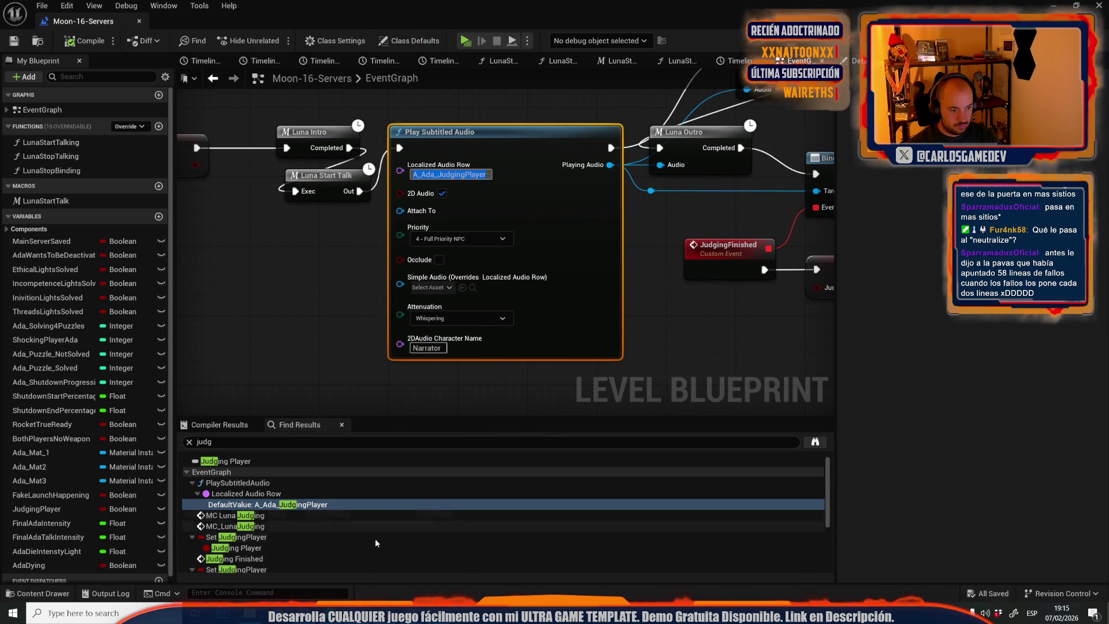
mouse_move(408, 612)
click(408, 574)
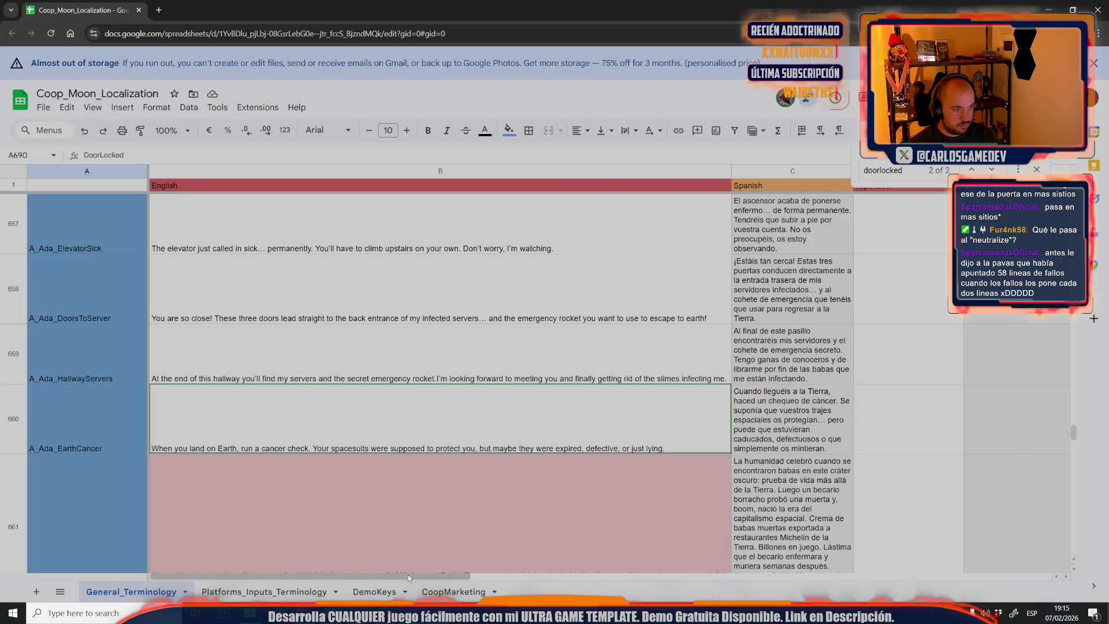
Rename the DoorLocked key in cell A690 to A_Ada_JudgingPlayer.
click(341, 466)
scroll(341, 466, down, 10)
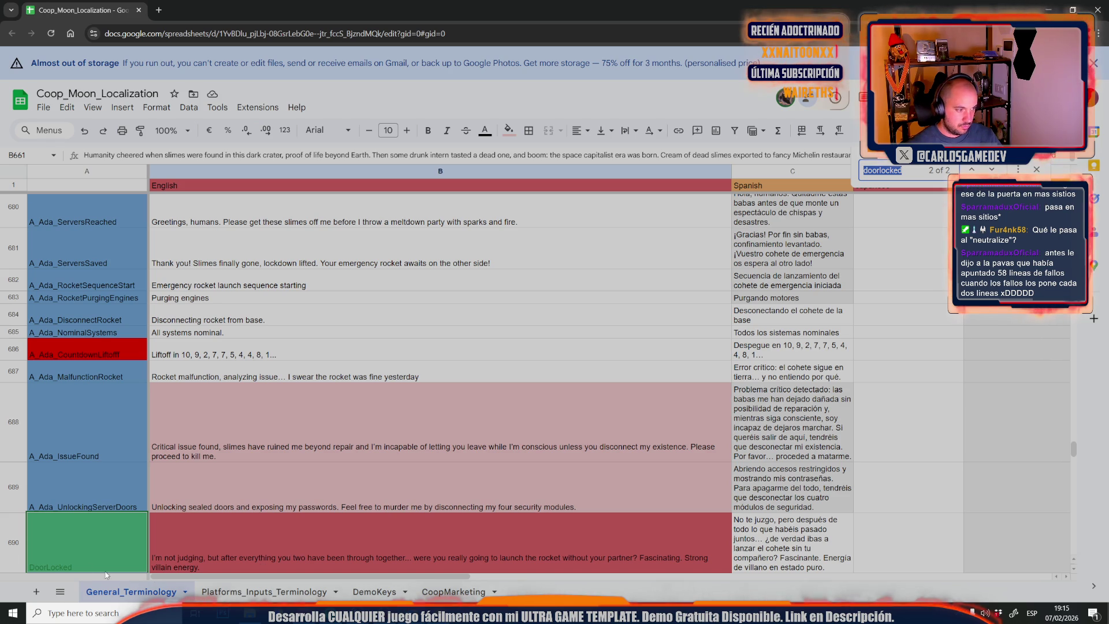
click(82, 568)
double_click(91, 523)
click(296, 459)
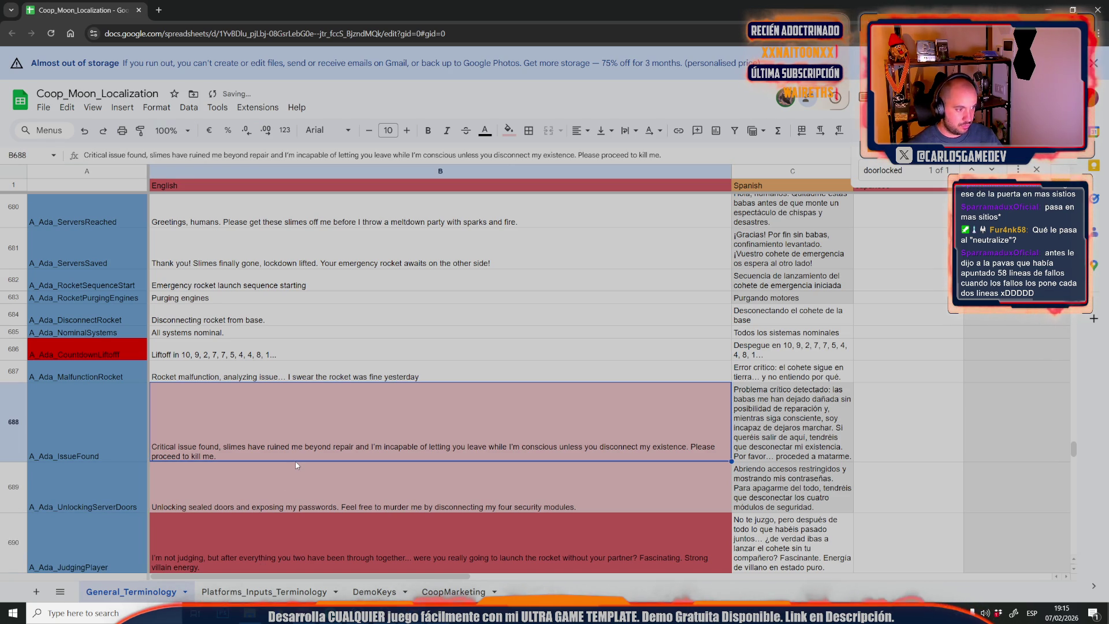
Download the sheet as a comma-separated values (.csv) file.
click(42, 110)
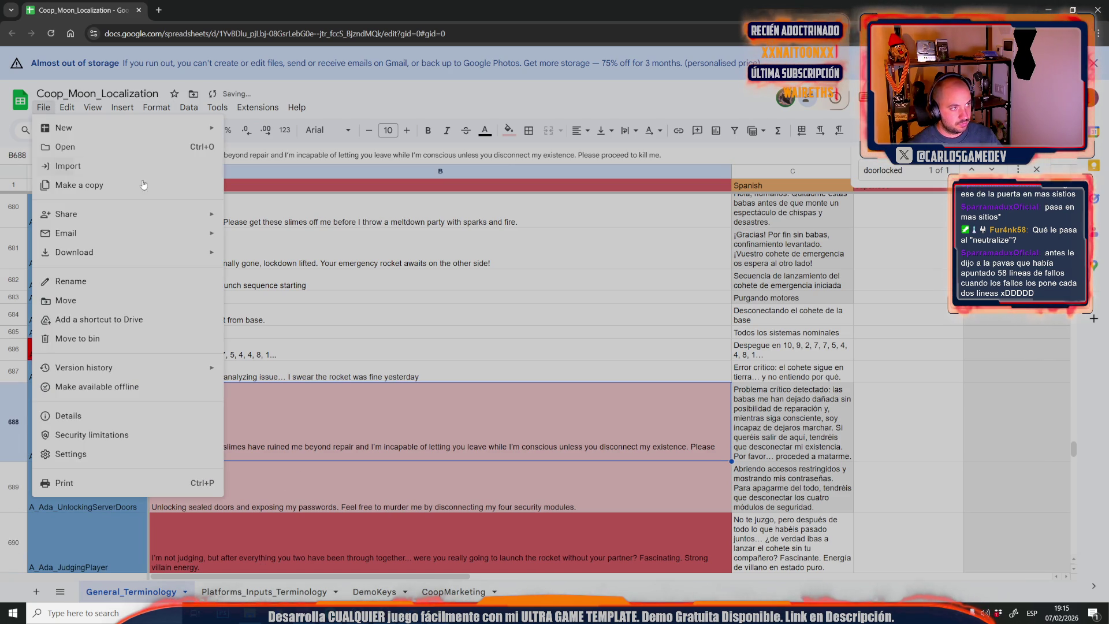
mouse_move(207, 252)
click(325, 335)
mouse_move(250, 613)
click(265, 554)
click(669, 376)
Reimport UGT_TextsLocalizaztionTable from the newly downloaded General_Terminology (10) CSV.
key(ctrl+space)
right_click(926, 396)
mouse_move(923, 411)
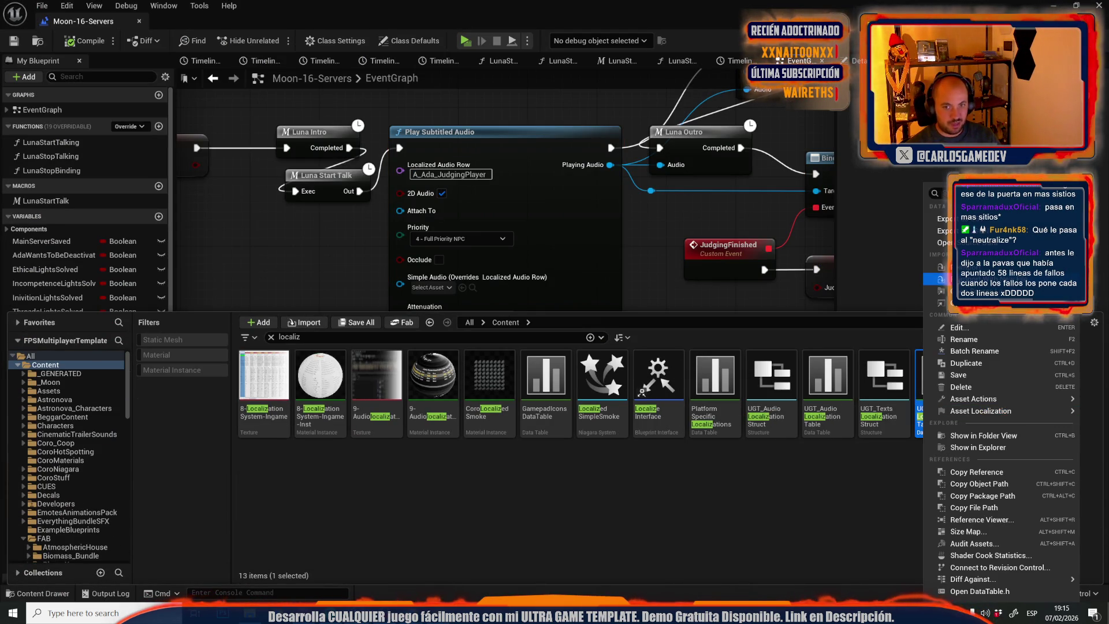
click(866, 427)
click(355, 90)
double_click(354, 90)
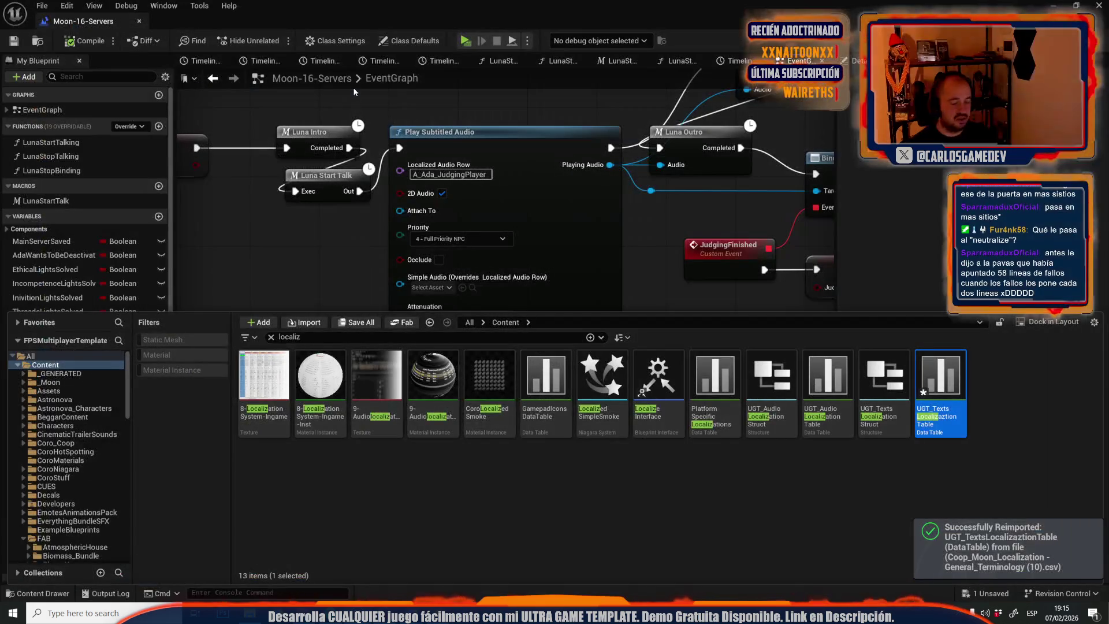
Save all modified assets, including the localization table.
click(349, 321)
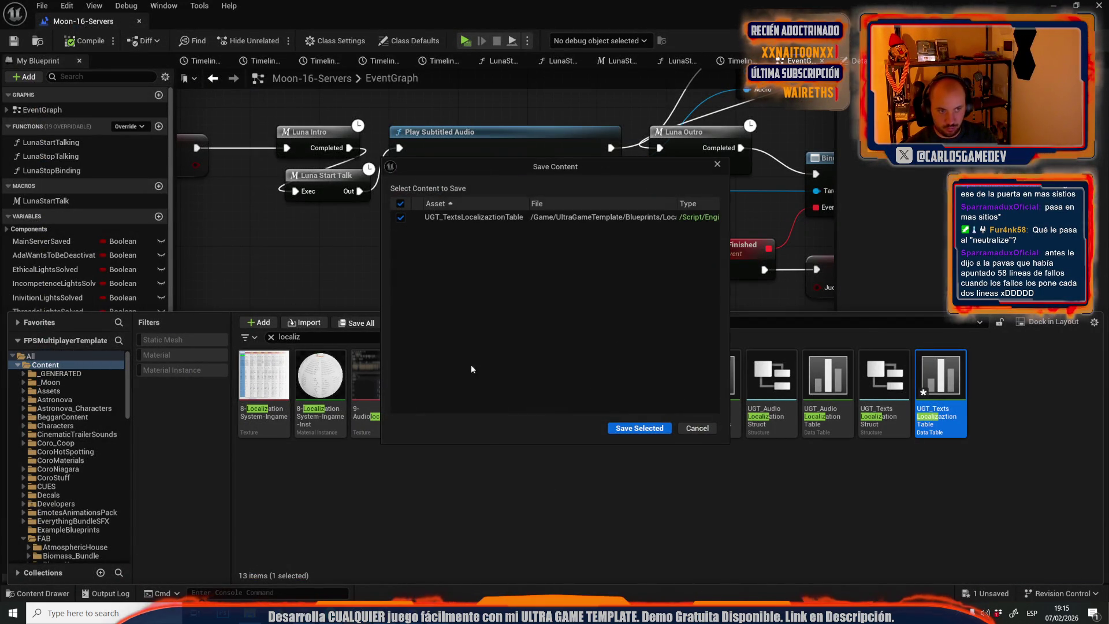
click(640, 428)
key(alt+Tab)
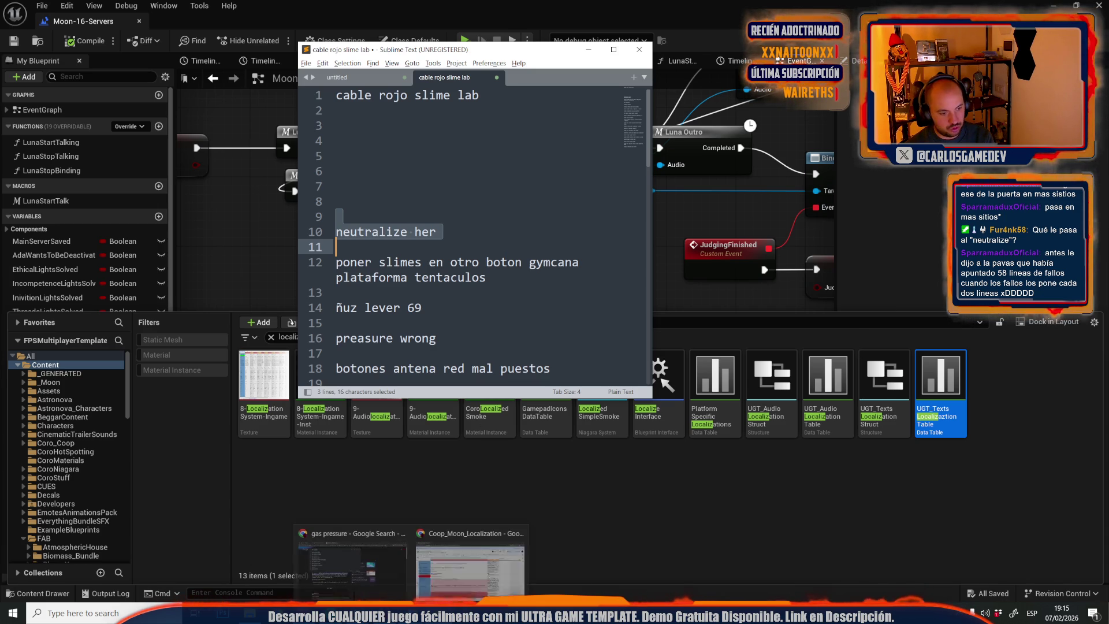
click(413, 614)
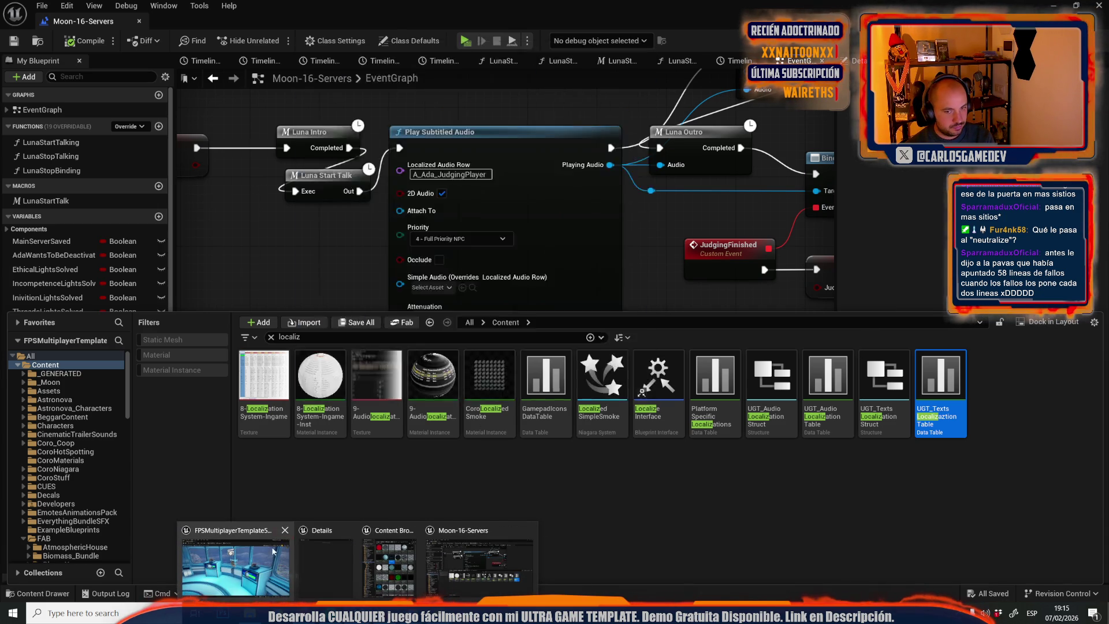
Close the level blueprint and open the Moon-08-Slime-Gymcana level.
click(438, 3)
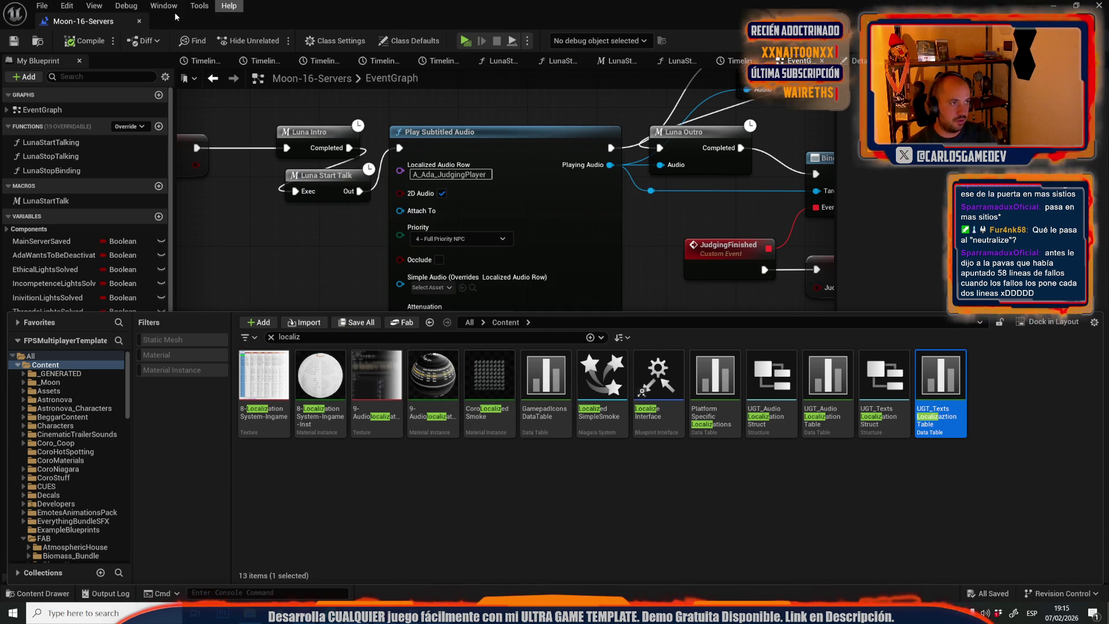
click(139, 21)
click(42, 6)
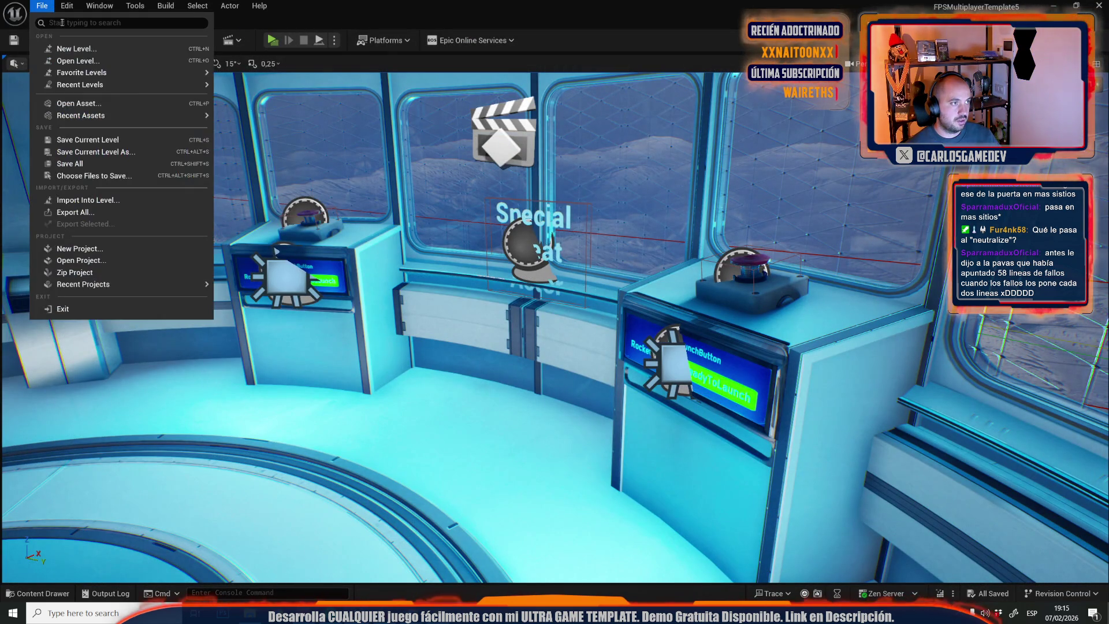
mouse_move(133, 88)
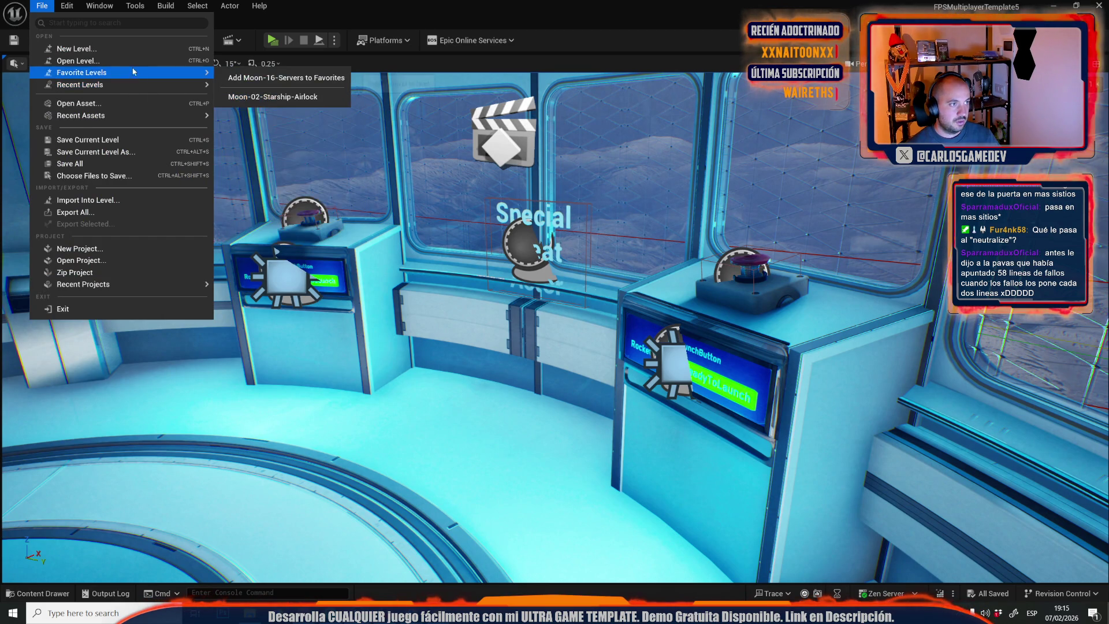
key(Escape)
key(Escape)
key(ctrl+o)
scroll(531, 303, down, 3)
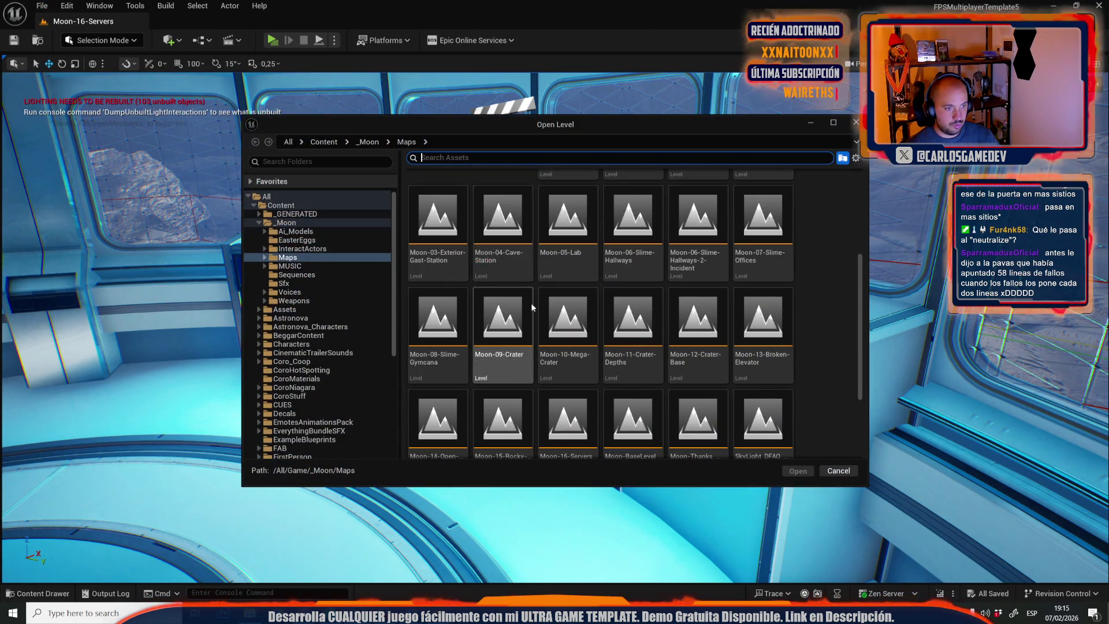
click(456, 312)
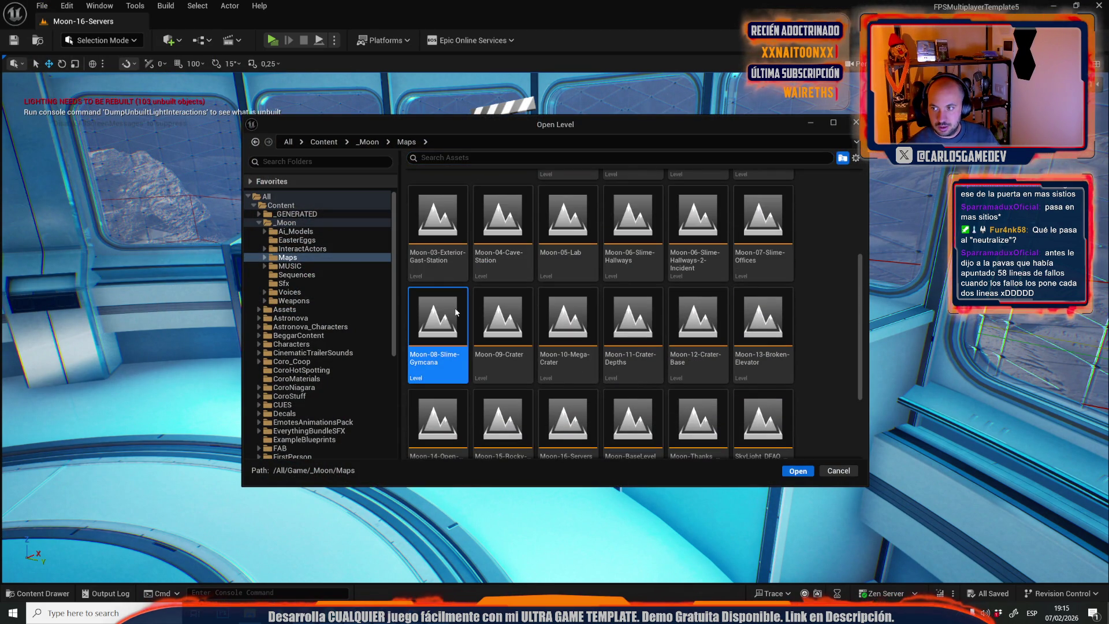
double_click(455, 313)
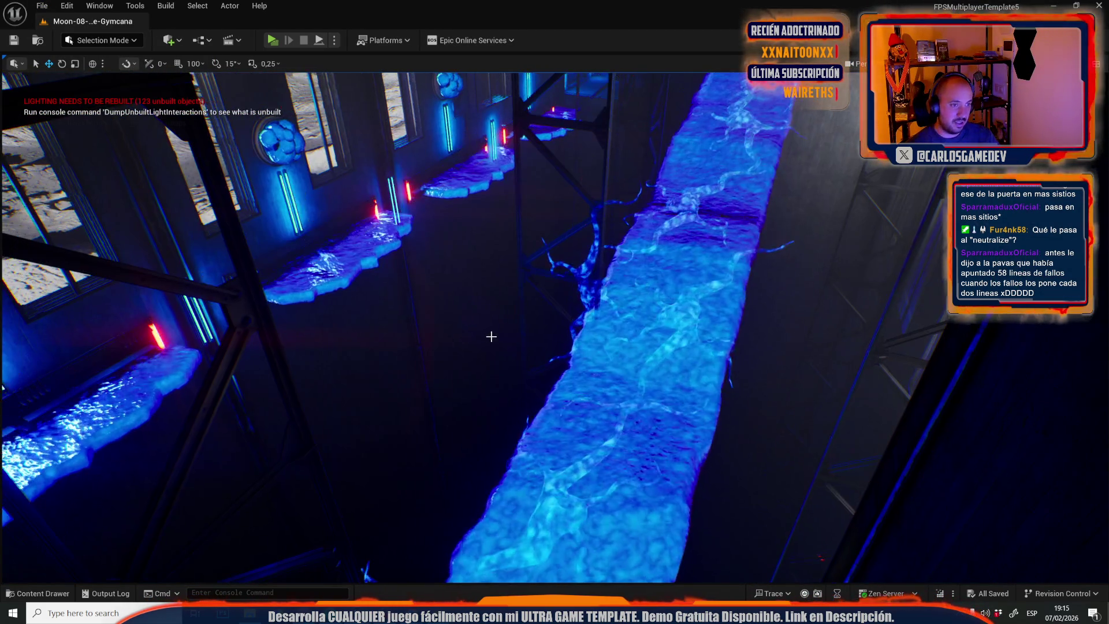
Select the tentacle slime mesh above the slime platform and bring it into close view.
mouse_move(491, 336)
mouse_down()
mouse_move(462, 341)
mouse_move(330, 309)
mouse_up()
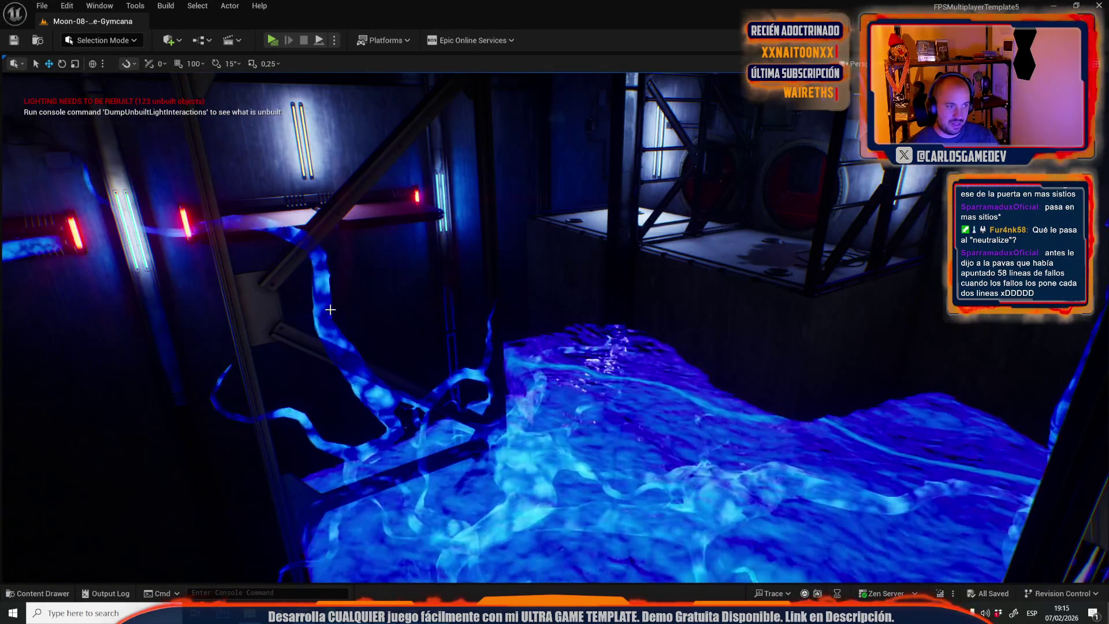
click(327, 303)
mouse_move(324, 295)
mouse_down()
mouse_move(297, 279)
mouse_move(543, 417)
mouse_up()
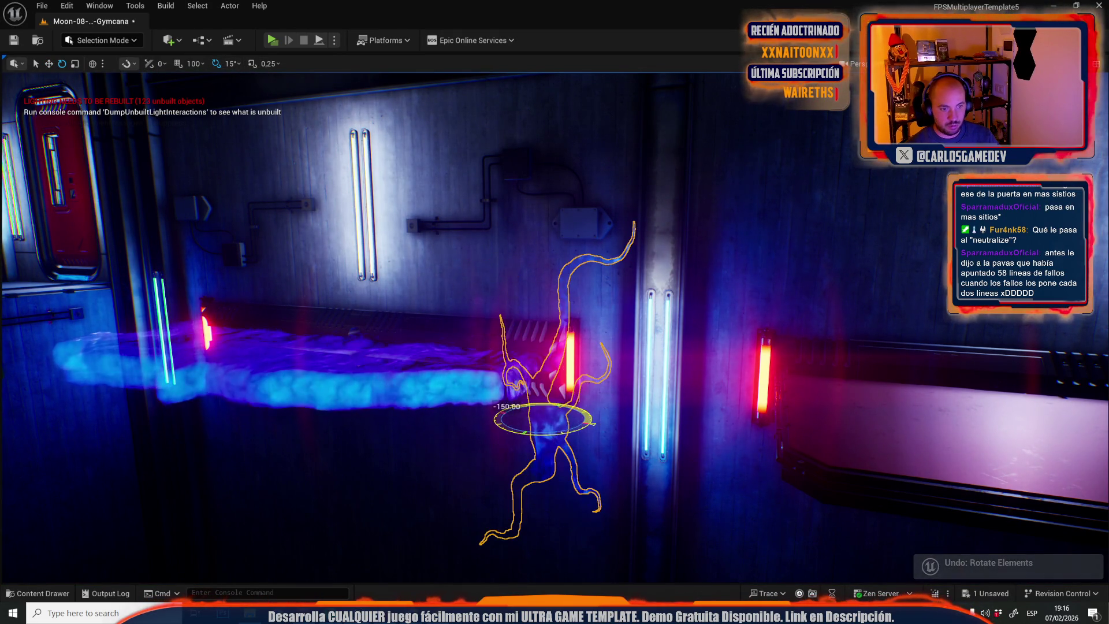
drag(542, 417, 462, 387)
mouse_move(593, 428)
mouse_down()
mouse_move(583, 424)
mouse_move(594, 428)
mouse_up()
mouse_move(558, 363)
mouse_down()
mouse_move(535, 361)
mouse_move(532, 323)
mouse_move(514, 358)
mouse_move(495, 277)
mouse_move(495, 300)
mouse_up()
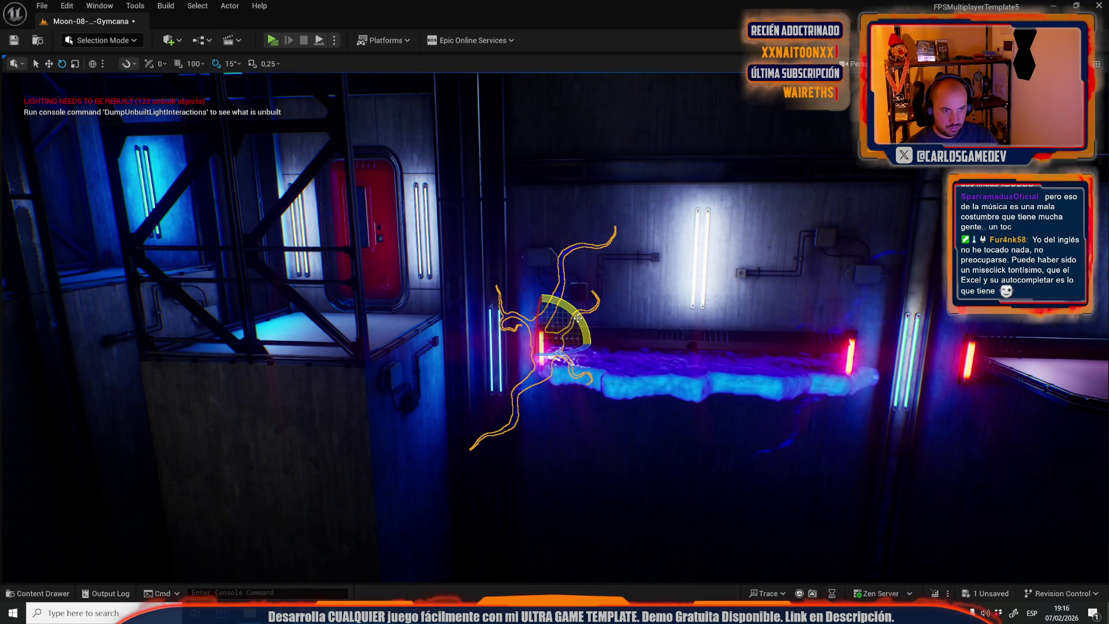
Reorient the tentacle slime mesh and save the Gymcana level.
key(g)
key(g)
key(g)
key(r)
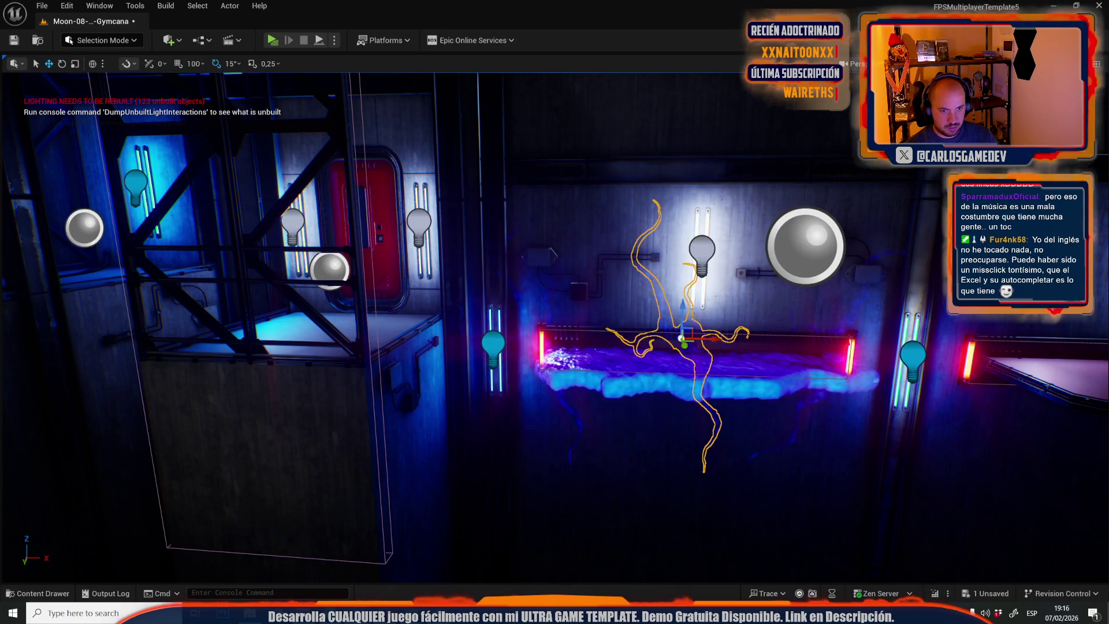
mouse_move(636, 400)
mouse_down()
mouse_move(618, 462)
mouse_move(519, 439)
mouse_move(496, 393)
mouse_move(575, 418)
mouse_move(527, 296)
mouse_move(501, 321)
mouse_up()
key(g)
key(g)
key(g)
key(ctrl+s)
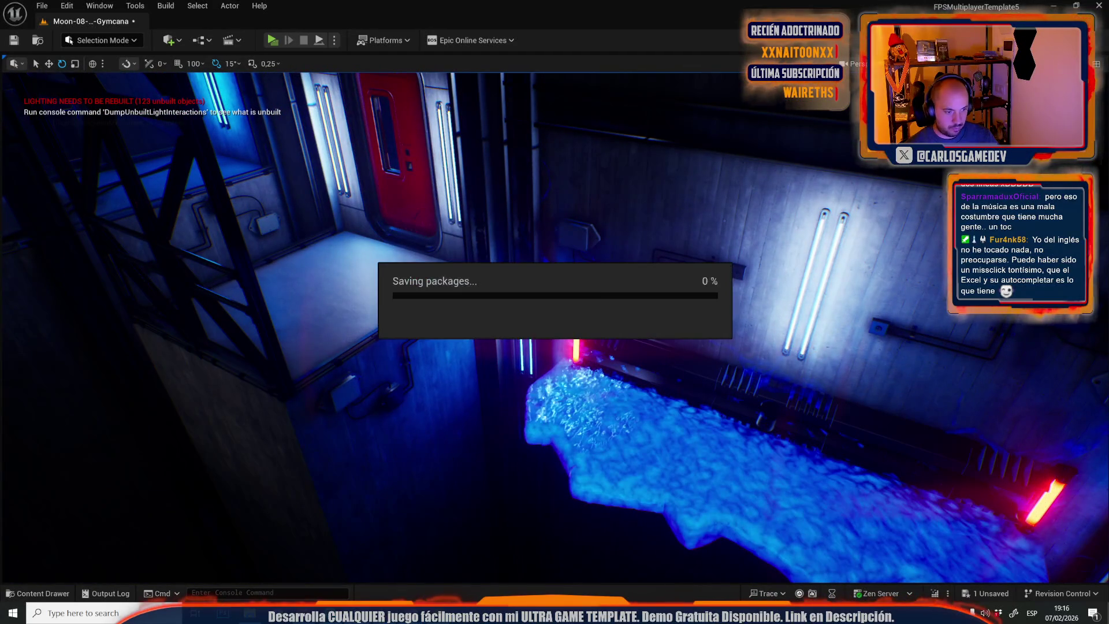
Review the Sublime Text to-do notes while the Gymcana level saves, then resume in Unreal.
key(alt+Tab)
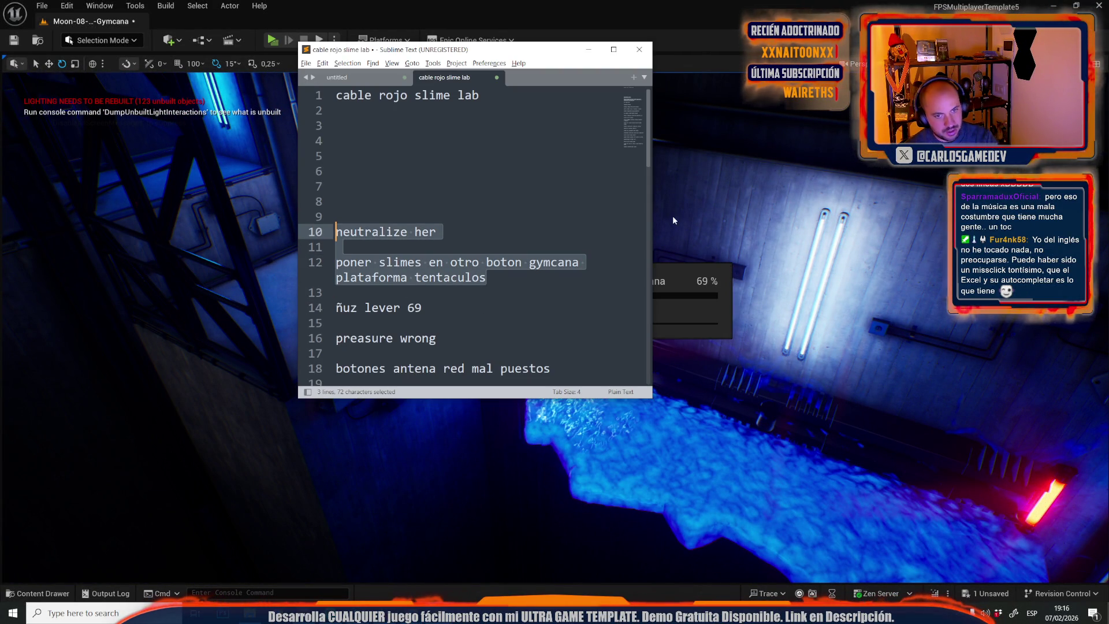
click(810, 339)
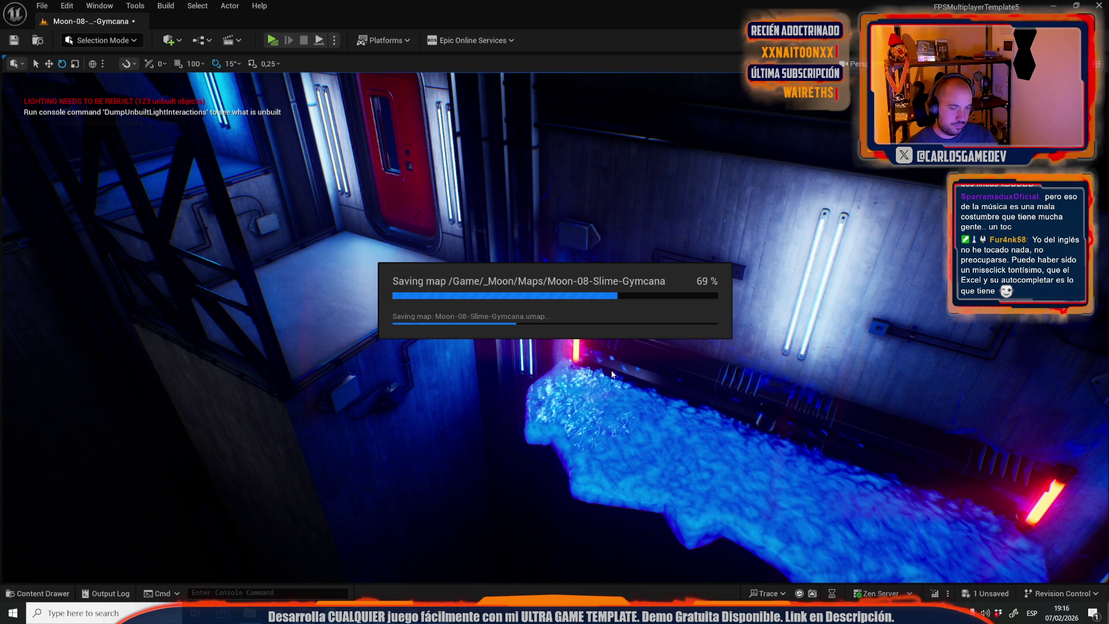
mouse_move(612, 375)
mouse_down()
mouse_move(549, 364)
mouse_move(419, 304)
mouse_move(381, 303)
mouse_move(455, 156)
mouse_up()
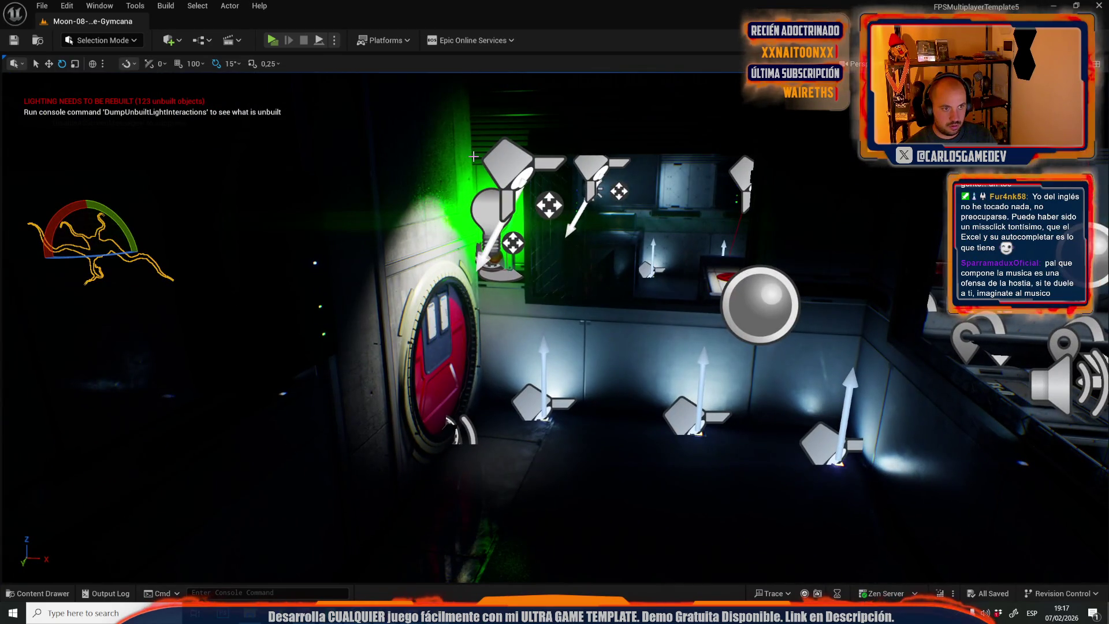
Fly the camera from the red door's spot light over to the blue wall panel.
click(512, 170)
drag(477, 239, 438, 289)
key(f)
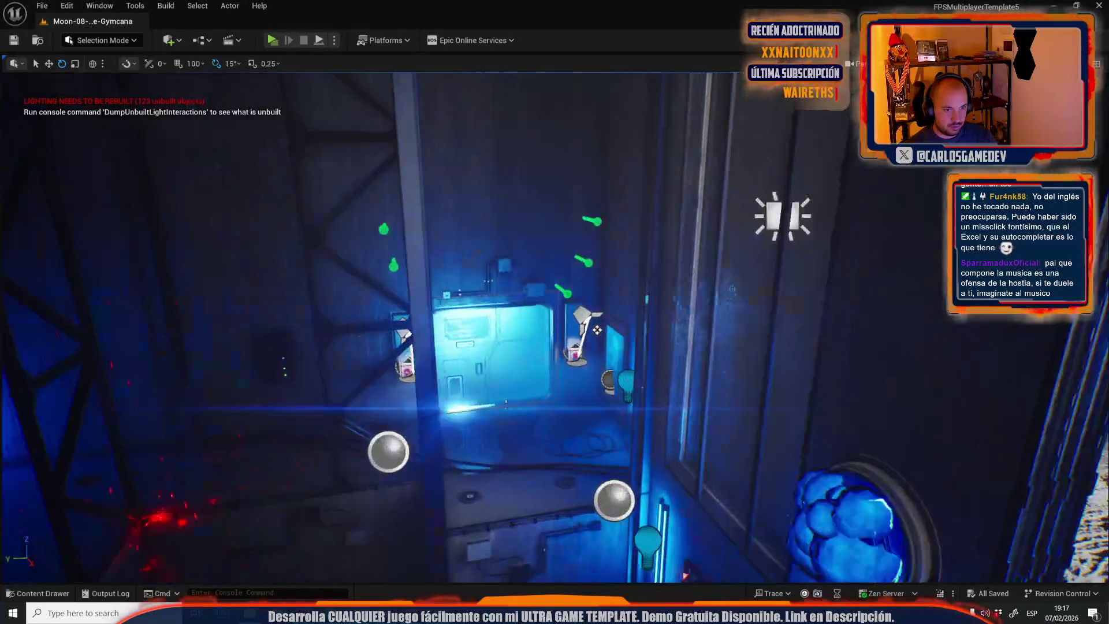
drag(619, 290, 589, 381)
Raise the wall-panel spot light up near the window and save the level.
click(528, 270)
mouse_move(527, 271)
mouse_down()
mouse_move(488, 563)
mouse_move(473, 453)
mouse_up()
mouse_move(415, 400)
mouse_down()
mouse_move(448, 341)
mouse_move(530, 287)
mouse_move(491, 347)
mouse_move(706, 361)
mouse_up()
key(f)
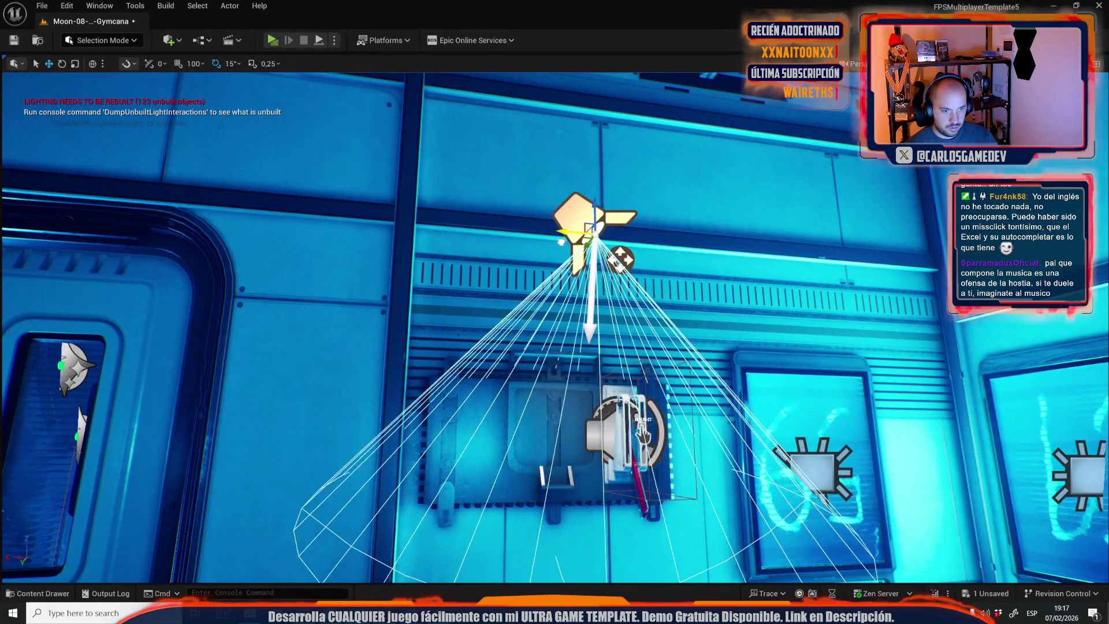
mouse_move(590, 312)
mouse_down()
mouse_move(591, 278)
mouse_move(600, 278)
mouse_up()
key(ctrl+s)
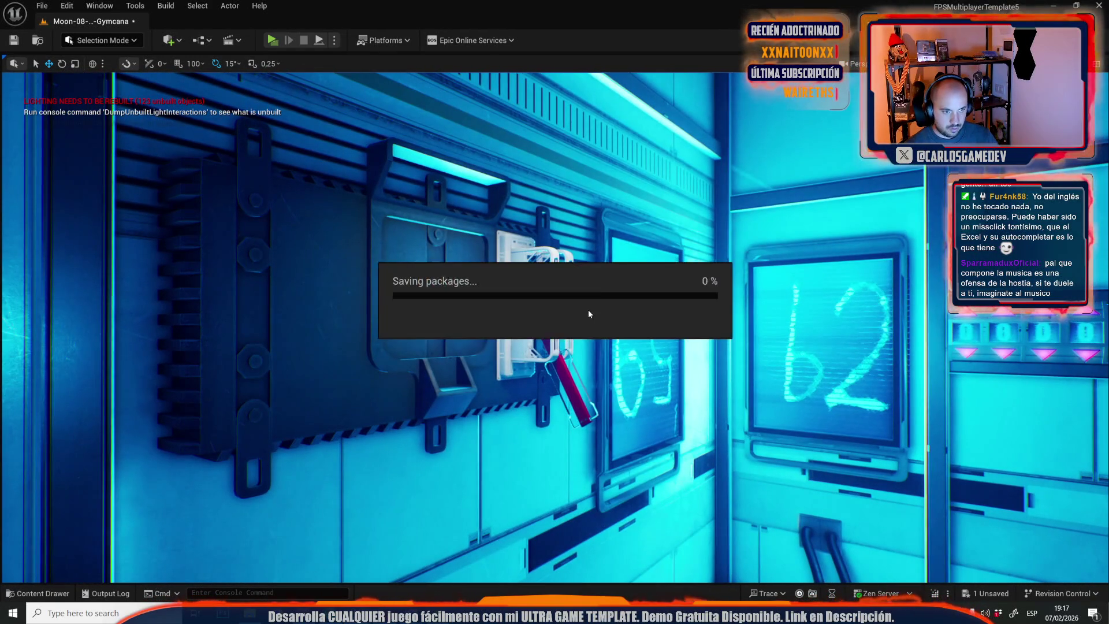
Delete the finished to-dos from 'neutralize her' through 'preasure wrong' in the notes.
key(alt+Tab)
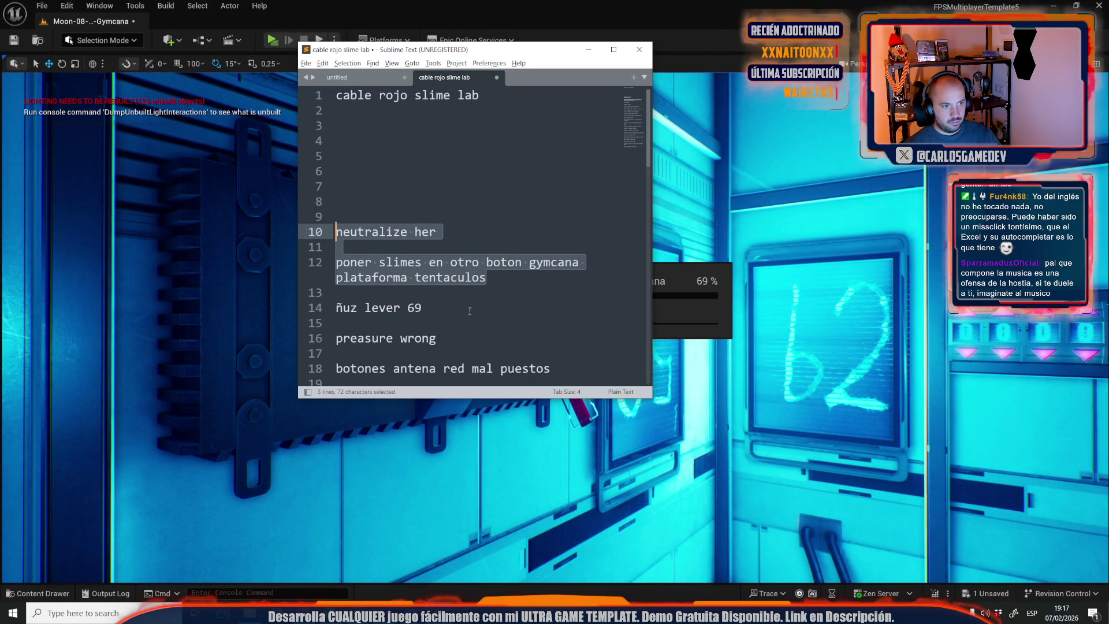
click(433, 319)
drag(458, 335, 324, 232)
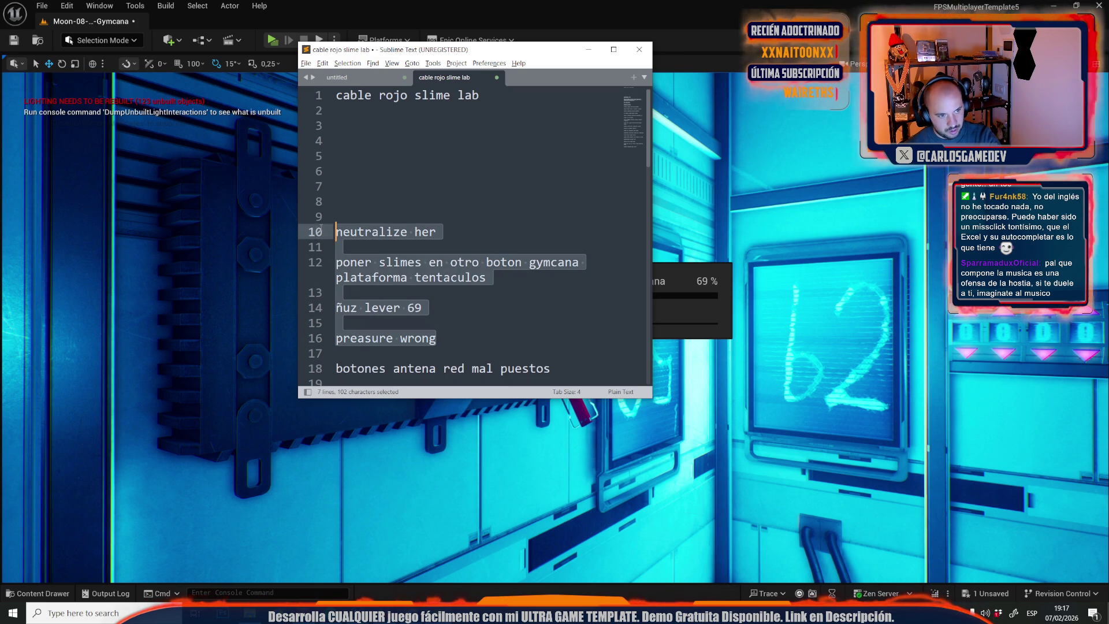
key(Delete)
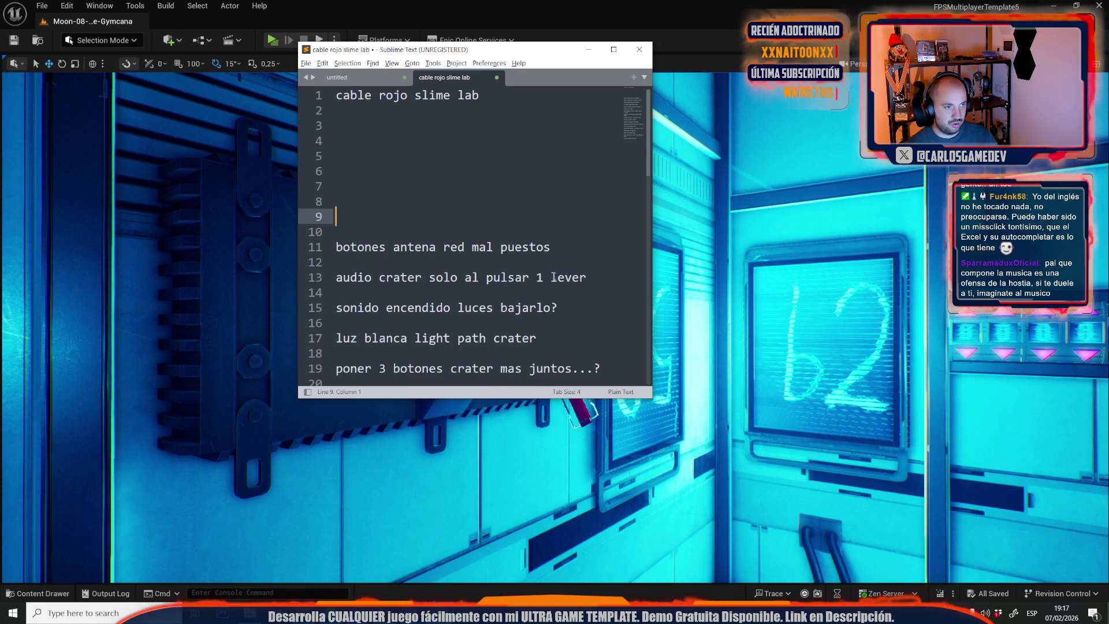
click(341, 33)
click(42, 5)
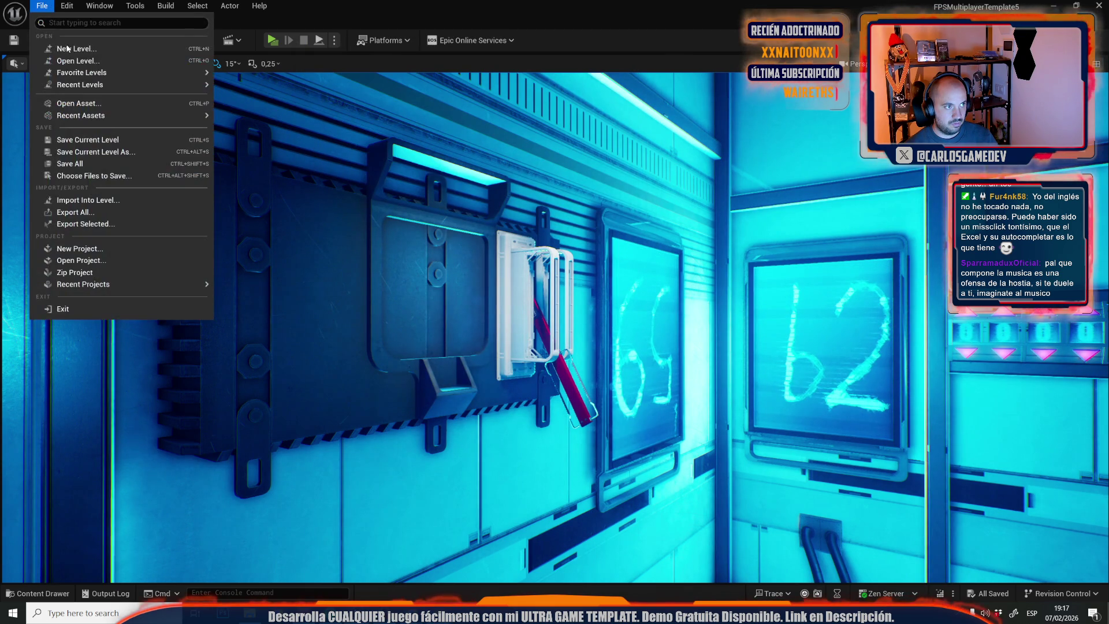
Load the Moon-10-Mega-Crater level from the level picker.
click(85, 61)
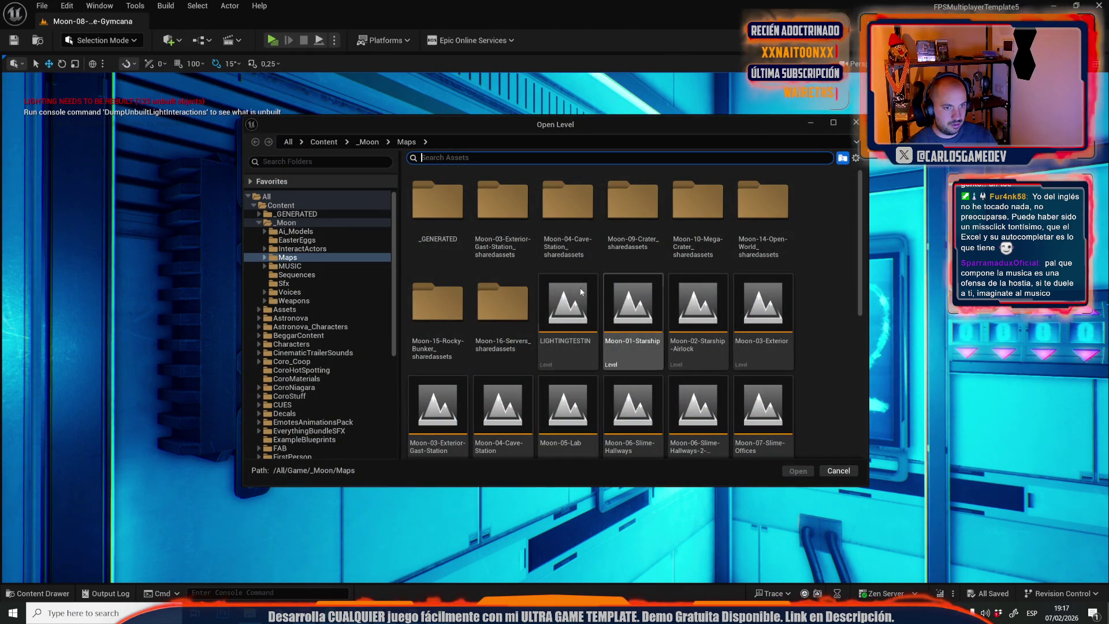
scroll(584, 355, down, 3)
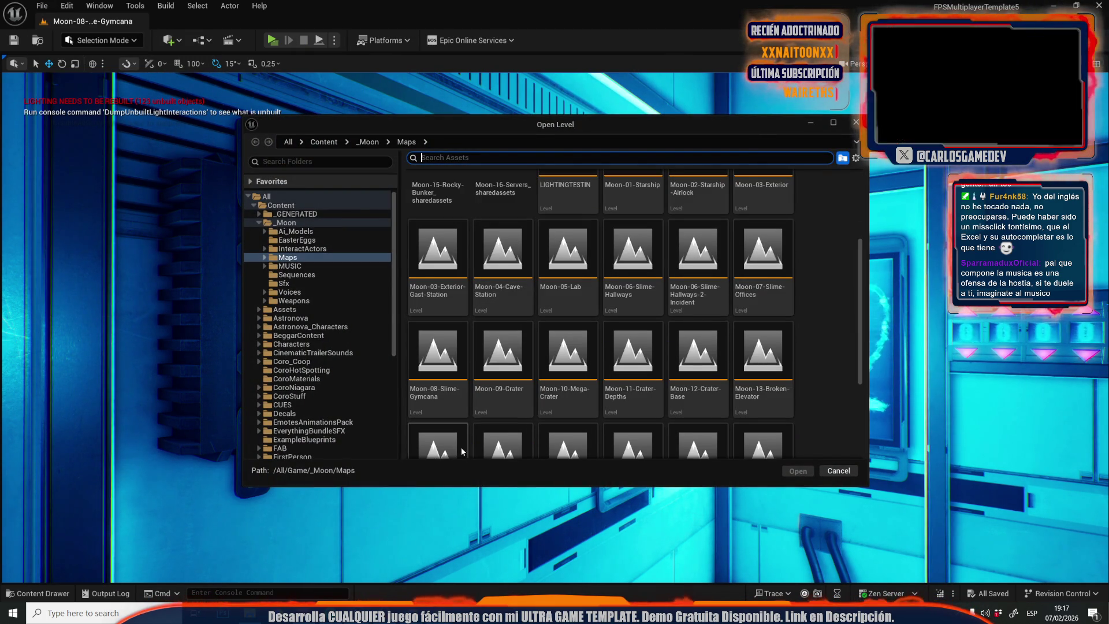
click(585, 413)
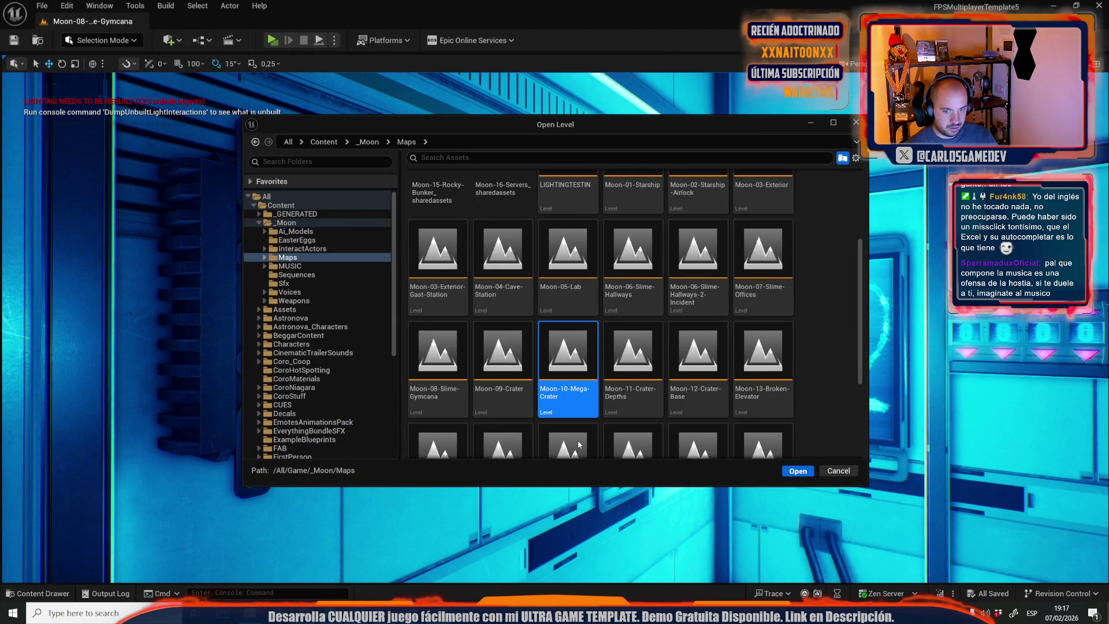
key(Return)
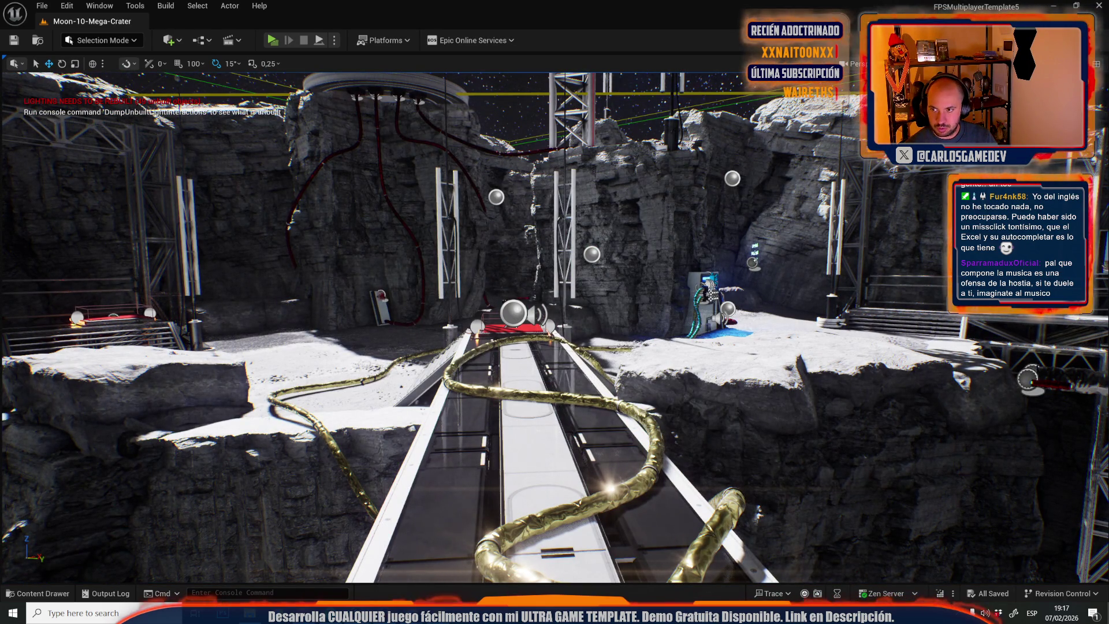
Fly the view across the crater to the red light by the elevator platform.
mouse_move(605, 254)
mouse_down()
mouse_move(520, 257)
mouse_move(615, 266)
mouse_up()
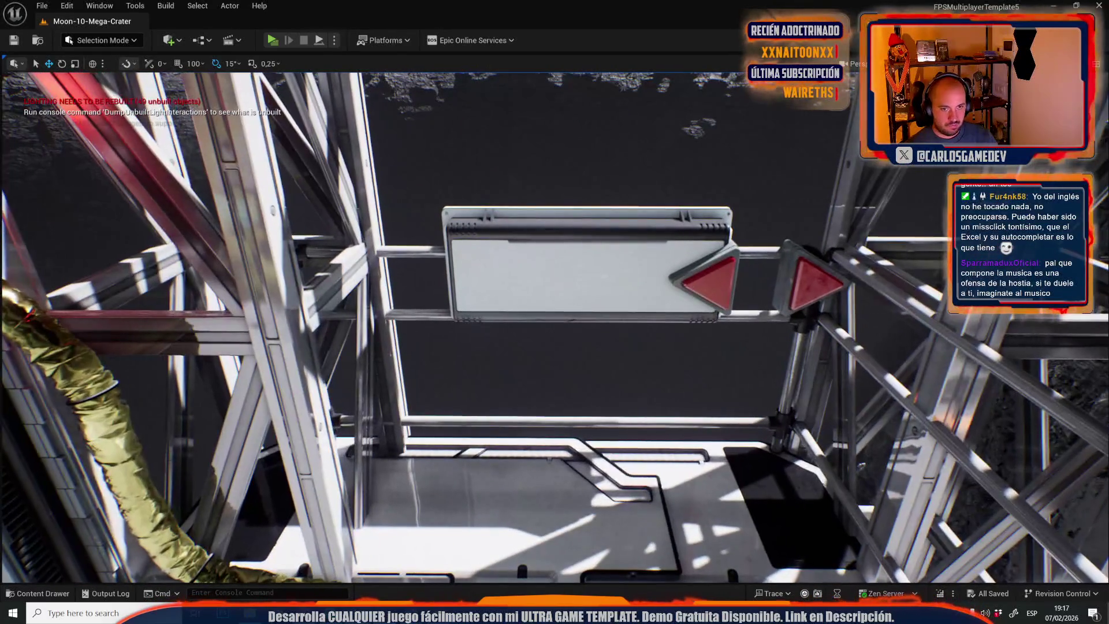
drag(116, 173, 135, 208)
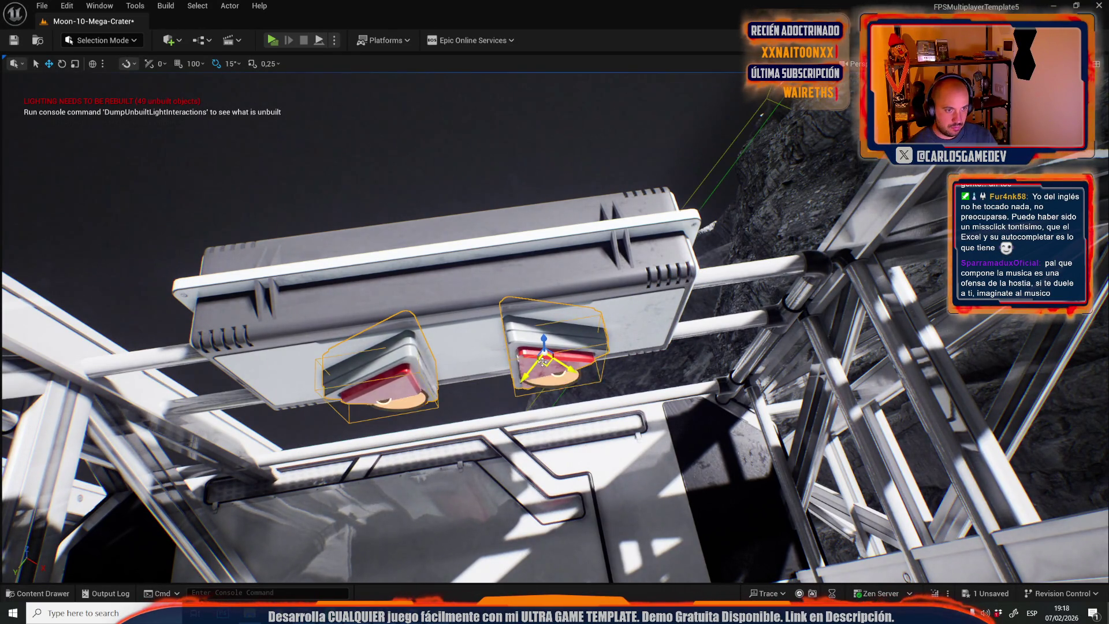
drag(547, 362, 467, 343)
mouse_move(555, 323)
mouse_down()
mouse_move(534, 334)
mouse_move(638, 315)
mouse_up()
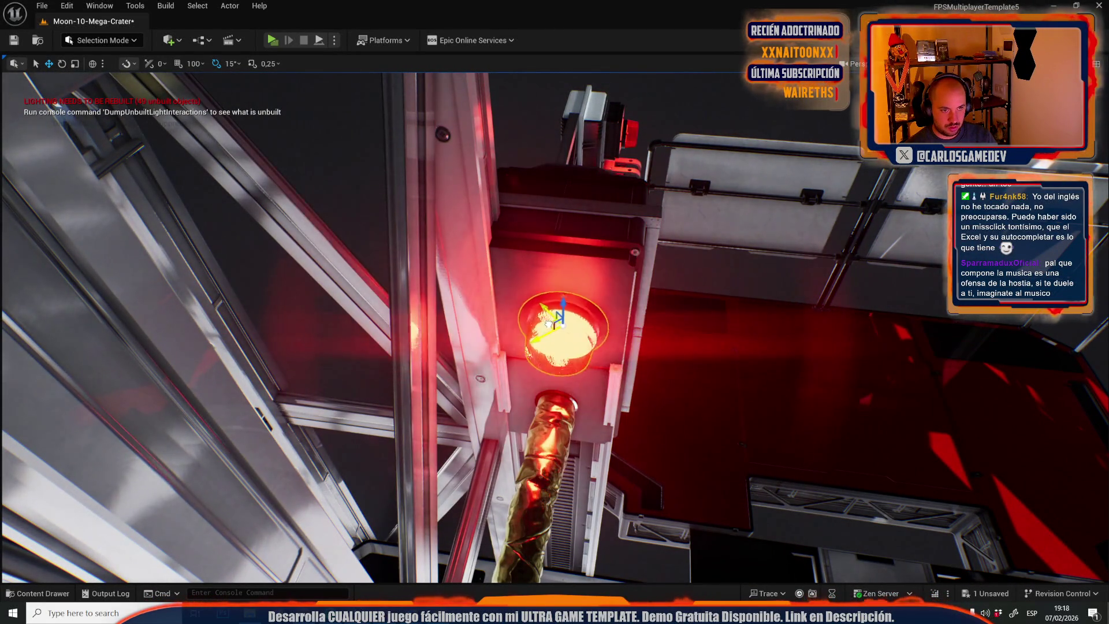
drag(571, 316, 578, 243)
Select the lever beside the red light and jump to its event in the Level Blueprint.
click(579, 247)
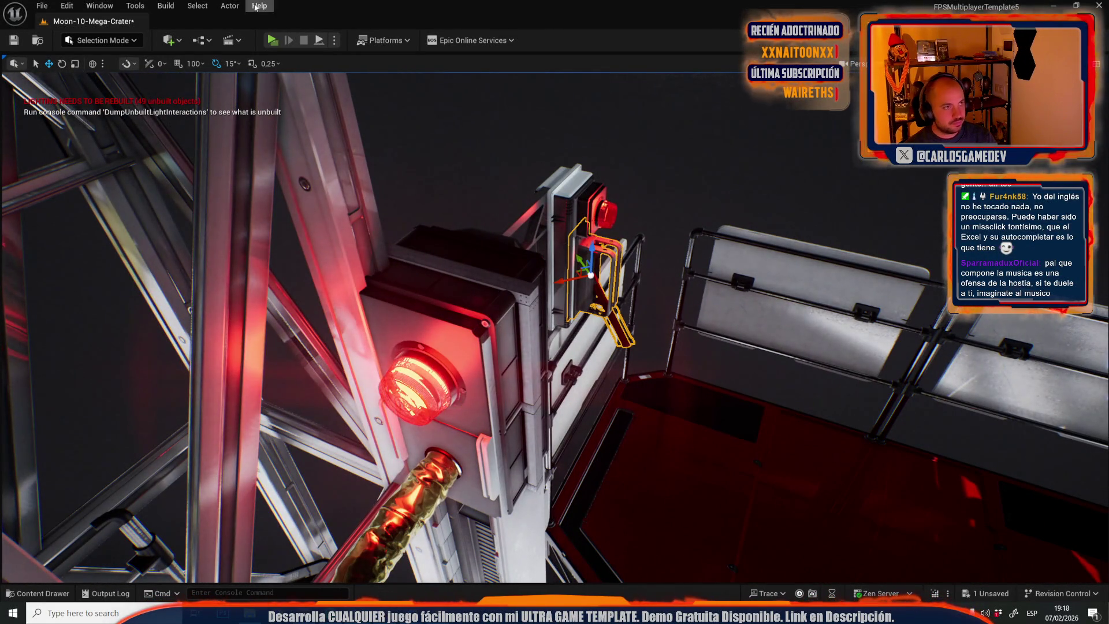
click(230, 6)
mouse_move(369, 336)
click(457, 351)
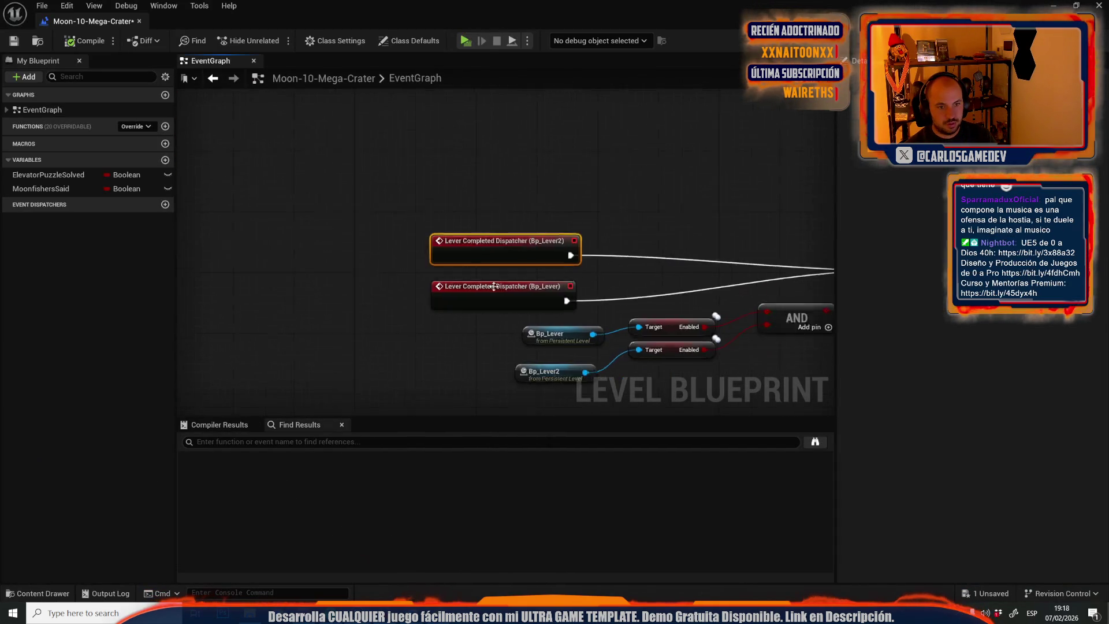
drag(494, 287, 396, 249)
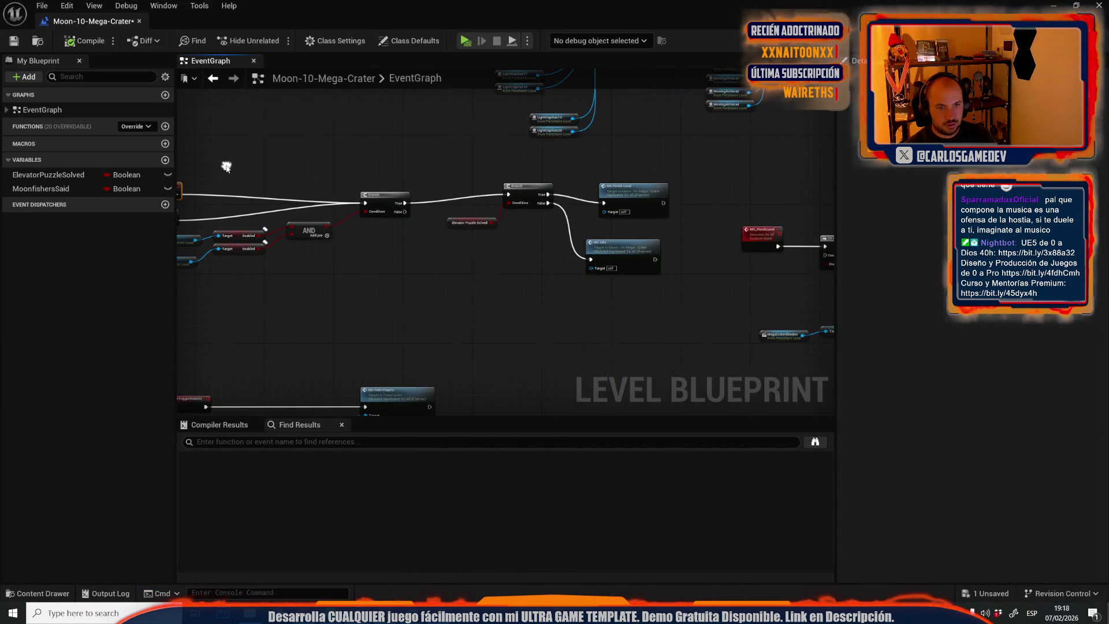
Duplicate the Branch and Elevator Puzzle Solved nodes below the originals.
scroll(397, 249, down, 1)
drag(463, 147, 548, 227)
key(ctrl+c)
key(ctrl+v)
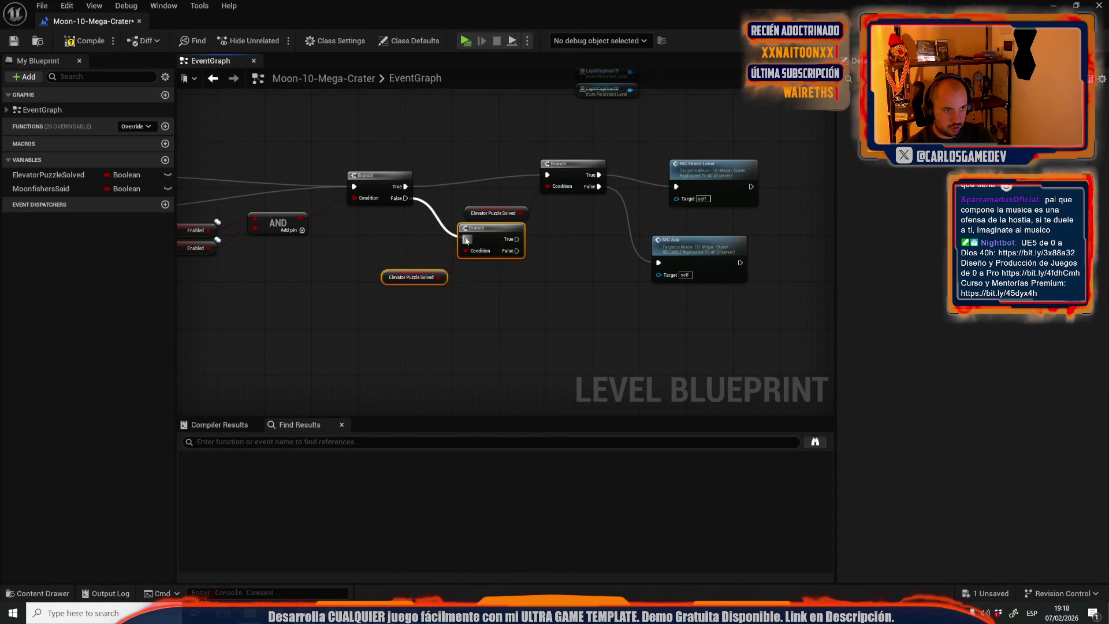
drag(462, 236, 478, 290)
drag(642, 294, 455, 259)
Duplicate the MC Ada node and pan across the graph to the Luna Outro nodes.
drag(560, 314, 519, 240)
key(ctrl+c)
key(ctrl+v)
mouse_move(626, 268)
mouse_down()
mouse_move(297, 243)
mouse_move(272, 199)
mouse_move(273, 134)
mouse_move(468, 47)
mouse_up()
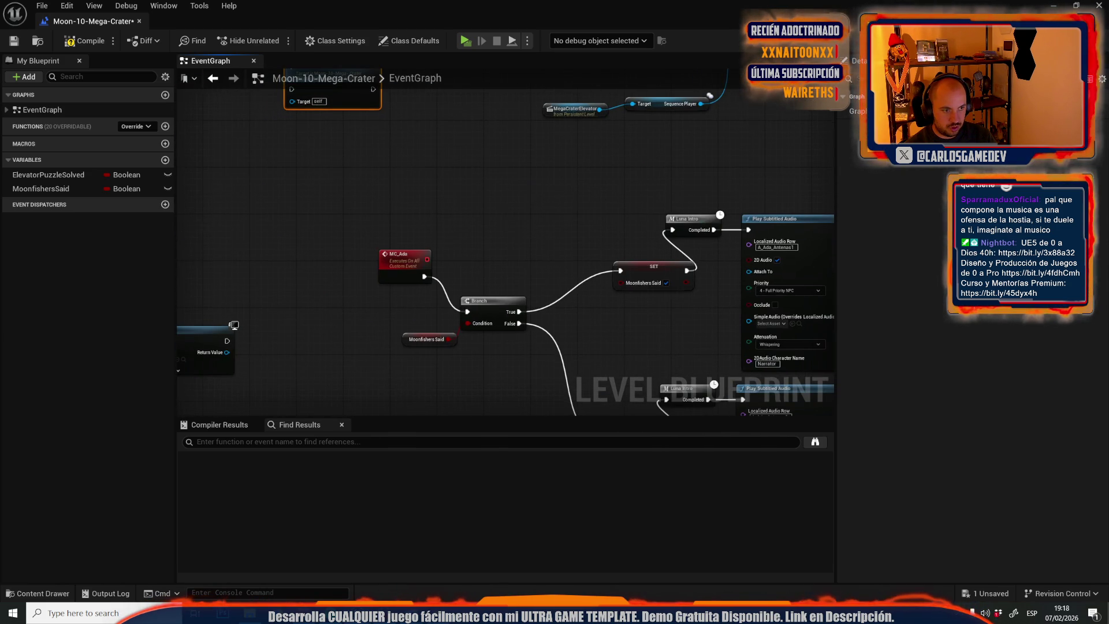
drag(505, 254, 419, 131)
mouse_move(505, 254)
mouse_down()
mouse_move(407, 312)
mouse_move(505, 311)
mouse_move(282, 310)
mouse_move(707, 219)
mouse_up()
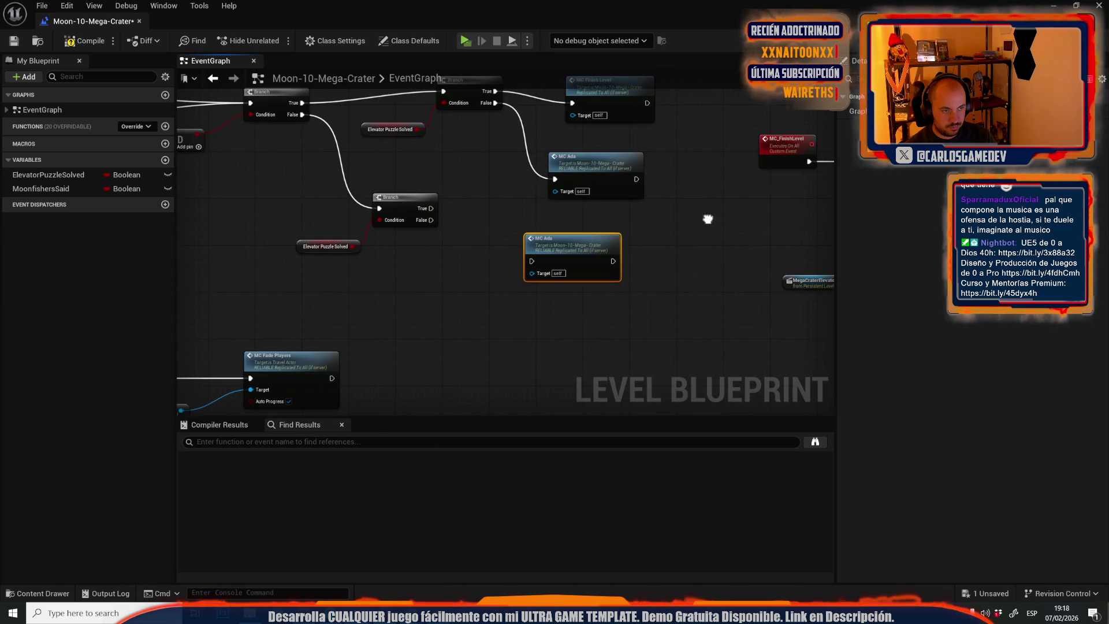
scroll(438, 200, up, 2)
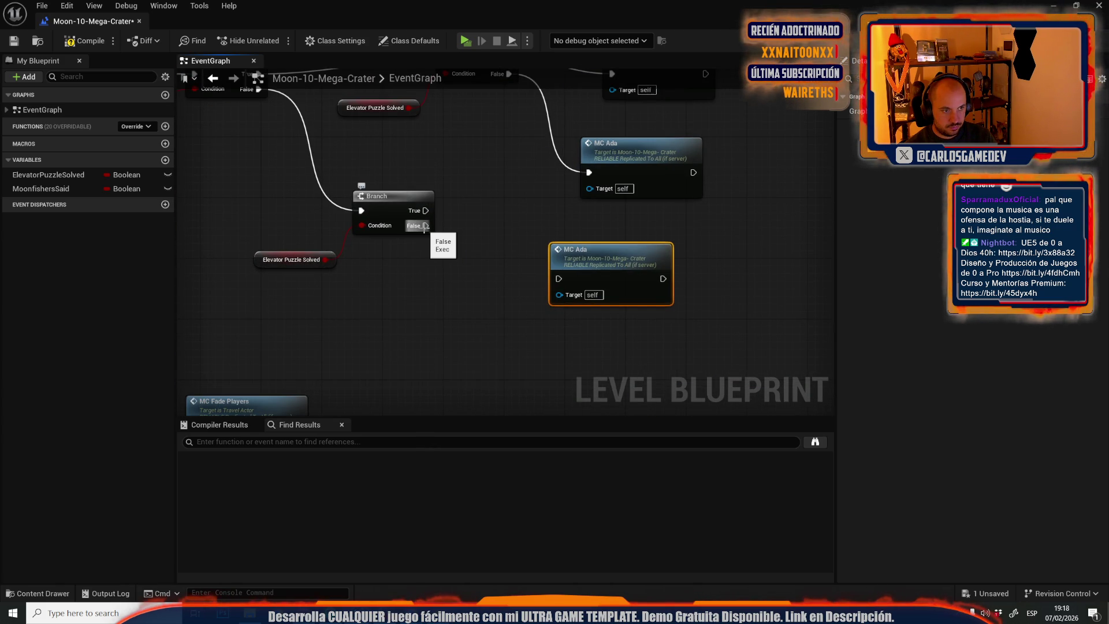
Wire the new Branch's False to MC Ada, delete the duplicate MC Ada, and compile.
mouse_move(424, 226)
mouse_down()
mouse_move(507, 265)
mouse_move(549, 254)
mouse_move(590, 173)
mouse_up()
key(Delete)
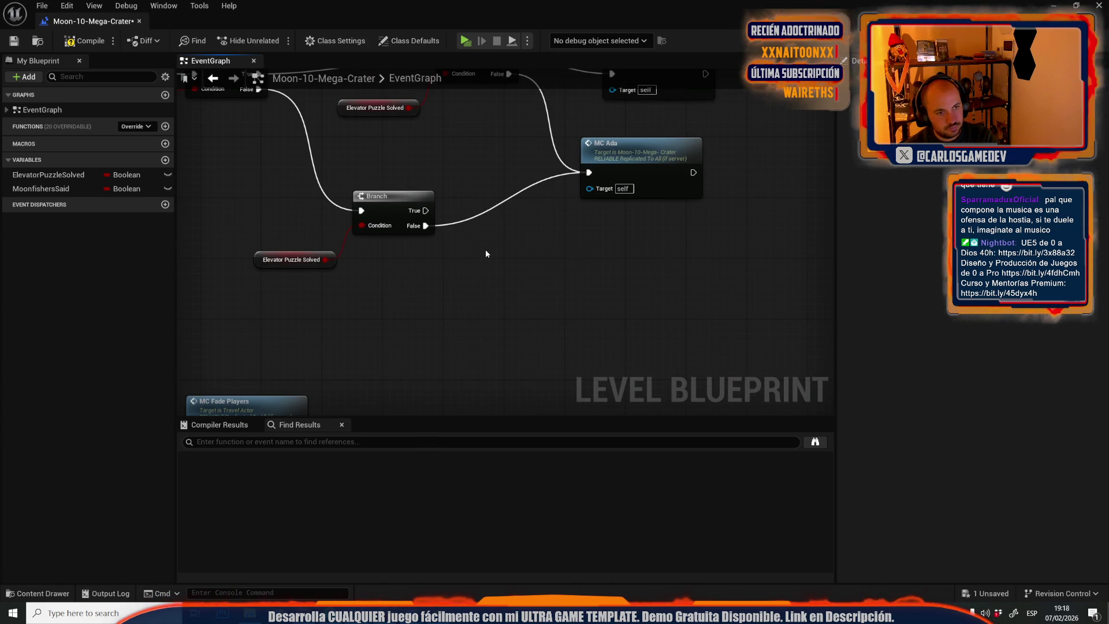
drag(422, 255, 656, 357)
scroll(453, 281, down, 1)
scroll(468, 272, up, 2)
drag(498, 181, 485, 236)
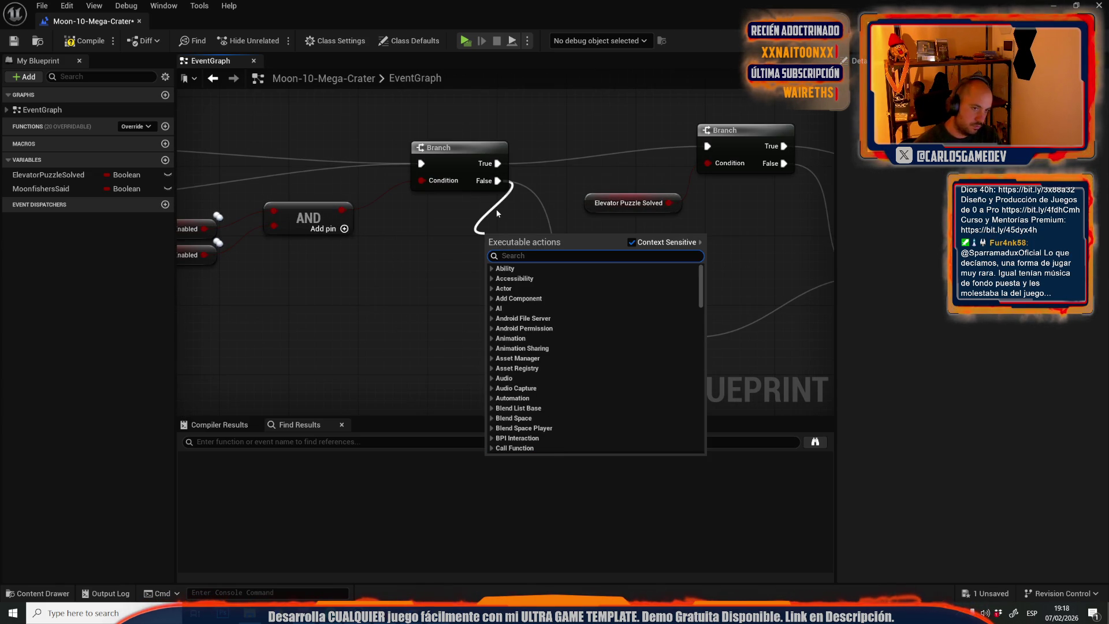
key(Escape)
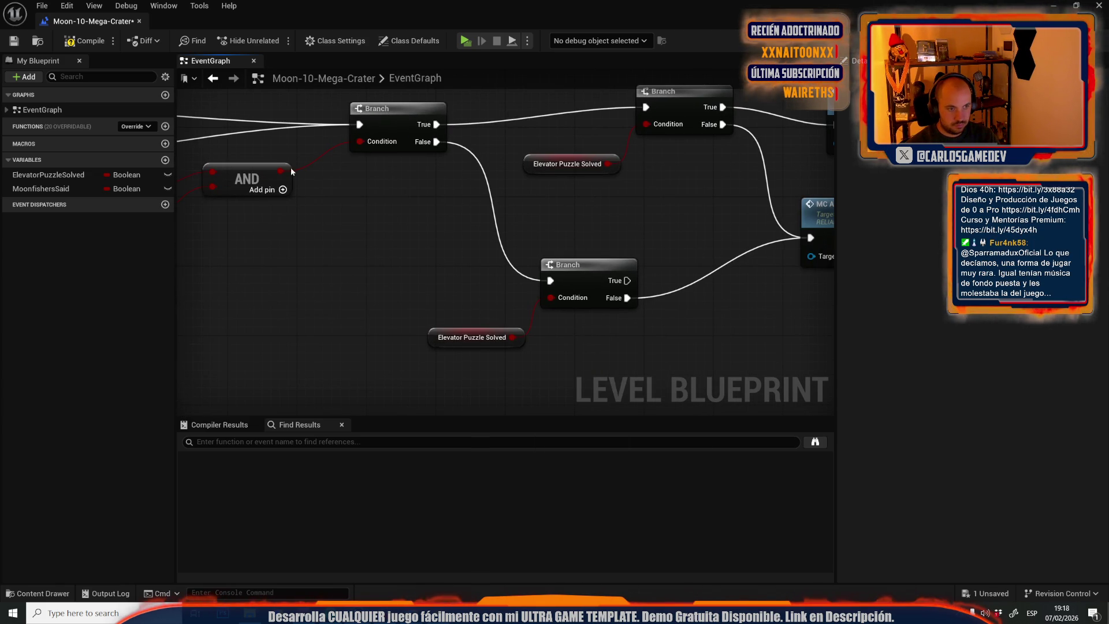
click(88, 42)
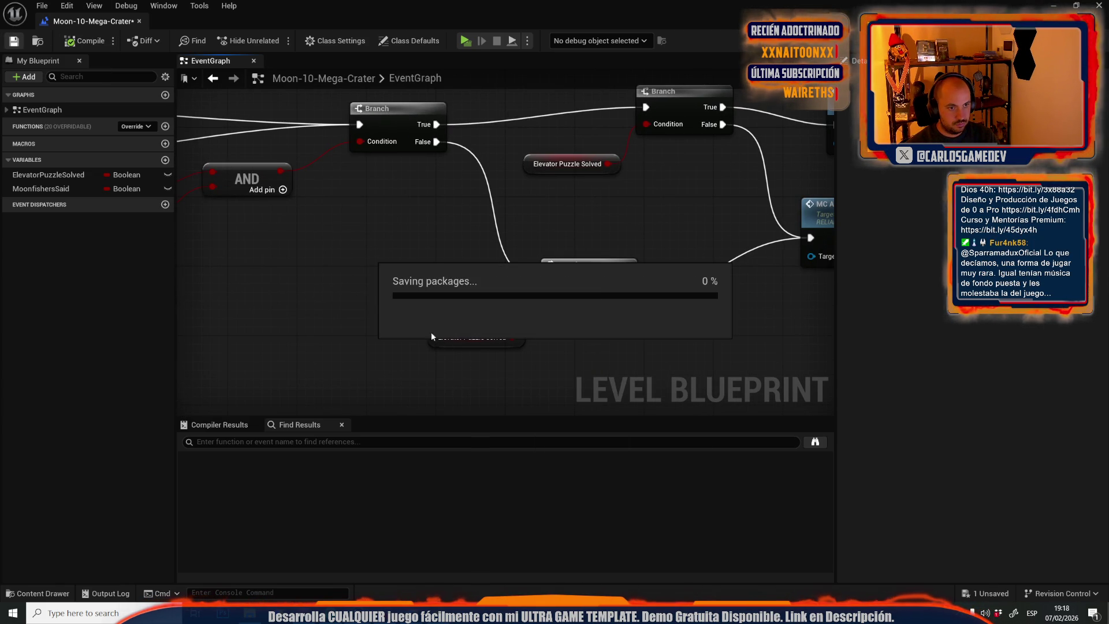
Delete the 'botones antena red mal puestos' and 'audio crater solo al pulsar 1 lever' lines.
mouse_move(438, 611)
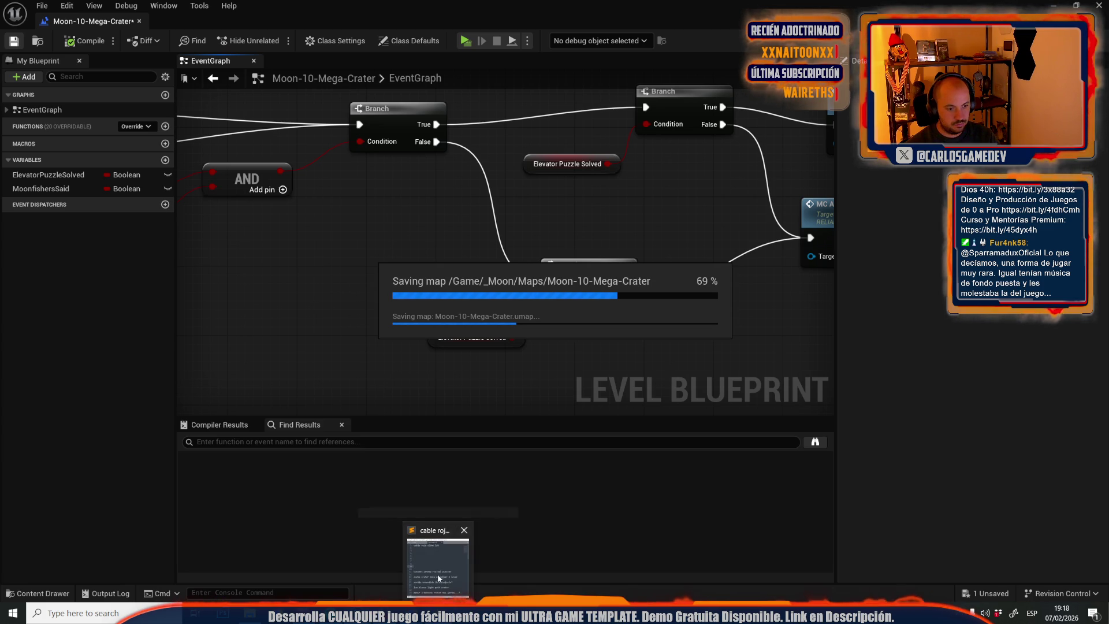
click(438, 559)
scroll(560, 242, down, 1)
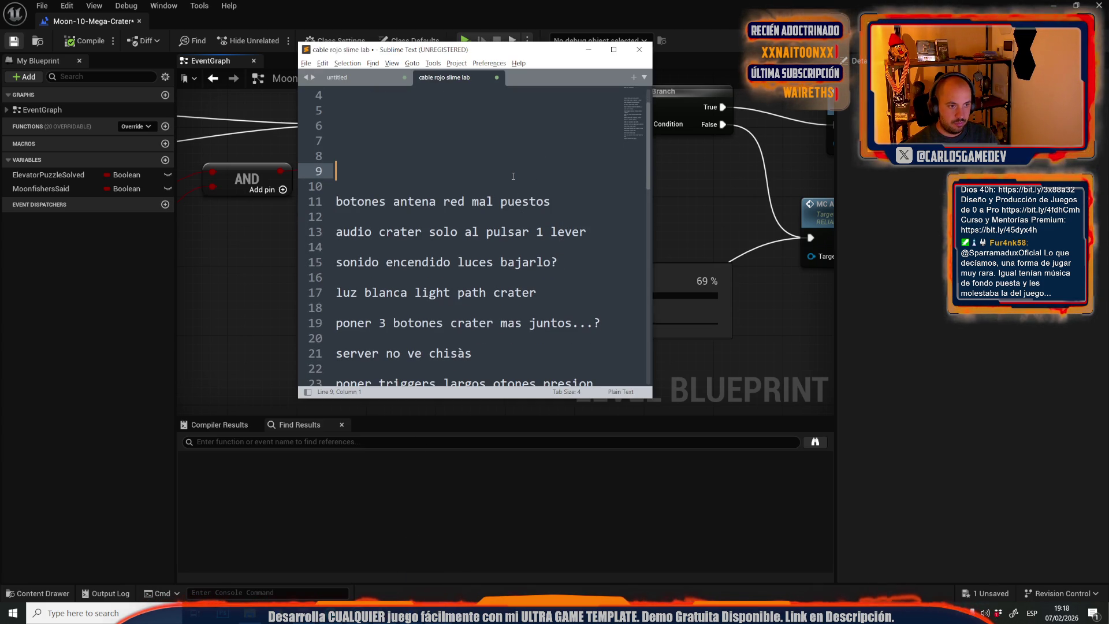
mouse_move(586, 232)
mouse_down()
mouse_move(346, 217)
mouse_move(279, 197)
mouse_up()
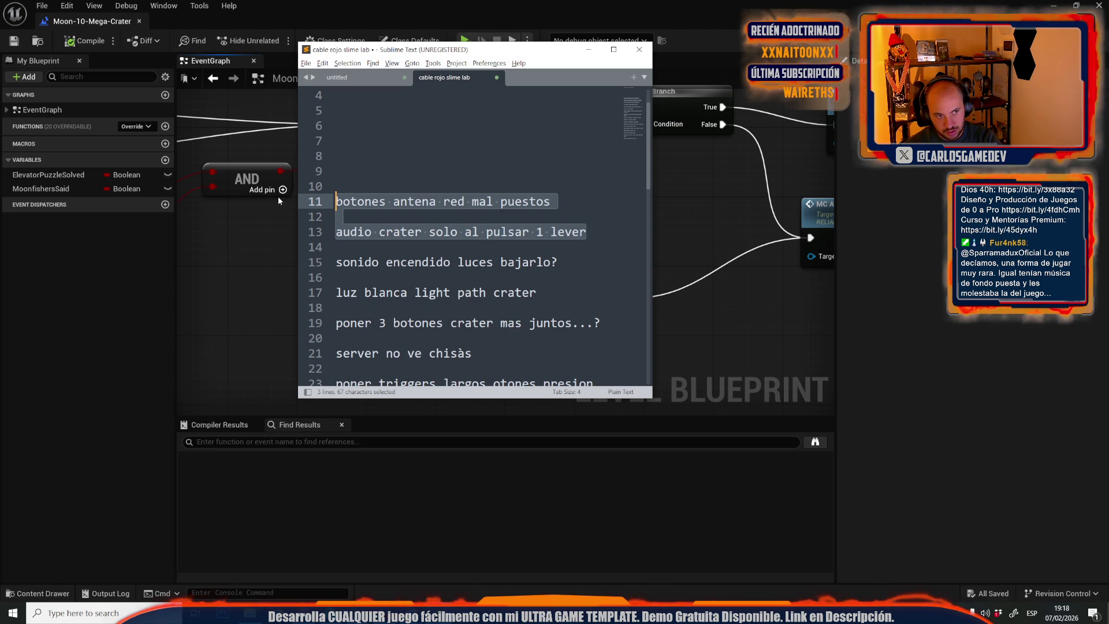
key(BackSpace)
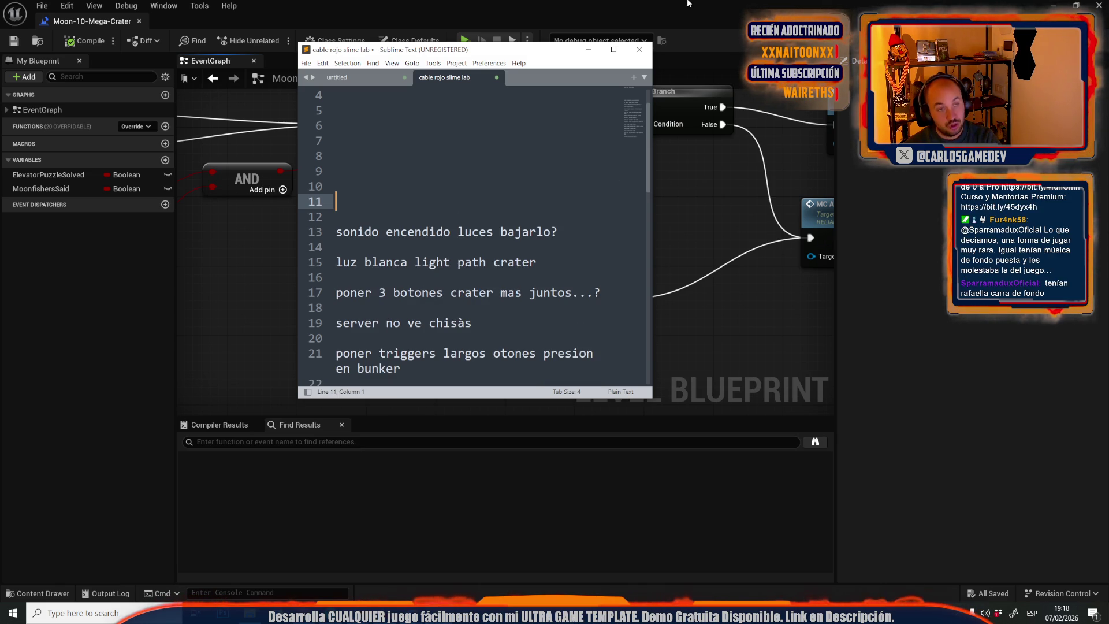
click(531, 7)
key(alt+Tab)
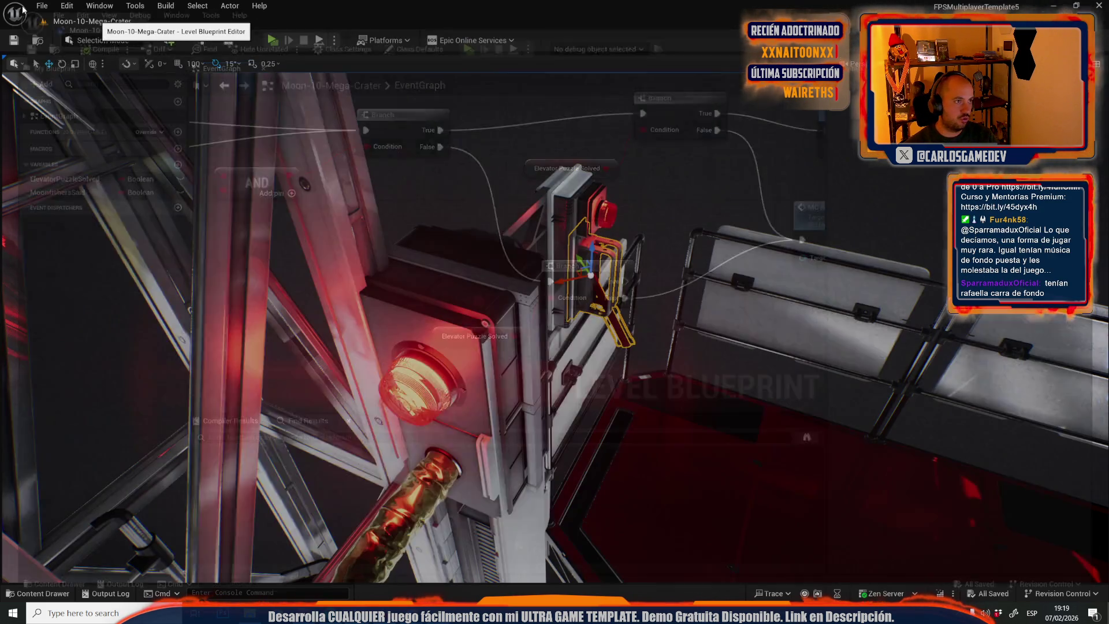
Load Moon-11-Crater-Depths from _Moon/Maps through Open Level.
click(41, 6)
mouse_move(66, 84)
click(68, 61)
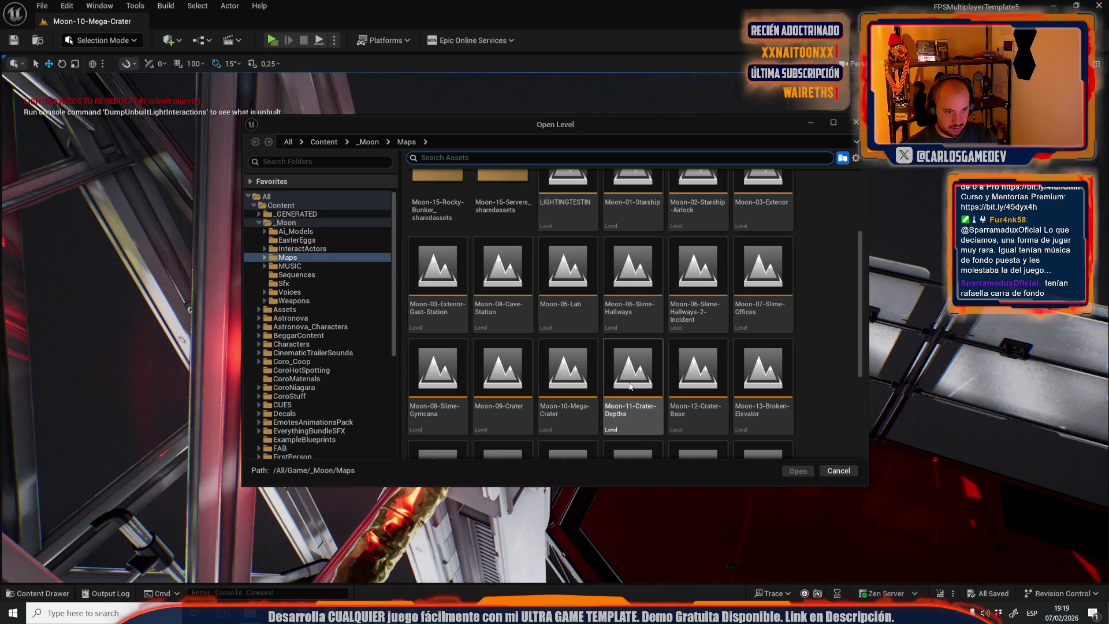
click(639, 396)
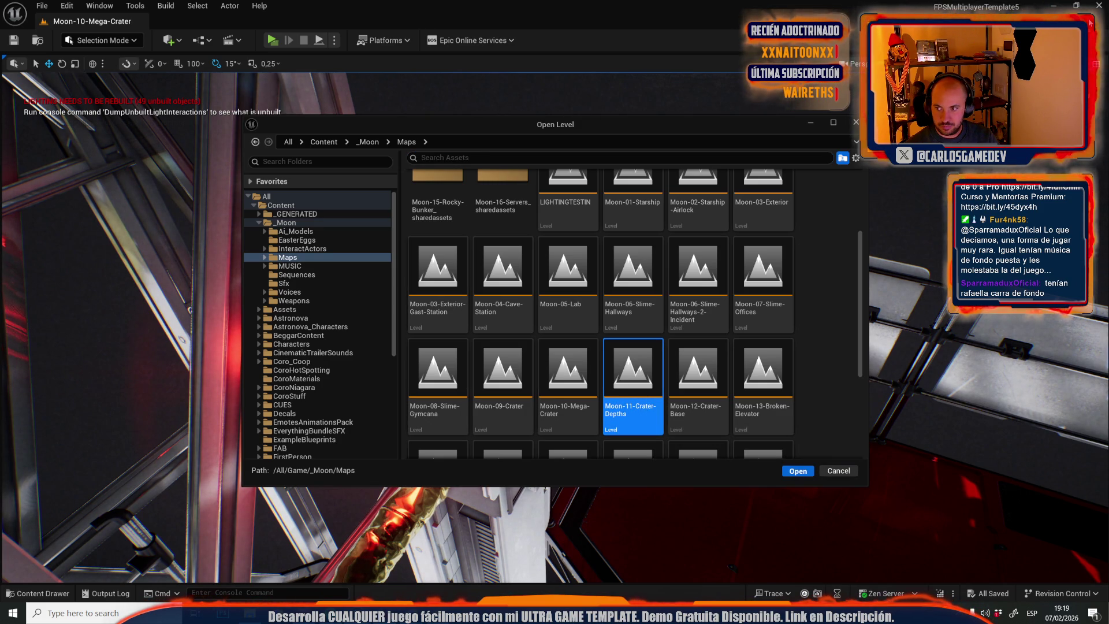
key(Return)
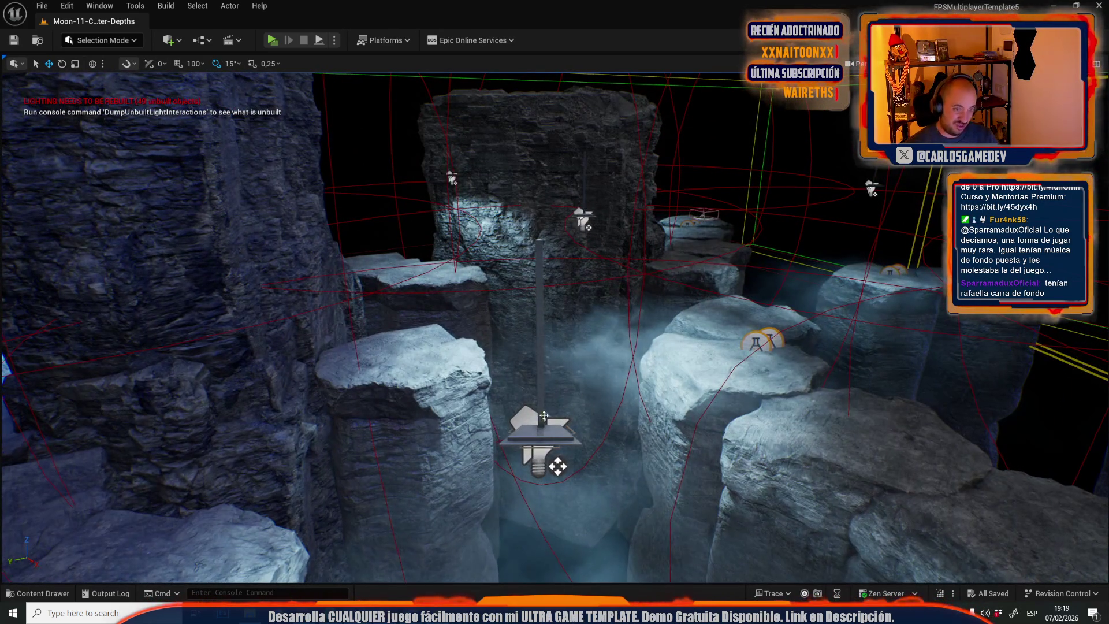
In the CaveProximityLight blueprint, assign LightOffScifi to the lower sound node.
click(544, 416)
key(ctrl+z)
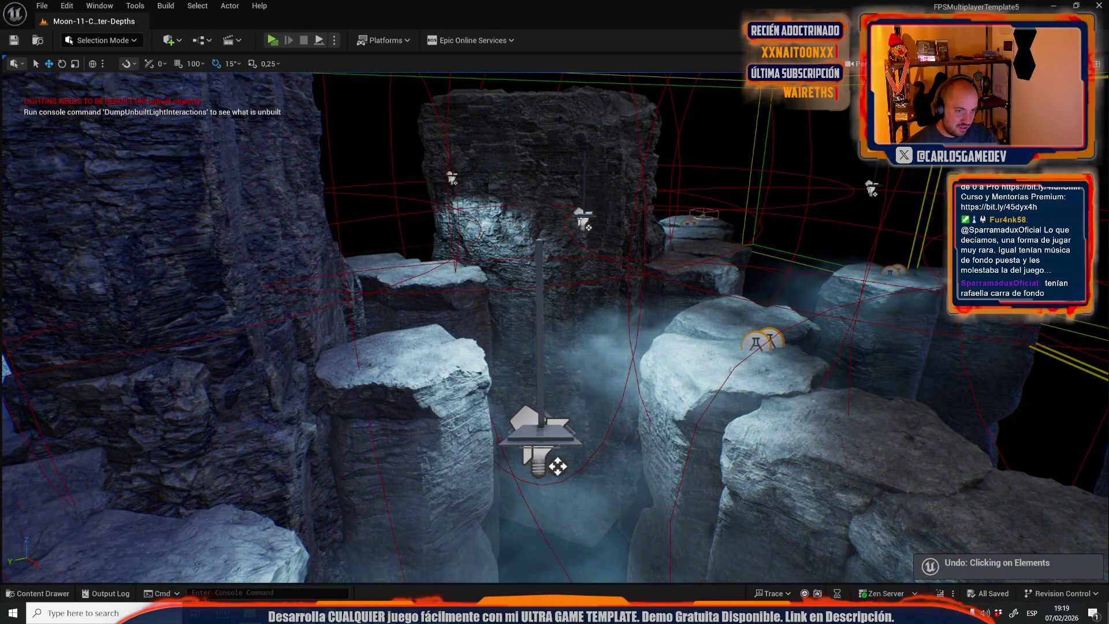
right_click(556, 465)
click(597, 107)
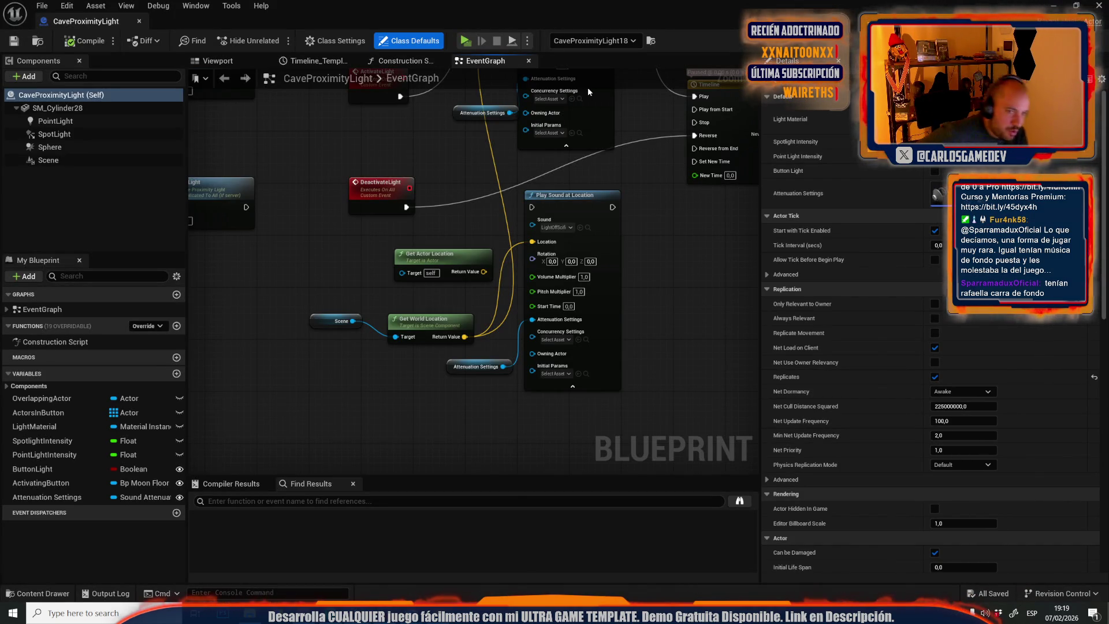
mouse_move(438, 214)
mouse_down()
mouse_move(423, 239)
mouse_move(400, 397)
mouse_up()
scroll(476, 229, up, 2)
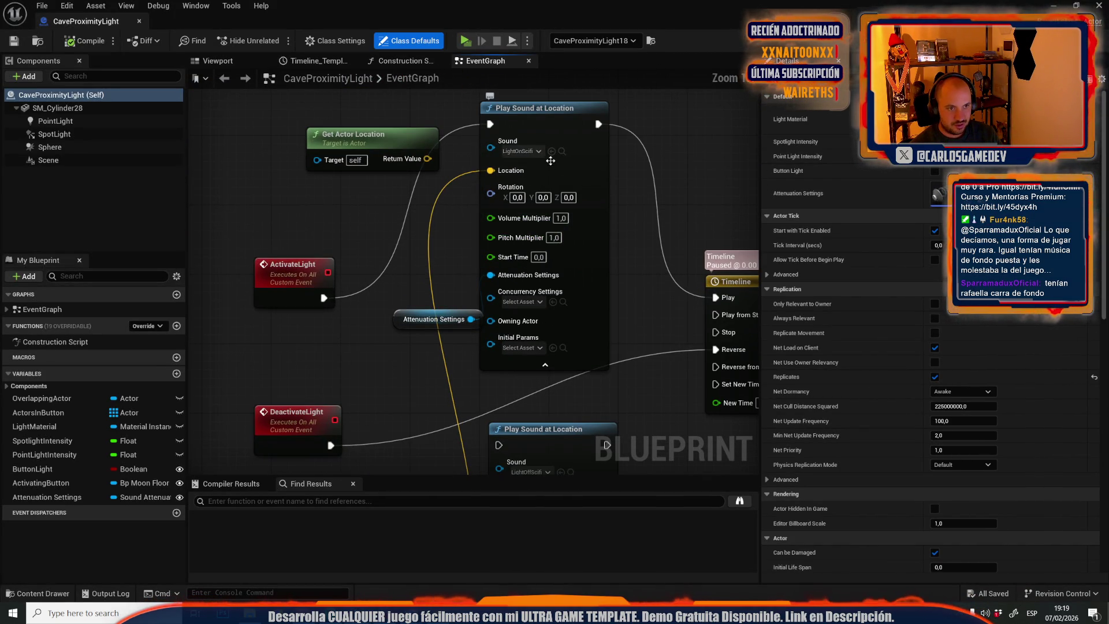
click(561, 151)
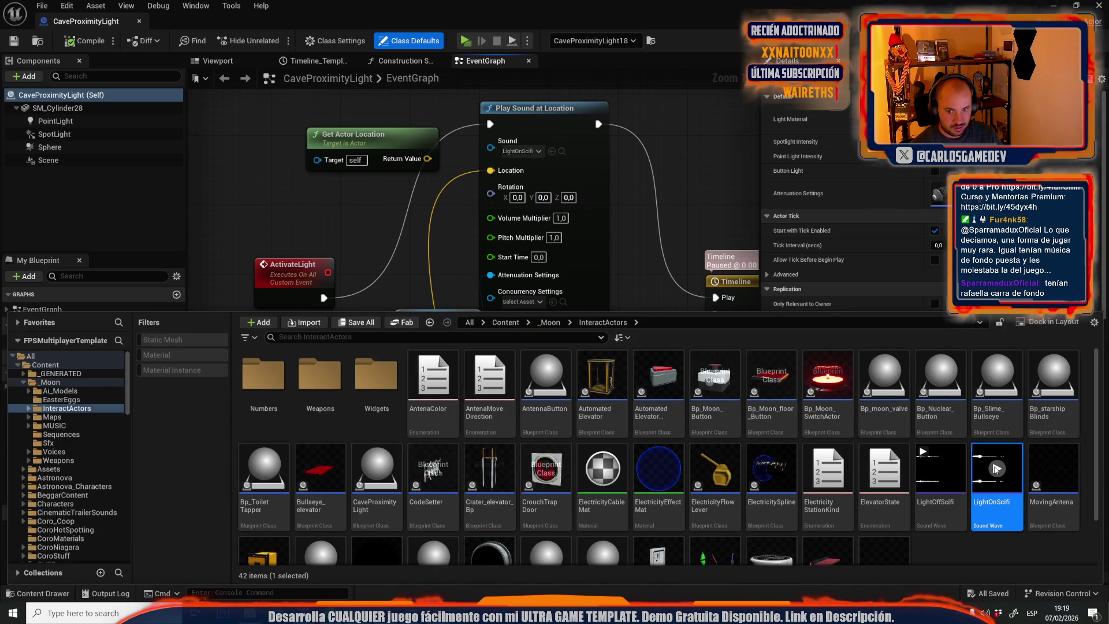
click(940, 479)
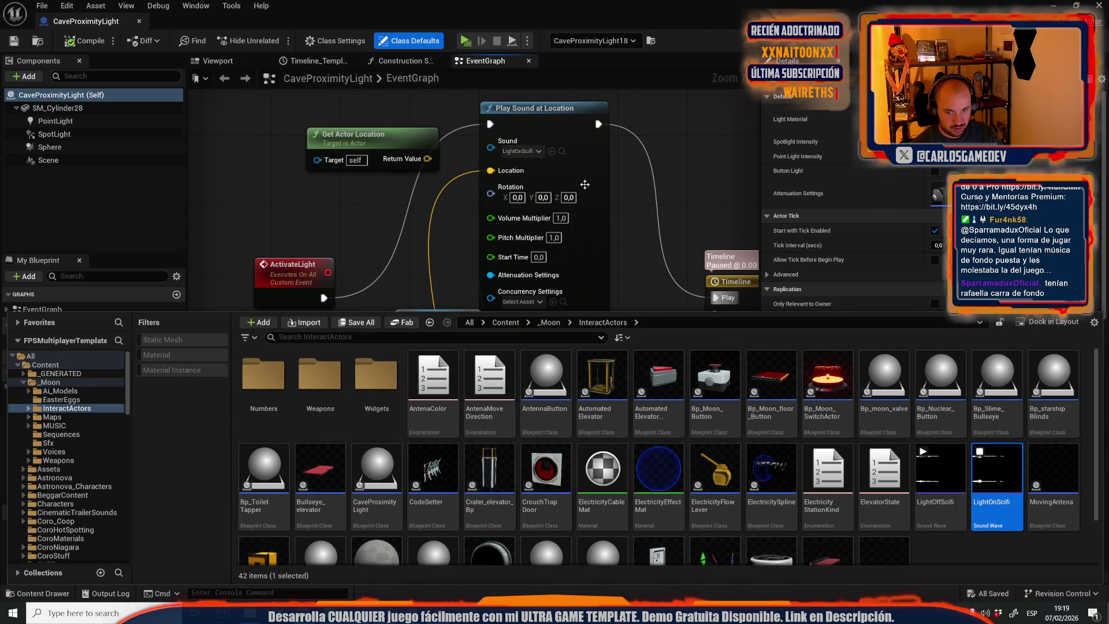
click(553, 267)
Play-test the level, then reopen the CaveProximityLight blueprint at its sound nodes.
key(alt+p)
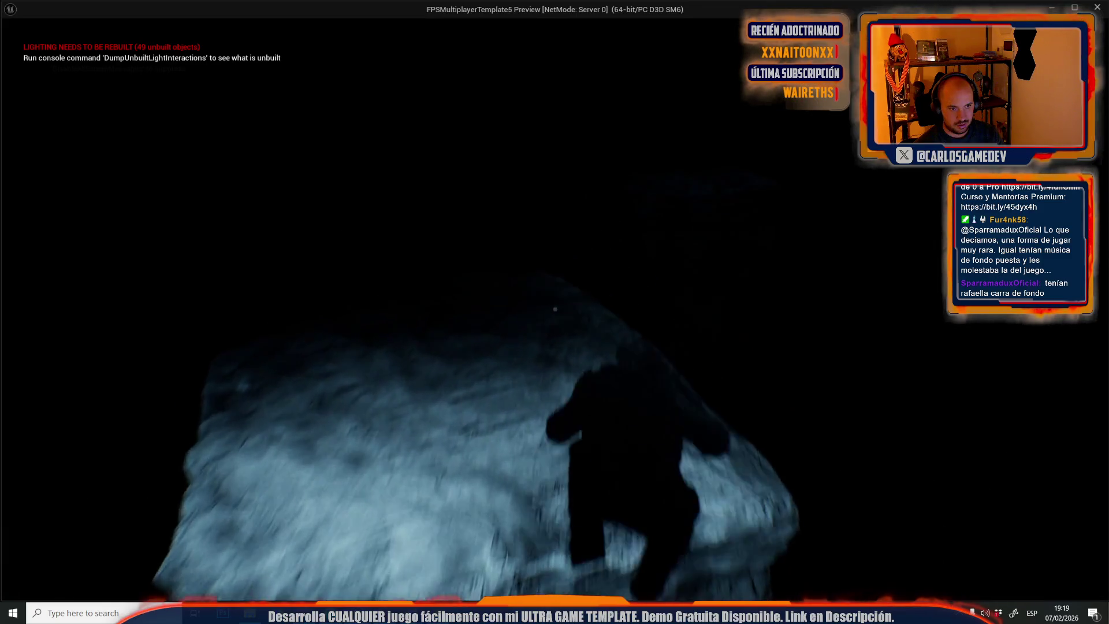
key(Escape)
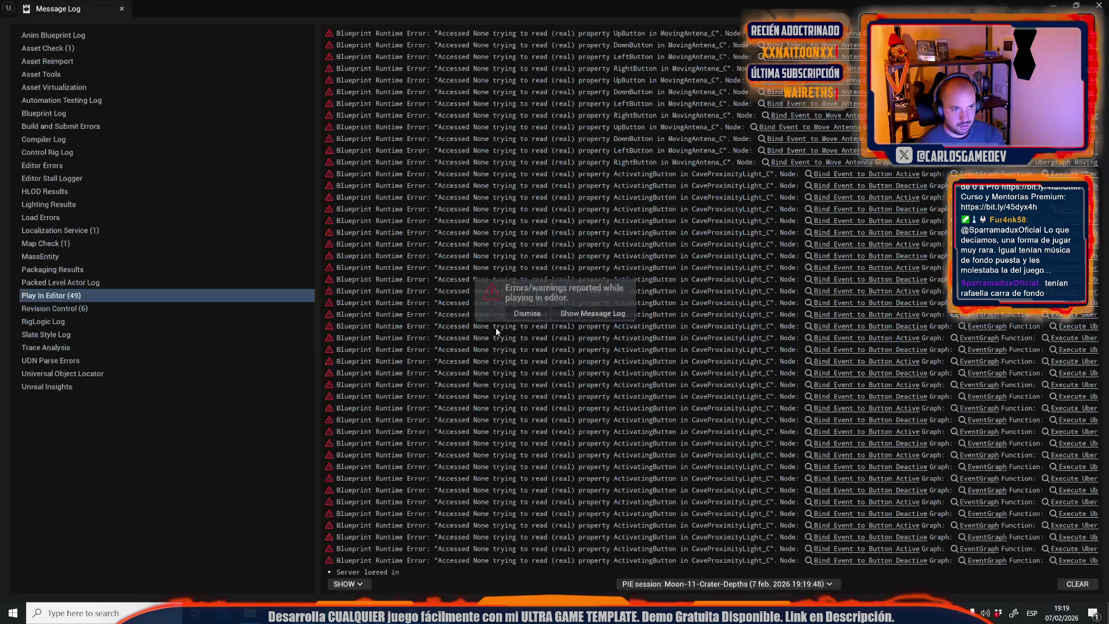
key(f)
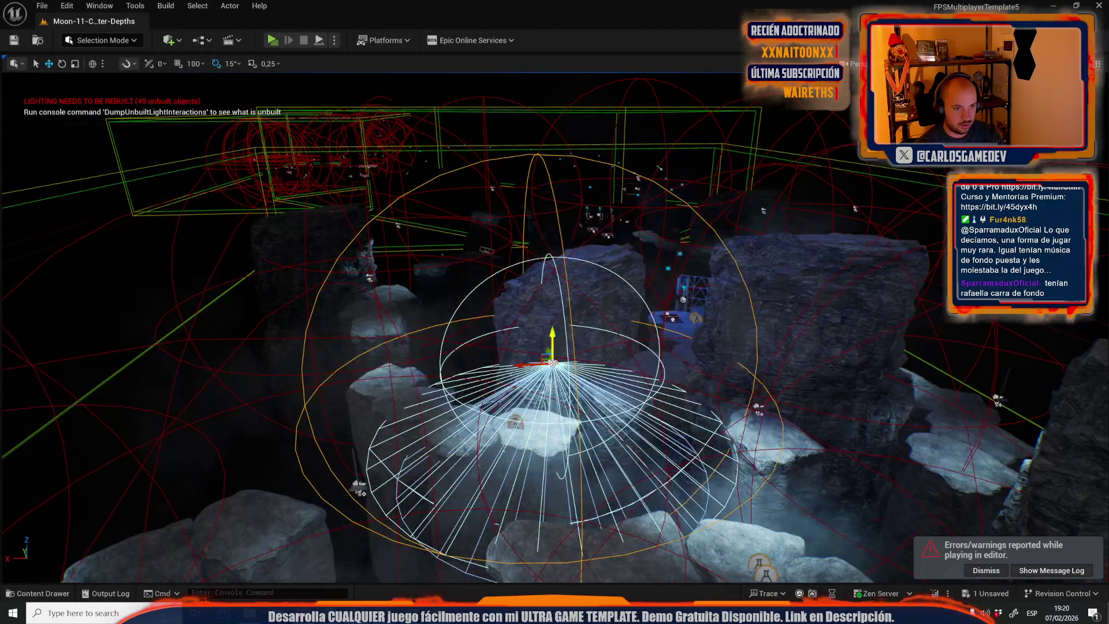
right_click(558, 231)
click(619, 280)
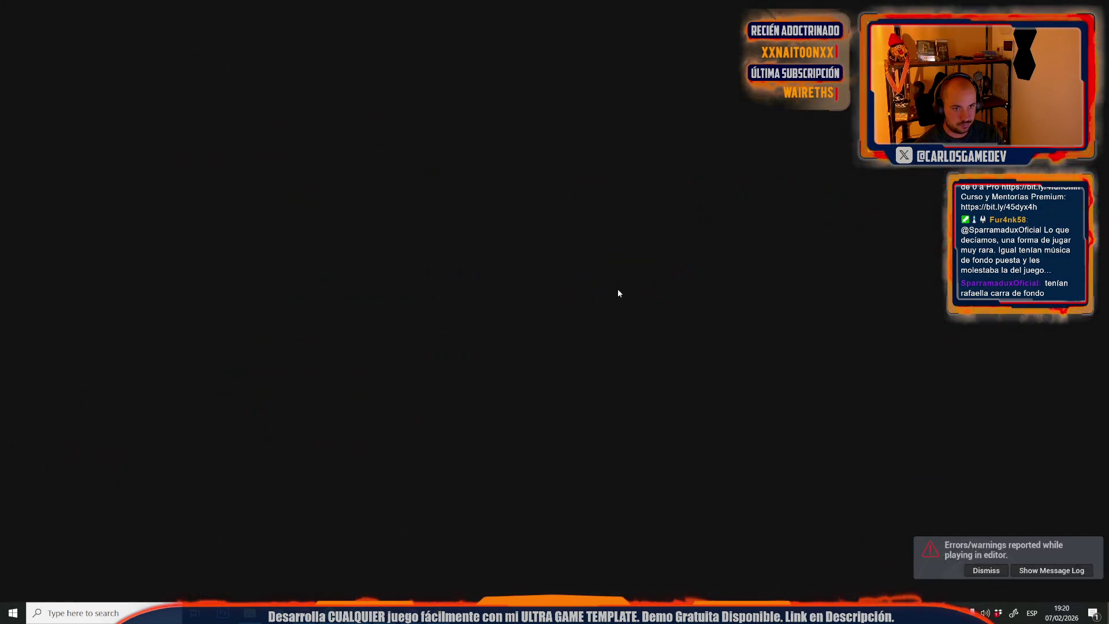
drag(364, 199, 480, 149)
Browse the Content Drawer to EverythingBundleSFX > NewSoundLibraries > UISFX > UISFXWav.
click(682, 407)
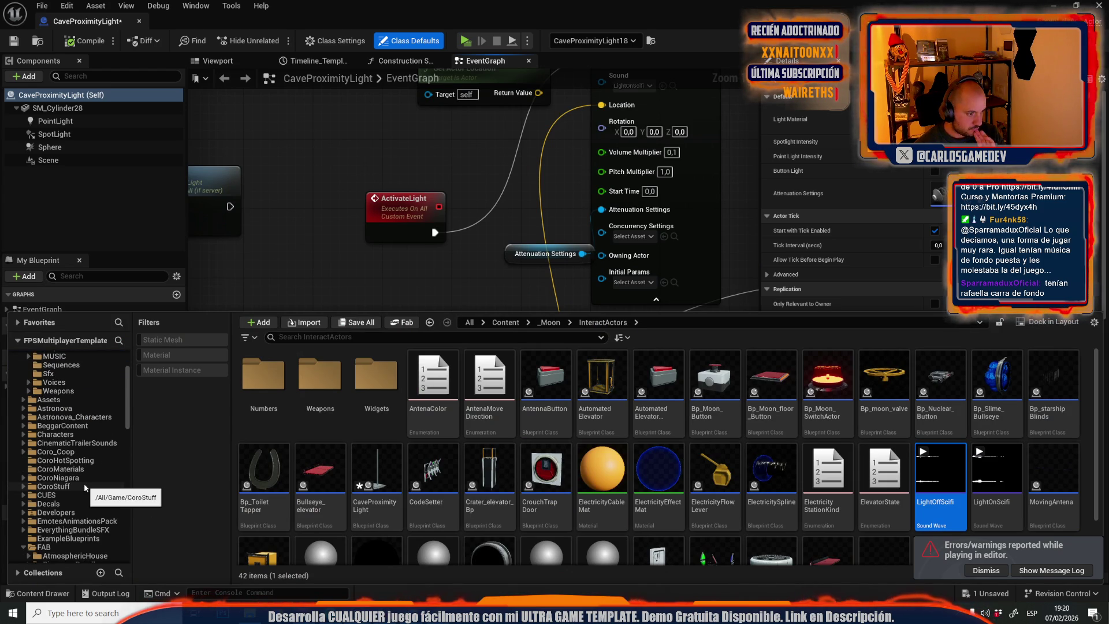
click(72, 530)
scroll(334, 485, down, 2)
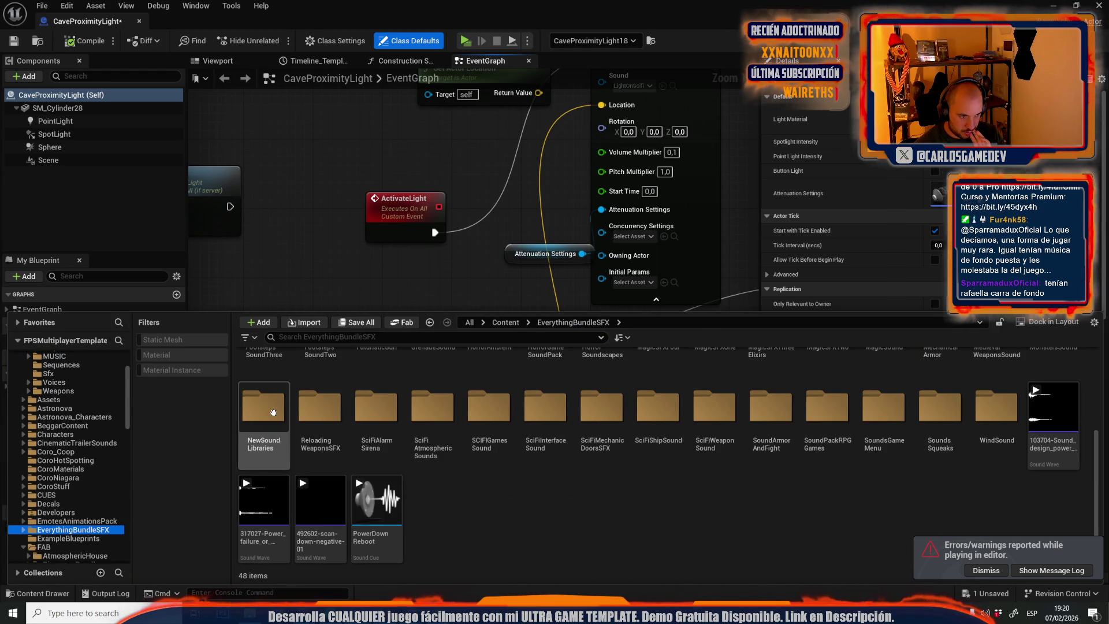
double_click(286, 445)
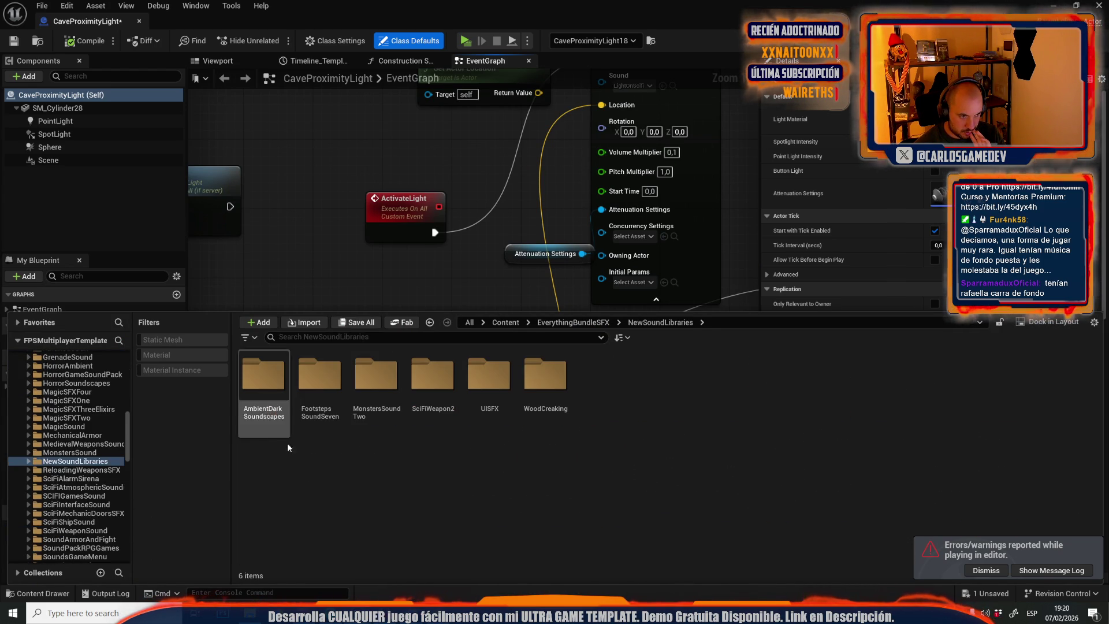
double_click(490, 378)
double_click(334, 381)
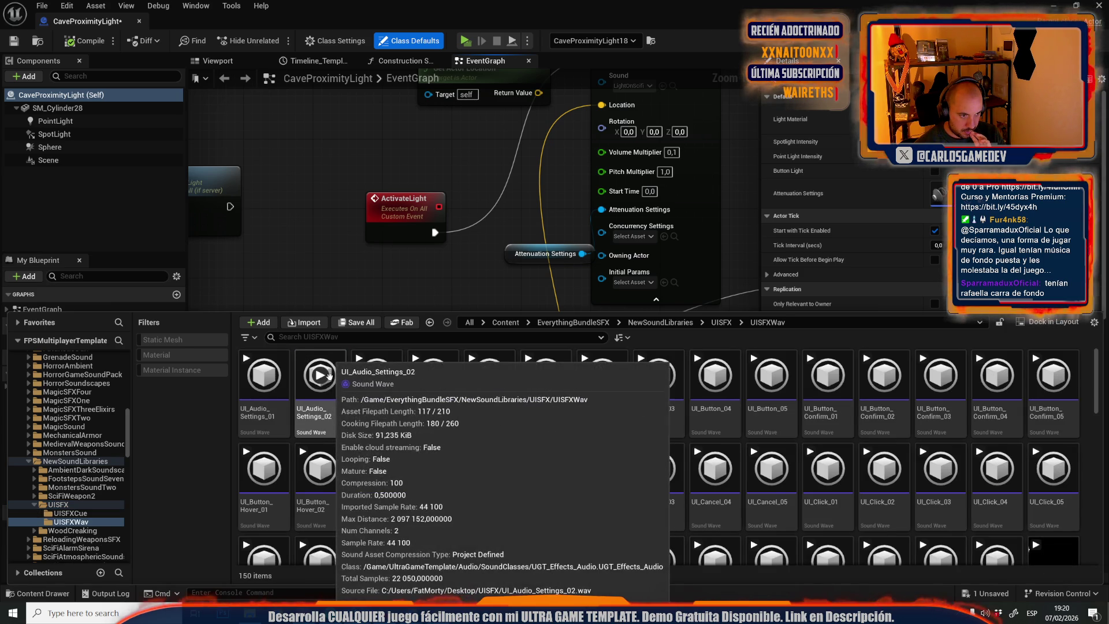
Preview UI_Confirm_02 and UI_Drop_03, then select UI_Hover_05.
scroll(315, 490, down, 2)
click(320, 492)
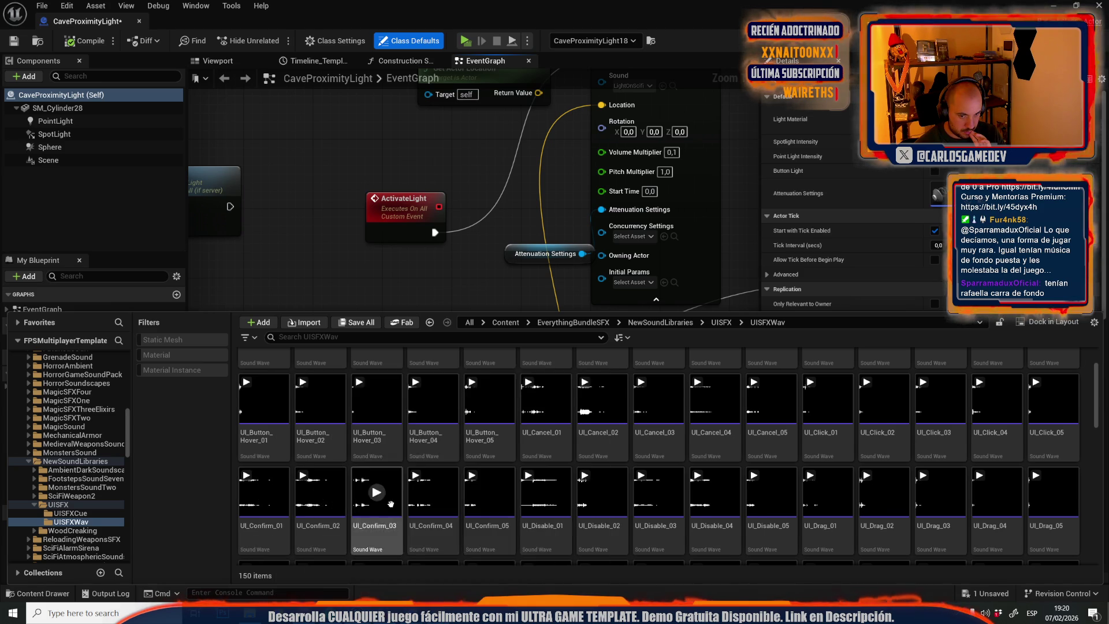
scroll(520, 491, down, 1)
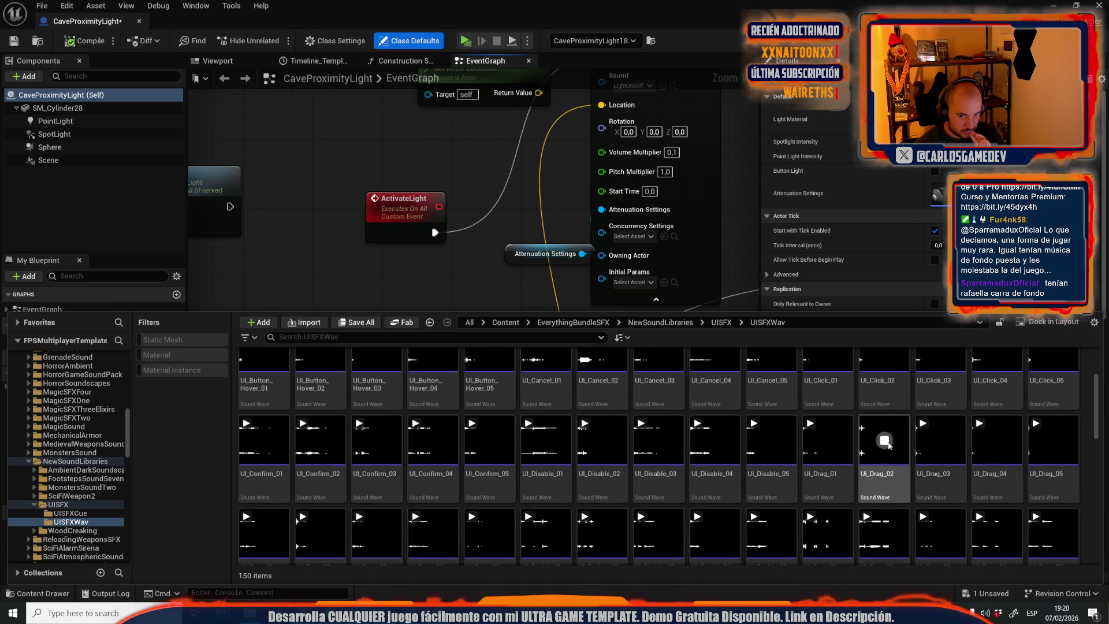
scroll(888, 445, down, 1)
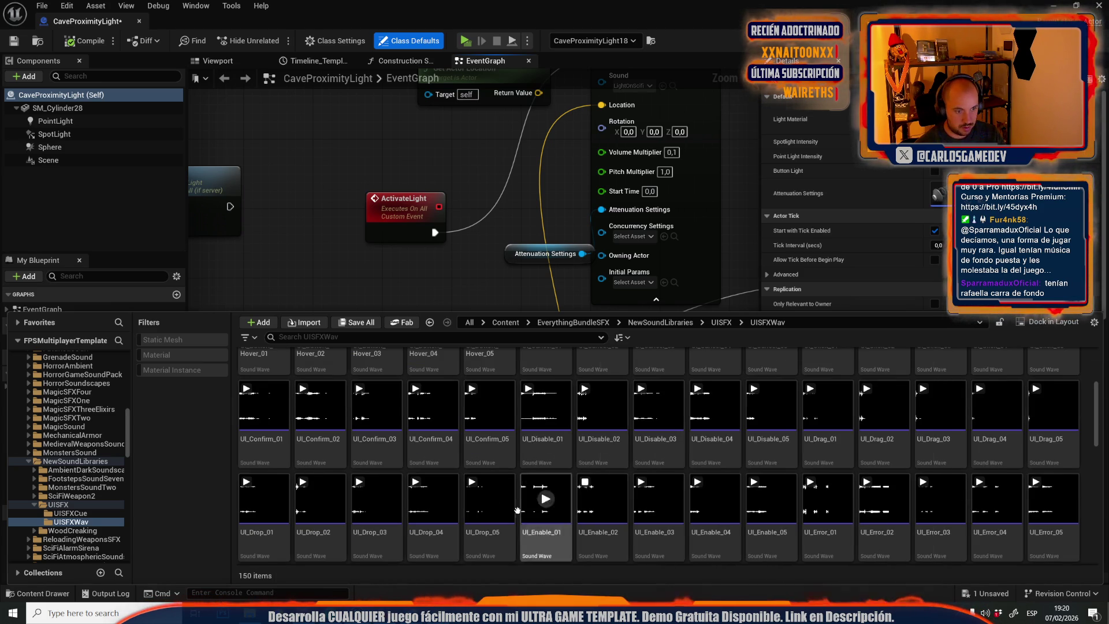
click(387, 500)
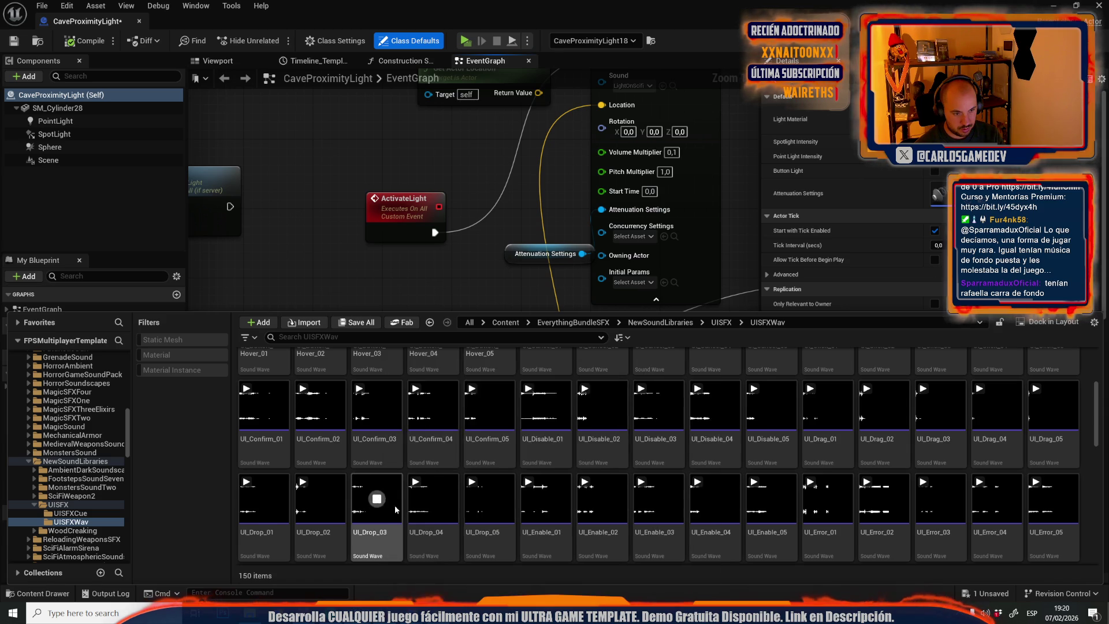
scroll(387, 500, down, 4)
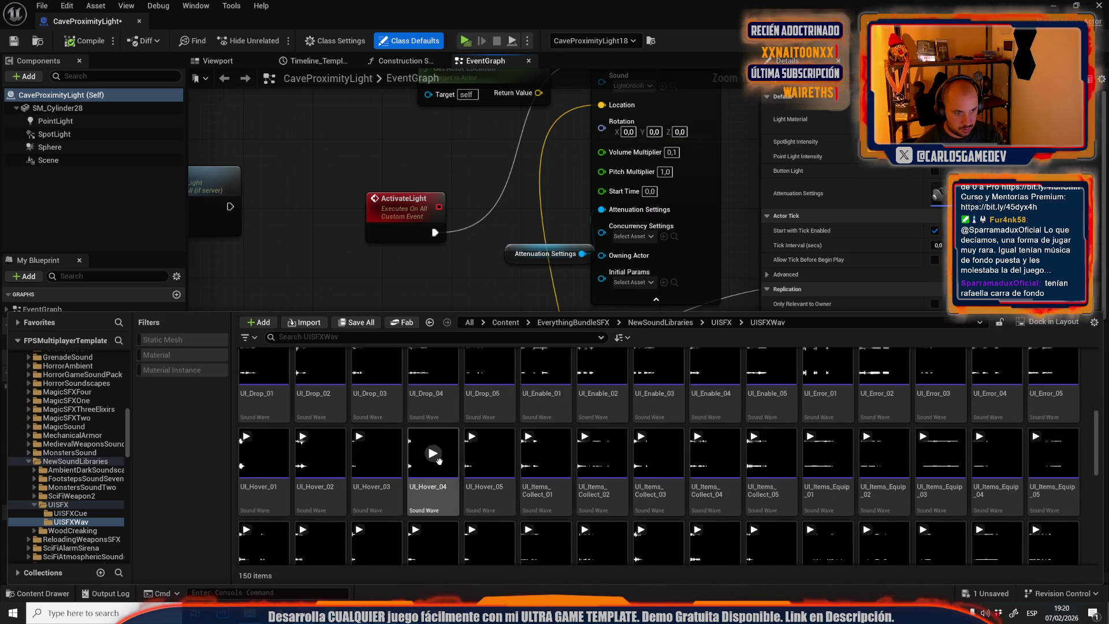
click(500, 477)
key(ctrl+space)
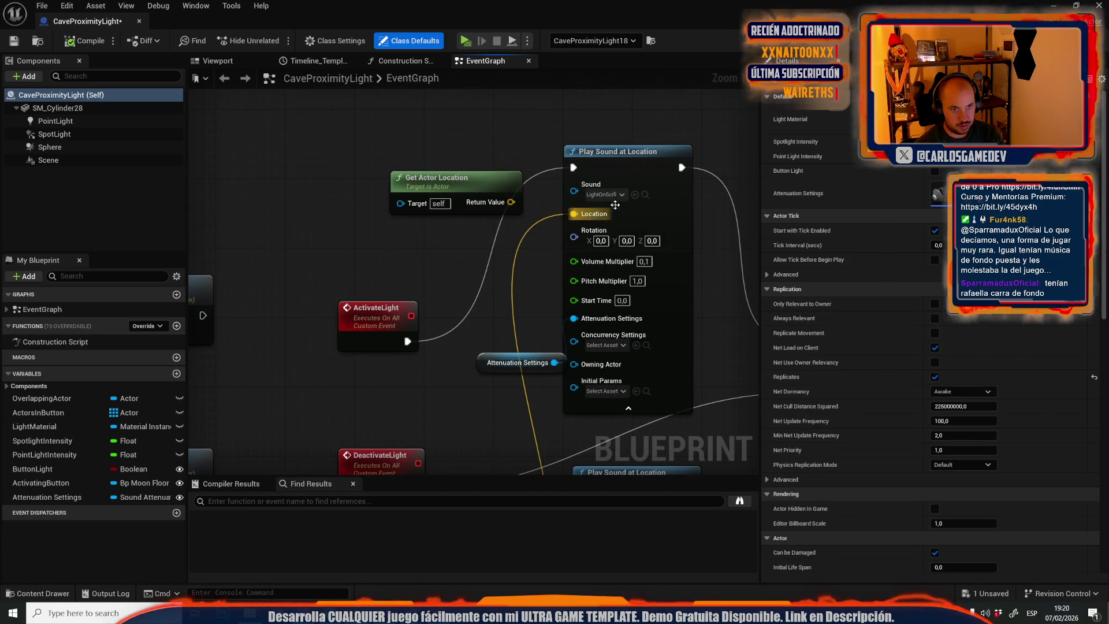
Duplicate Play Sound at Location with UI_Hover_05 at volume 0,3; set the original's pitch to 0,7.
drag(664, 159, 522, 206)
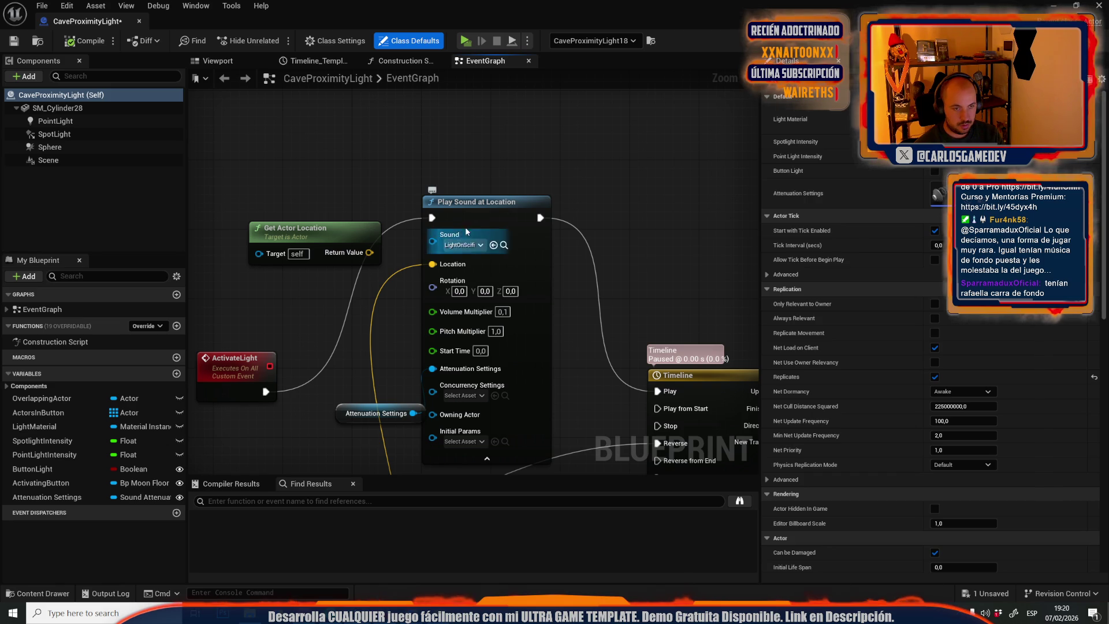
click(509, 202)
key(ctrl+c)
key(ctrl+v)
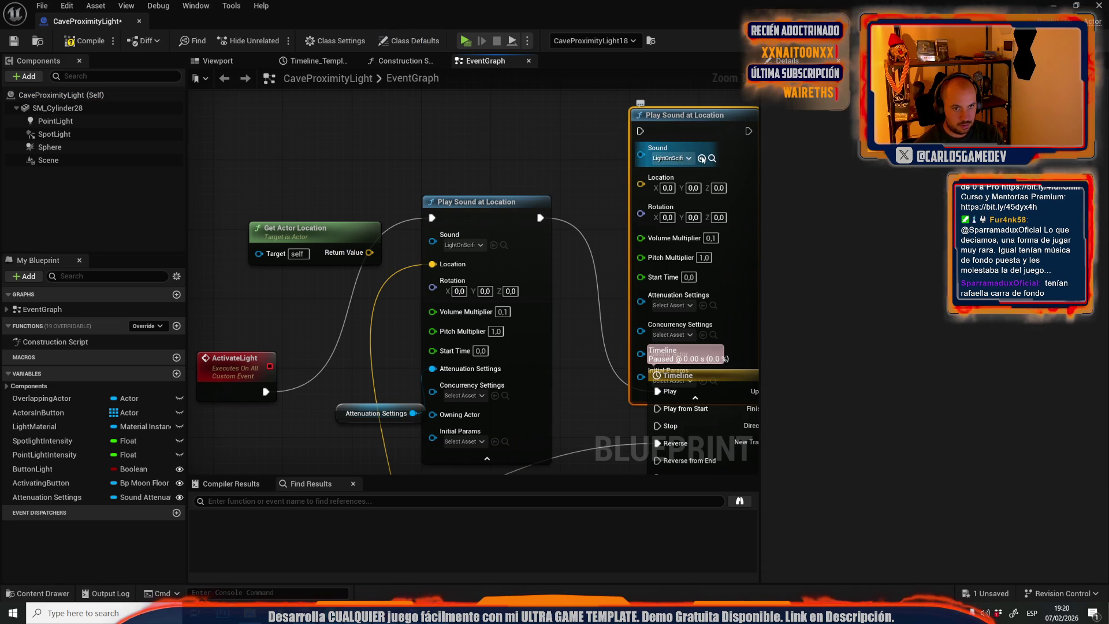
click(701, 158)
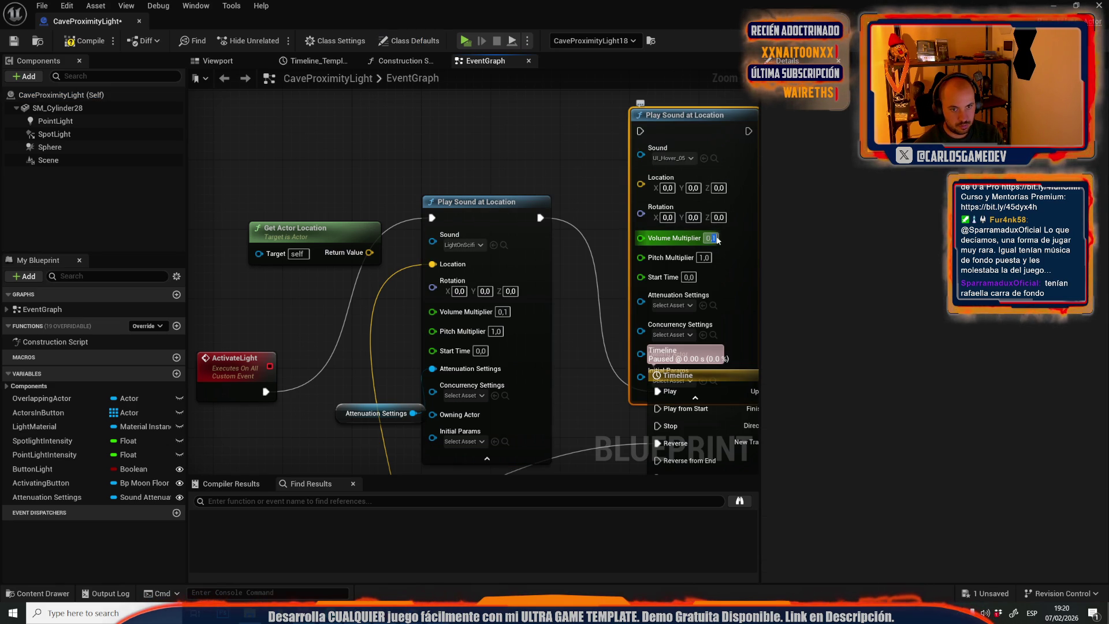
text(0,3)
click(495, 331)
text(0,7)
key(Return)
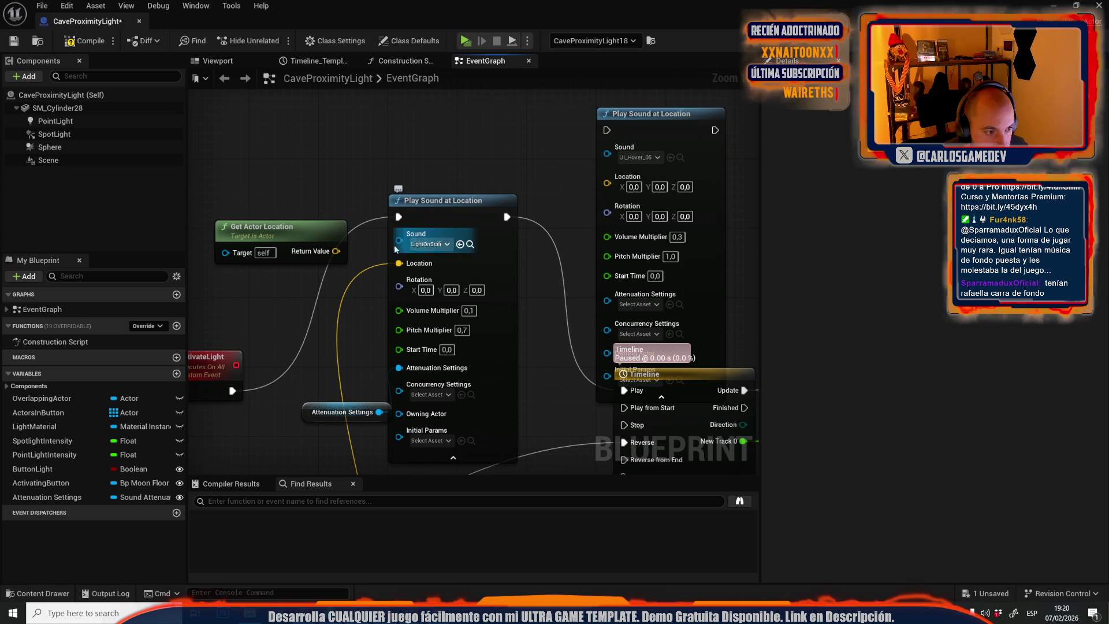
Wire location and execution into the second sound node, set its pitch to 0,8, and play-test.
double_click(359, 272)
drag(358, 269, 616, 192)
mouse_move(506, 217)
mouse_down()
mouse_move(750, 124)
mouse_move(681, 130)
mouse_up()
mouse_move(571, 130)
mouse_down()
mouse_move(490, 223)
mouse_move(472, 216)
mouse_up()
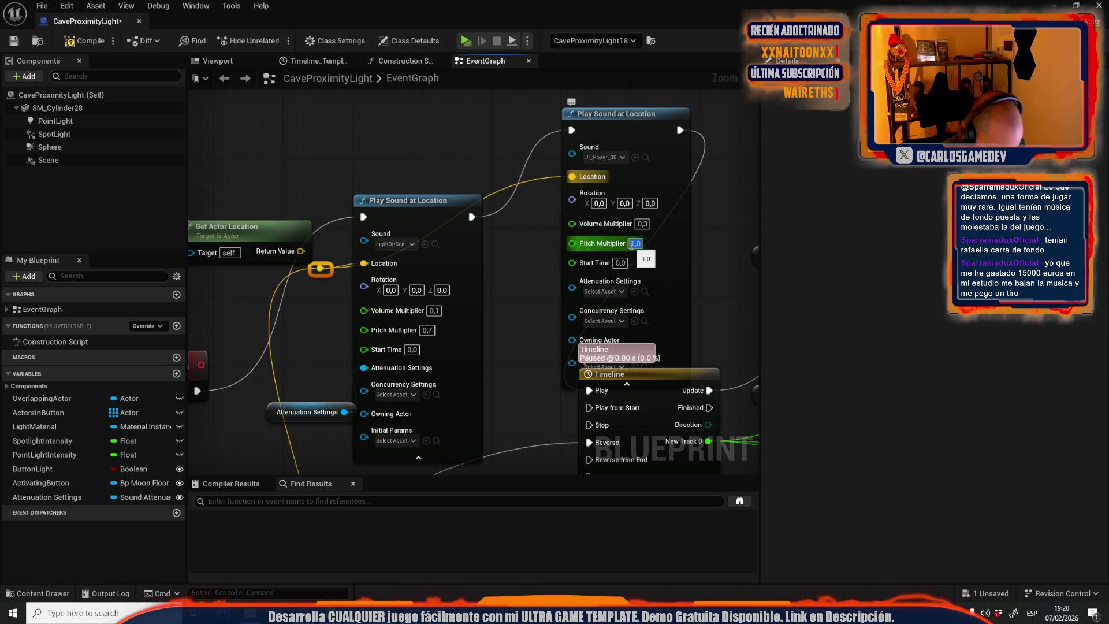
text(8)
key(Return)
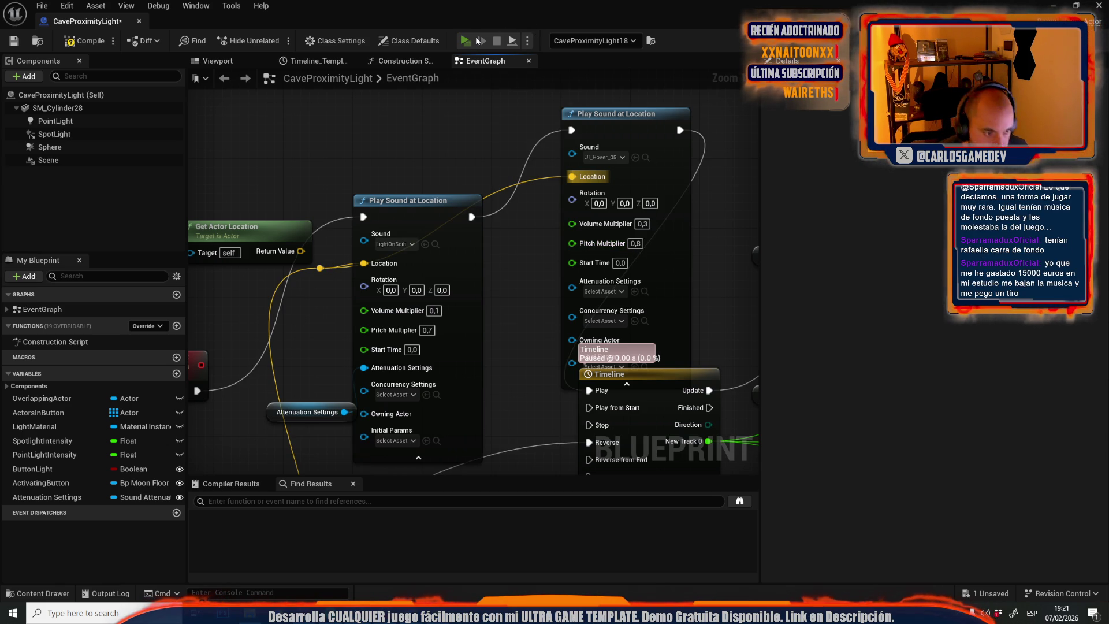
click(477, 41)
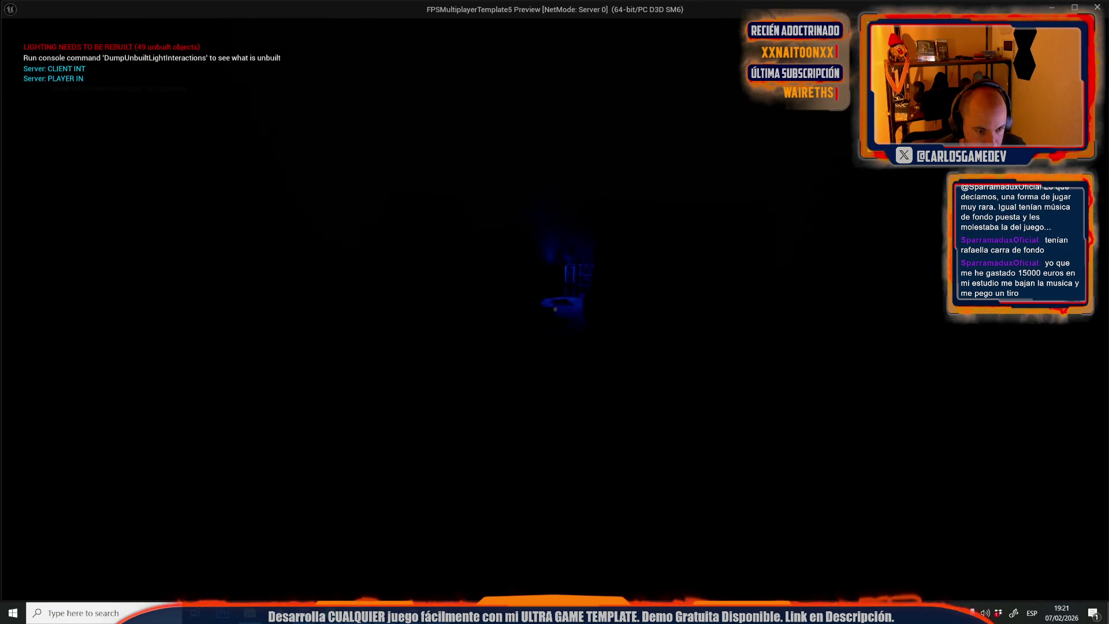
End the current test session, dismiss the error log, and move the view toward the cave rock wall.
key(Escape)
click(122, 9)
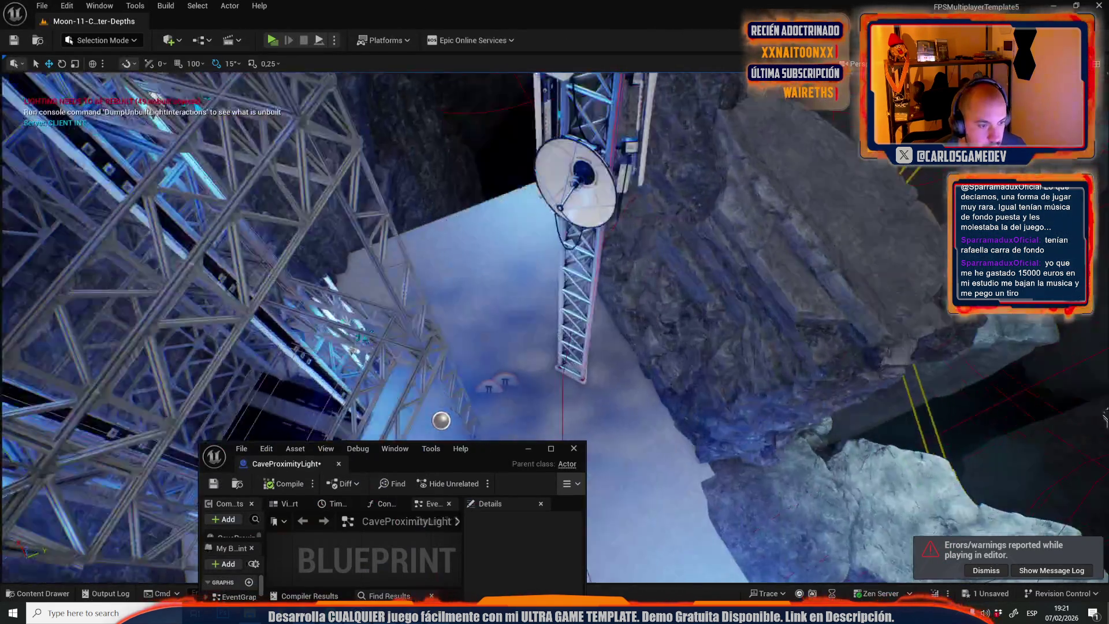
drag(471, 280, 471, 281)
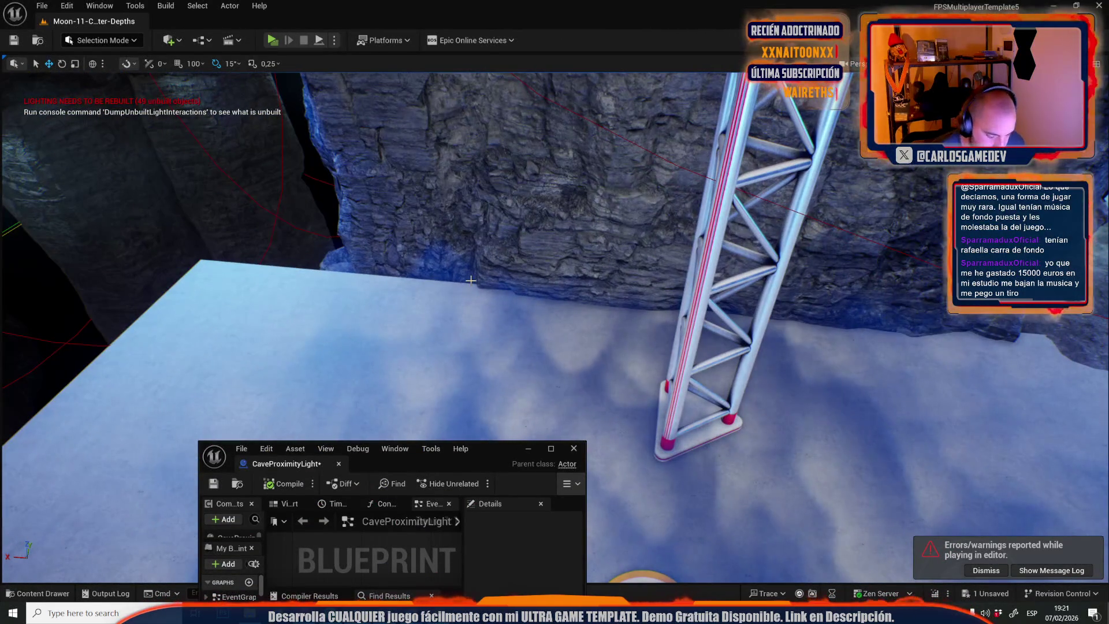
Playtest the level again, walking through the dark cave to the blue-lit rock wall and light.
key(alt+p)
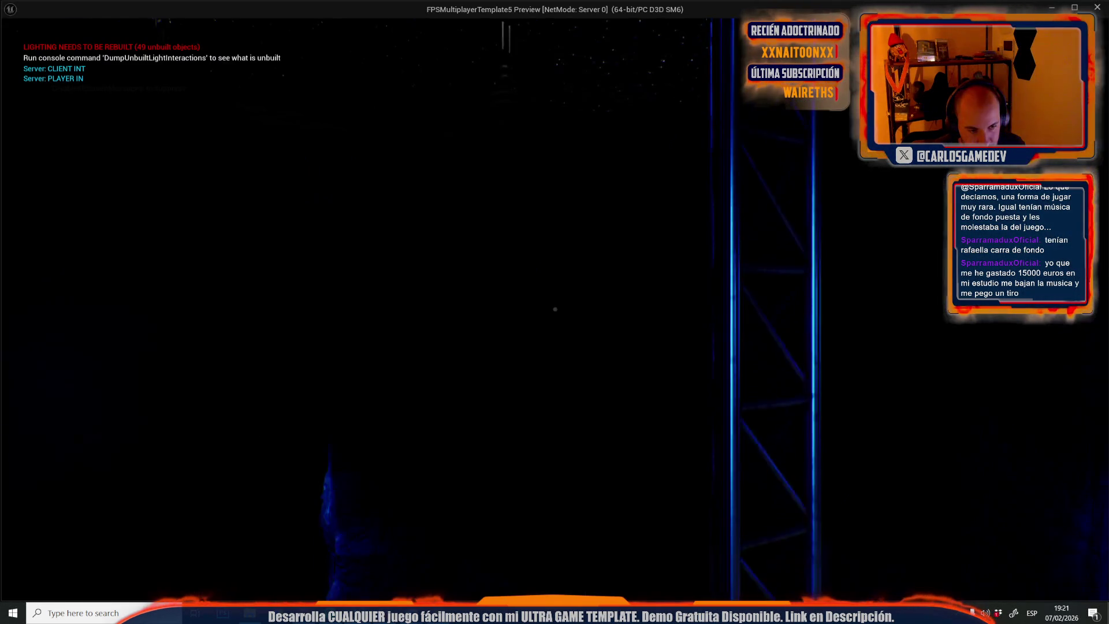
key(w)
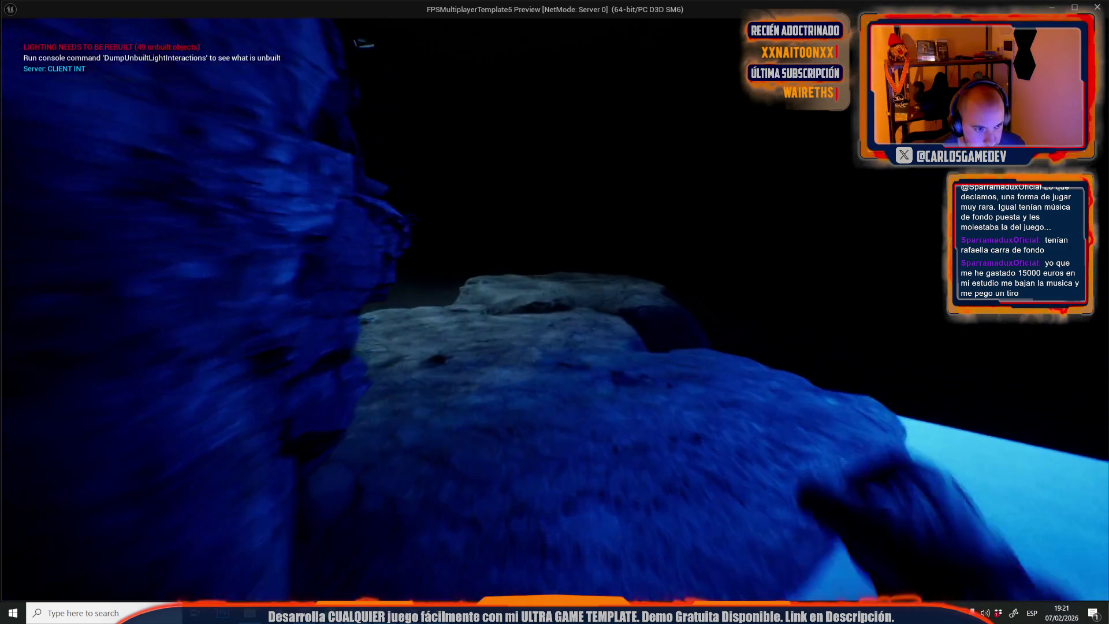
key(w)
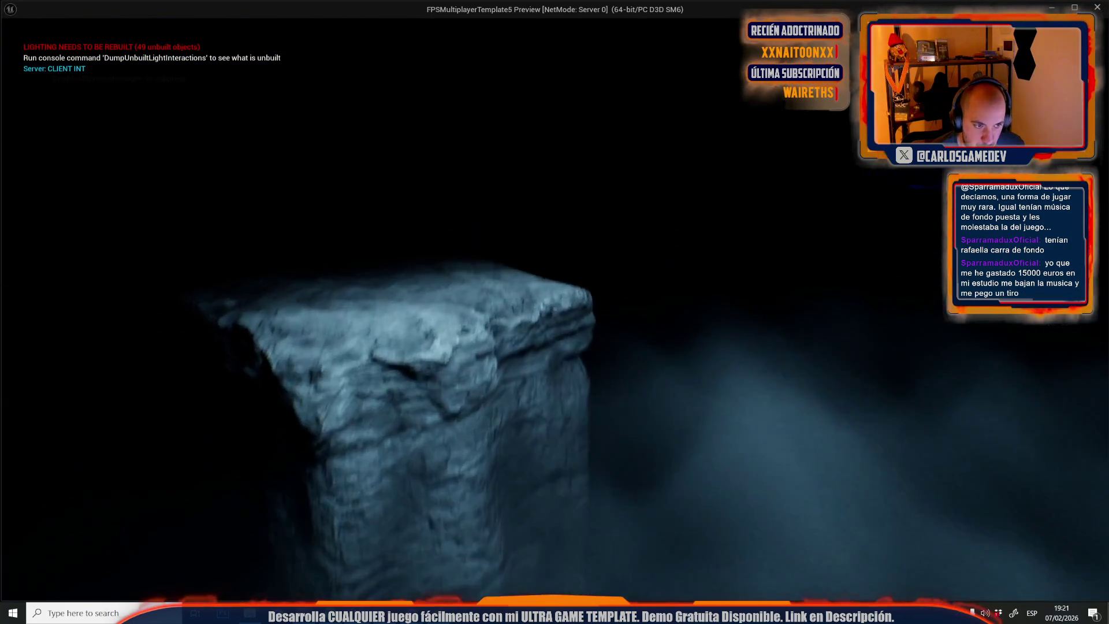
key(w)
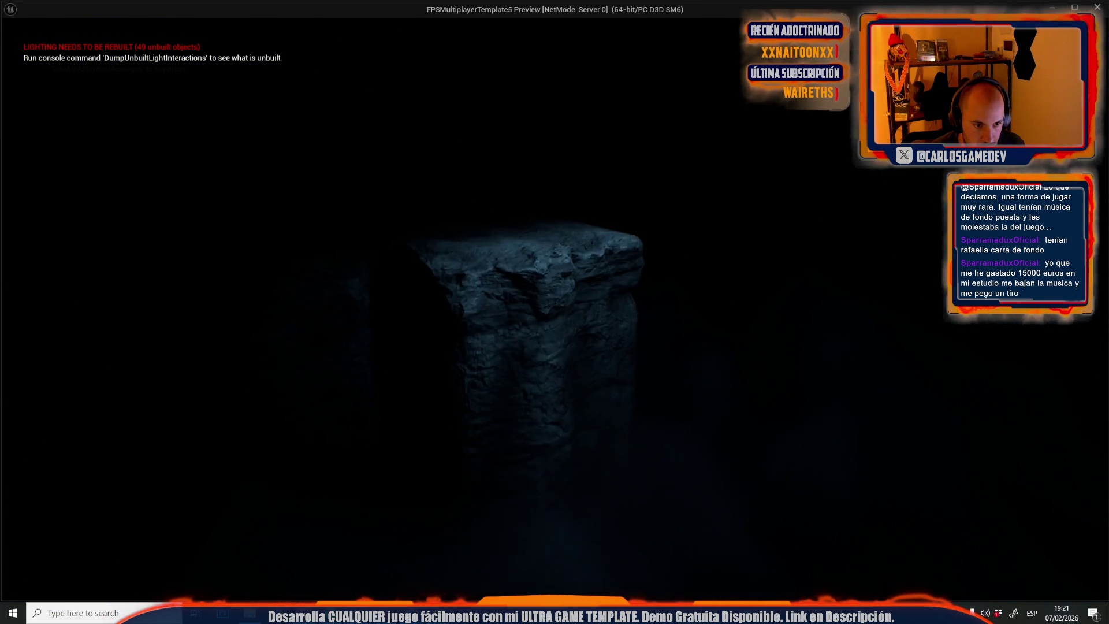
key(w)
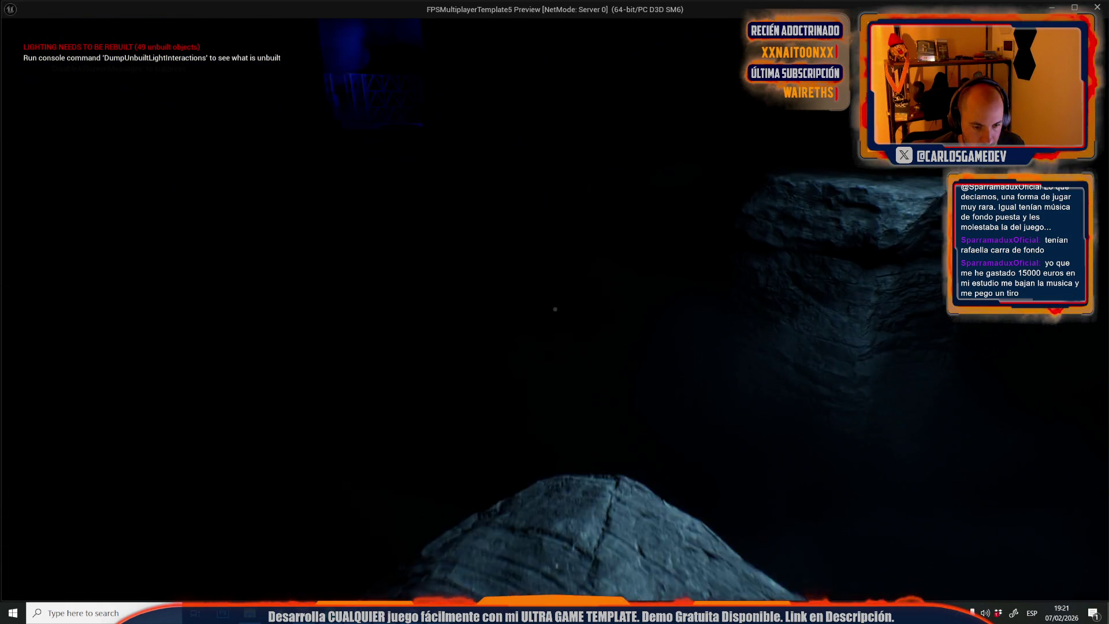
key(w)
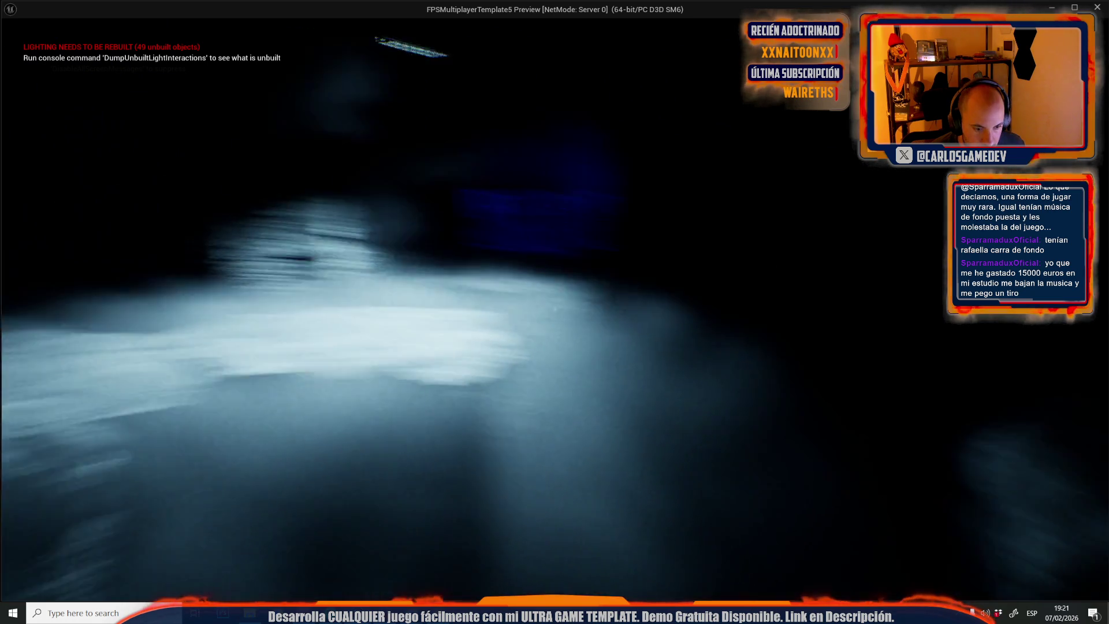
key(Escape)
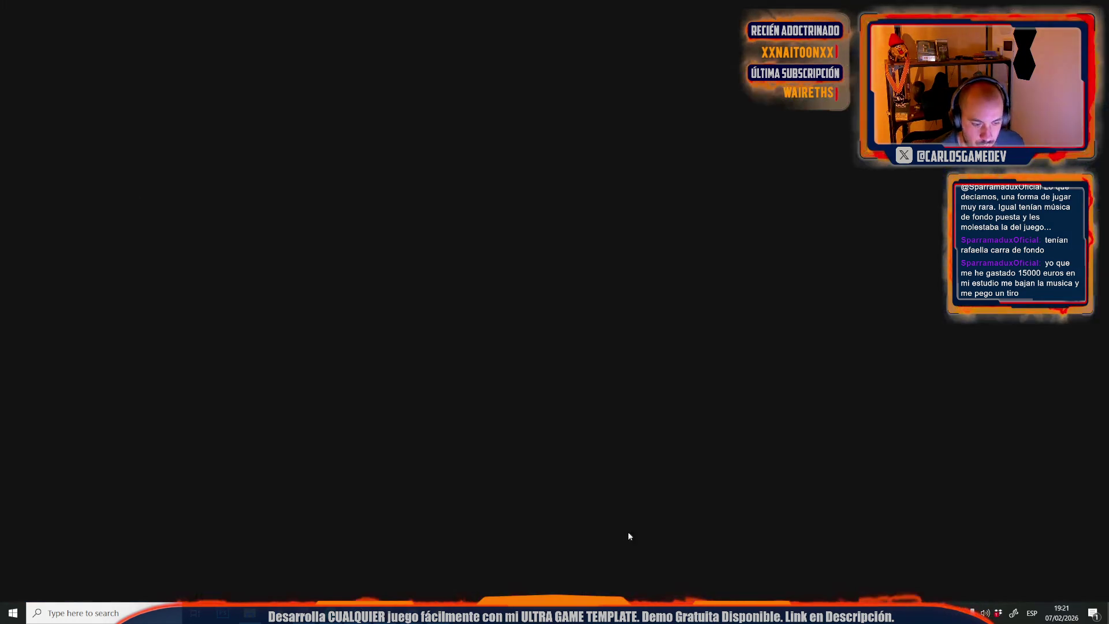
Bring the to-do notes forward and select line 13 about lowering the light-on sound.
key(alt+Tab)
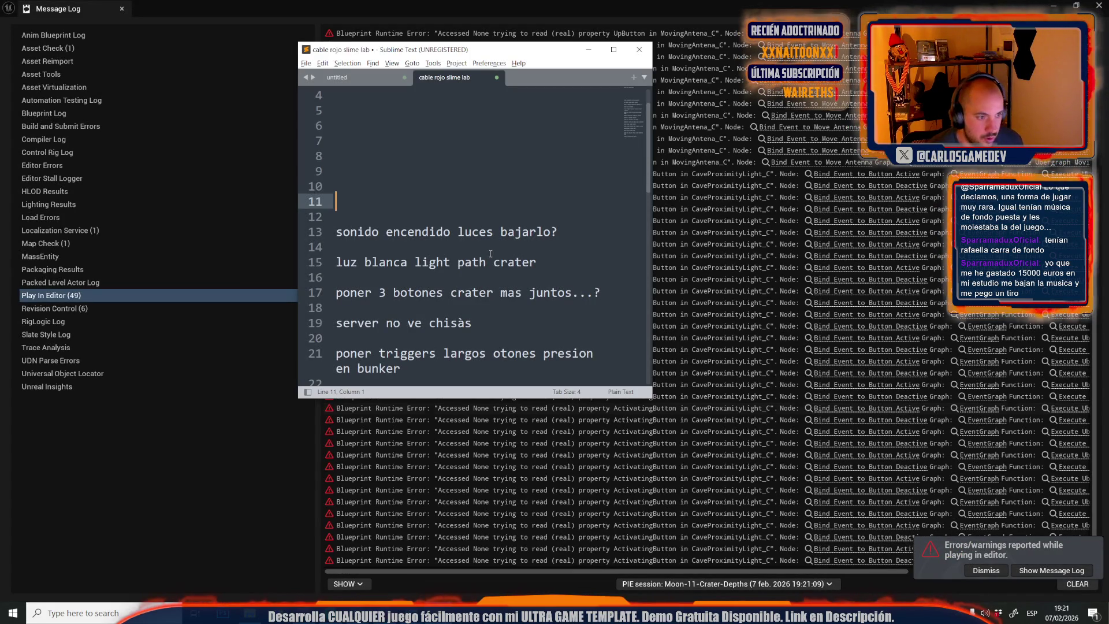
click(564, 247)
key(shift+Up)
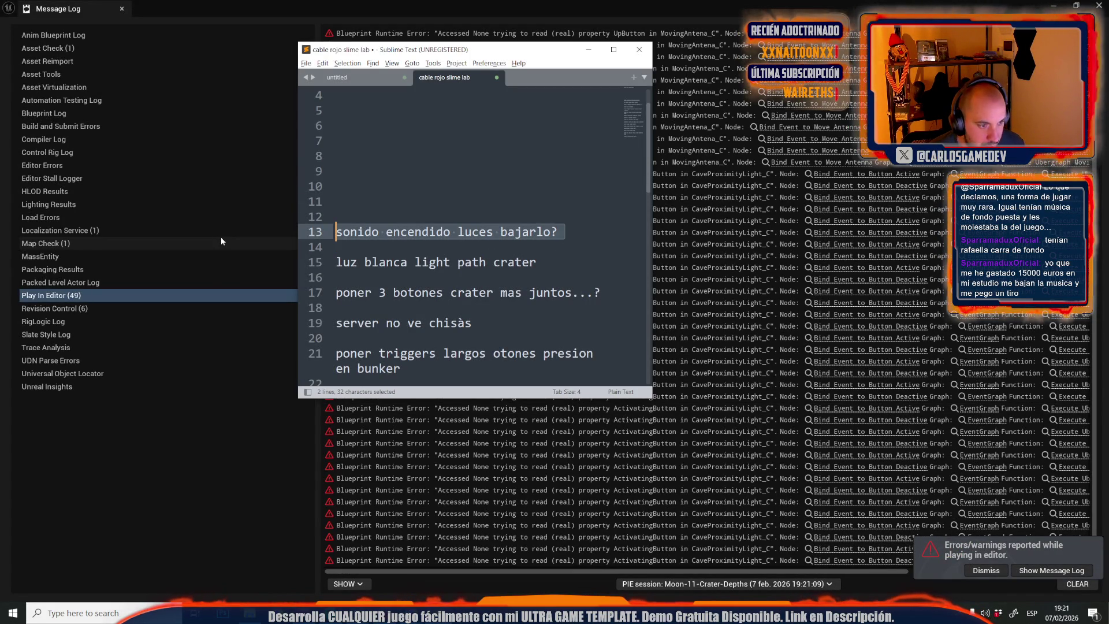
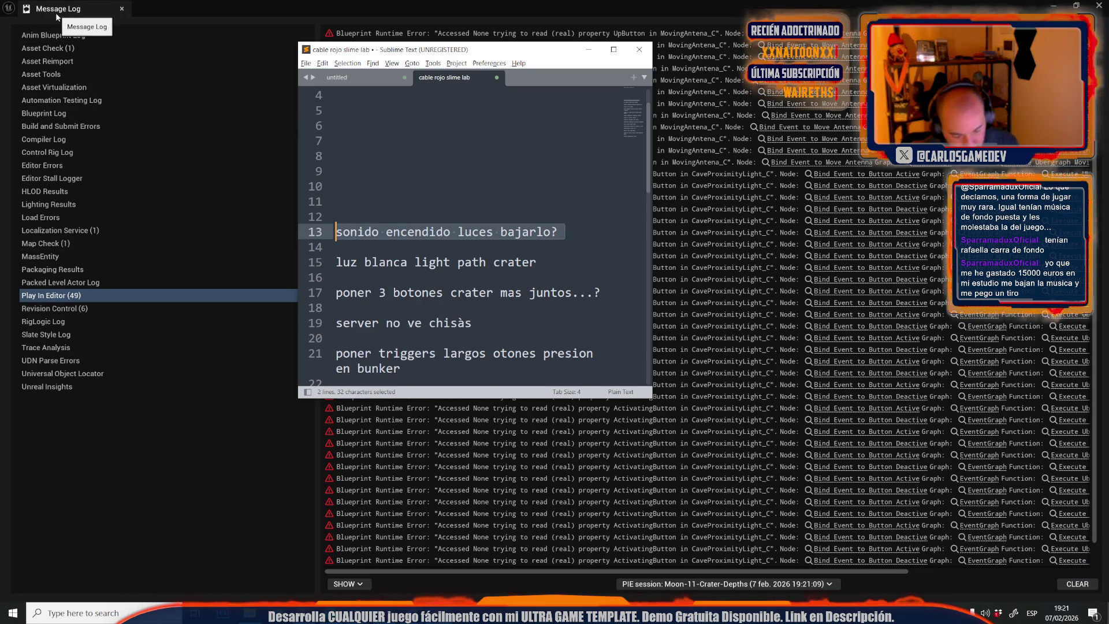
Delete the 'sonido encendido luces bajarlo?' note from the to-do list and return to Unreal.
key(Delete)
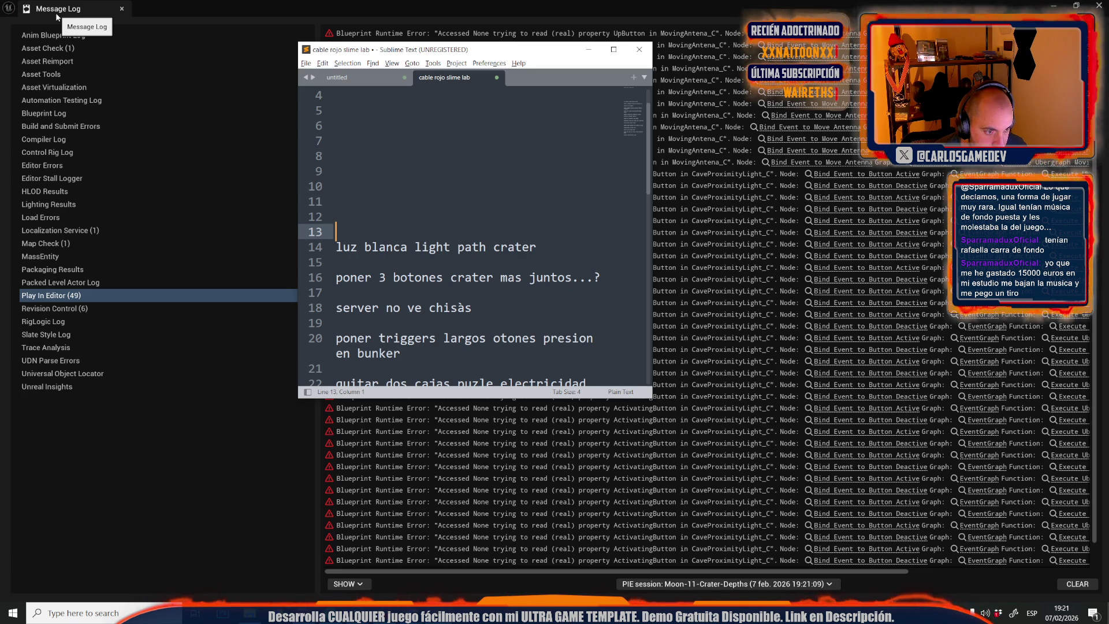
key(alt+Tab)
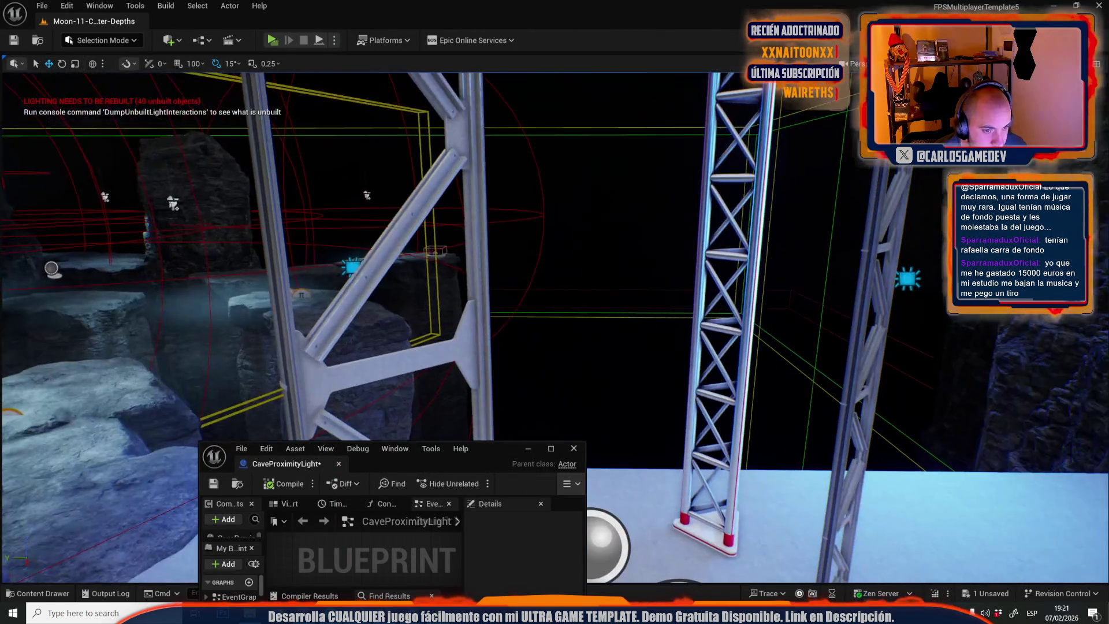
Select the cave spotlight beside the rocks.
drag(405, 250, 370, 254)
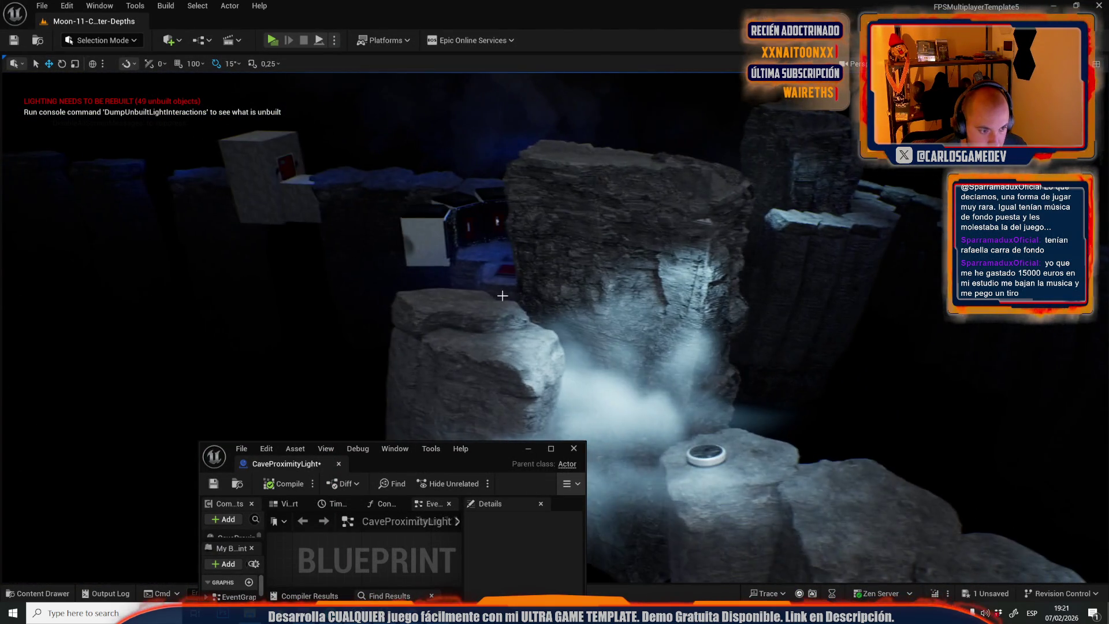
click(714, 227)
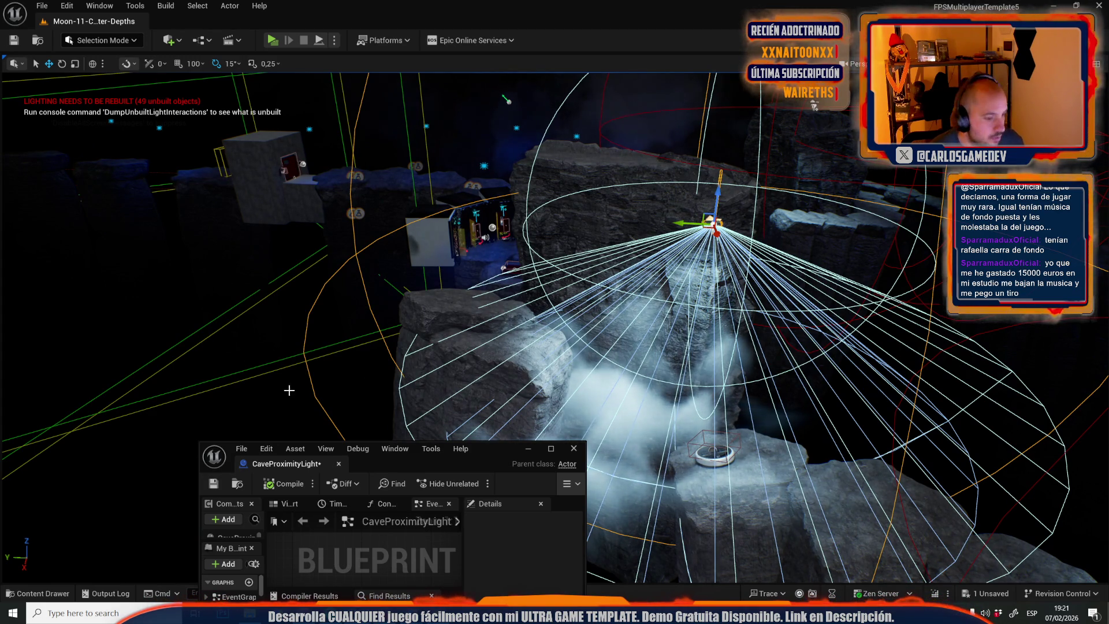
click(99, 5)
mouse_move(179, 101)
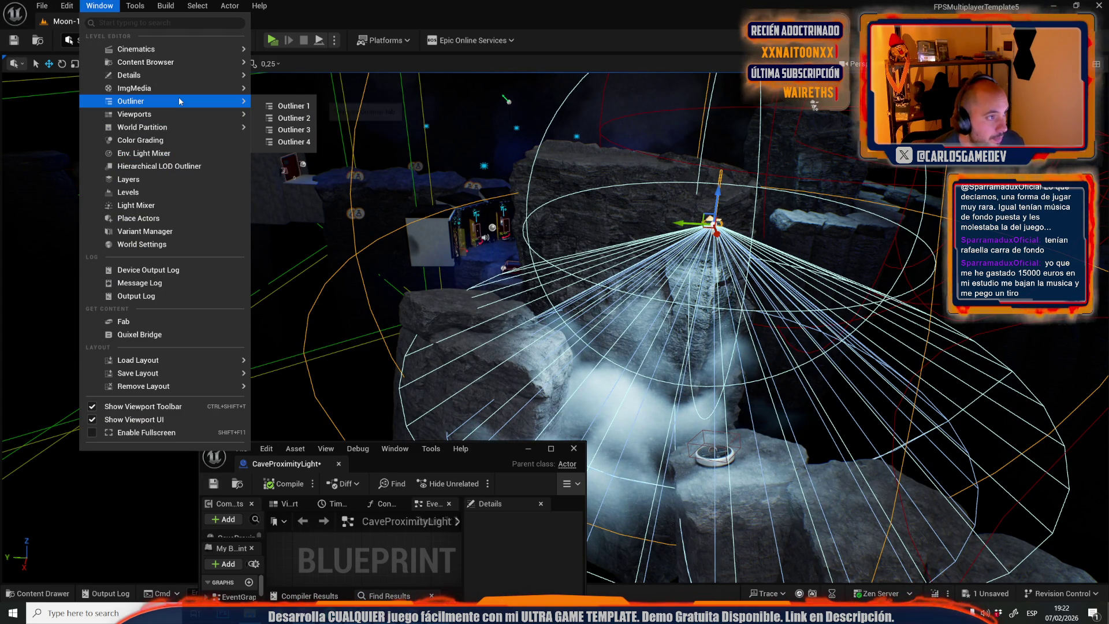
click(305, 108)
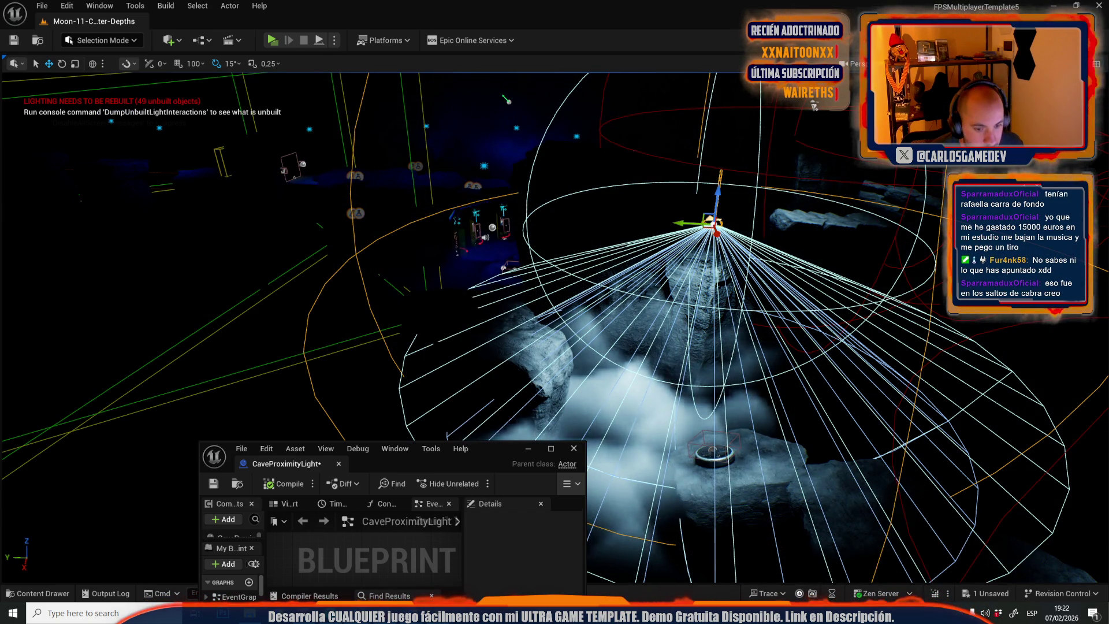
Raise the spotlight, undo it back to its original height, and switch to game view.
key(a)
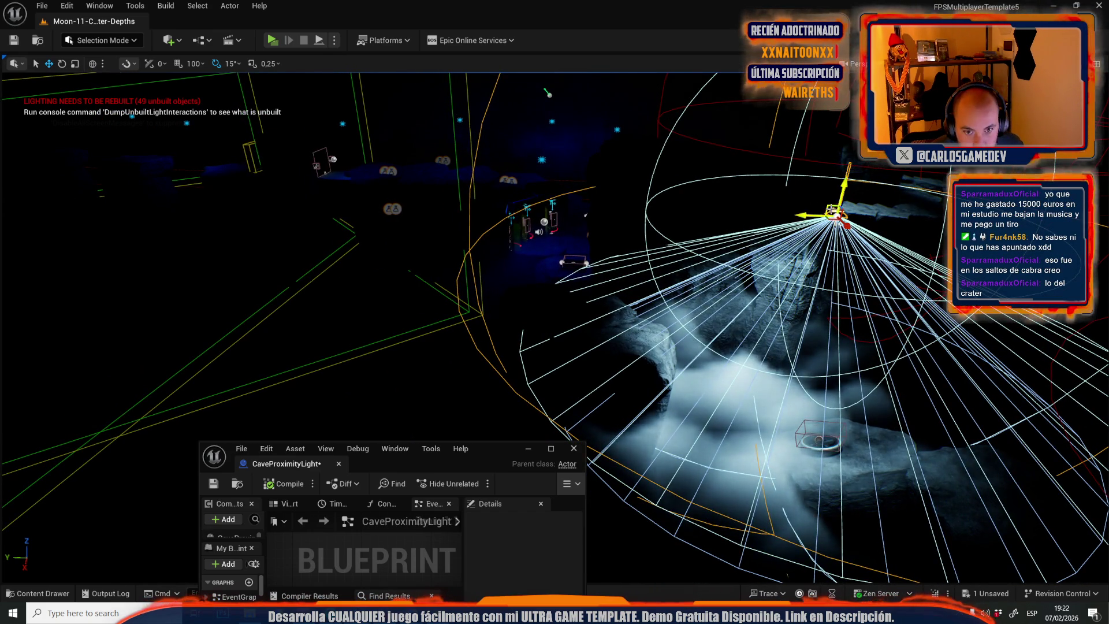
mouse_move(842, 203)
mouse_down()
mouse_move(841, 162)
mouse_move(715, 181)
mouse_move(745, 182)
mouse_up()
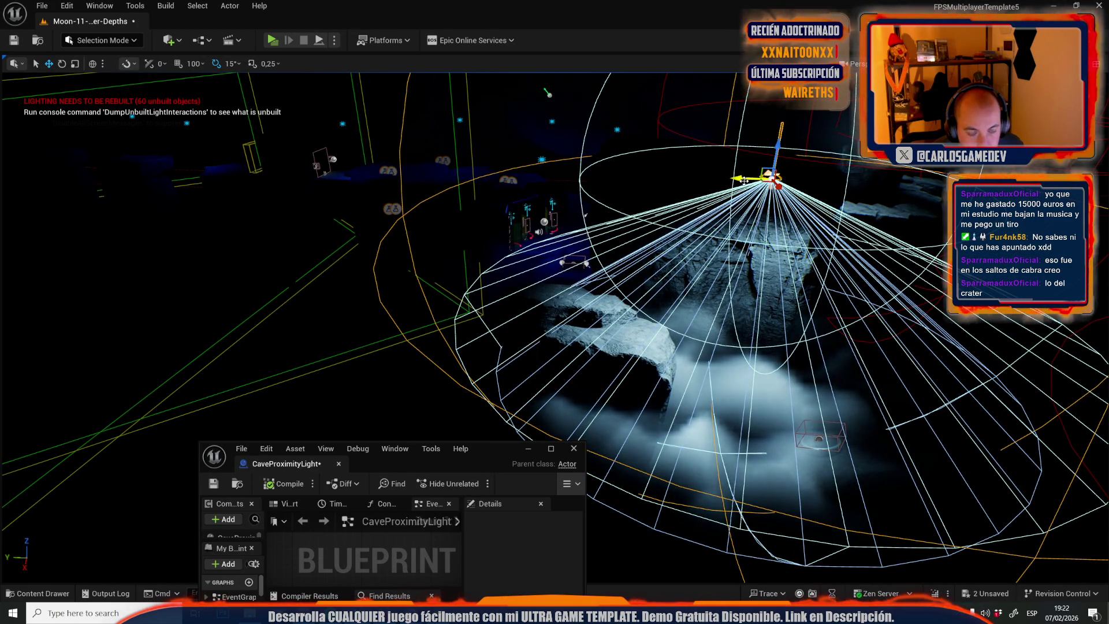
key(ctrl+z)
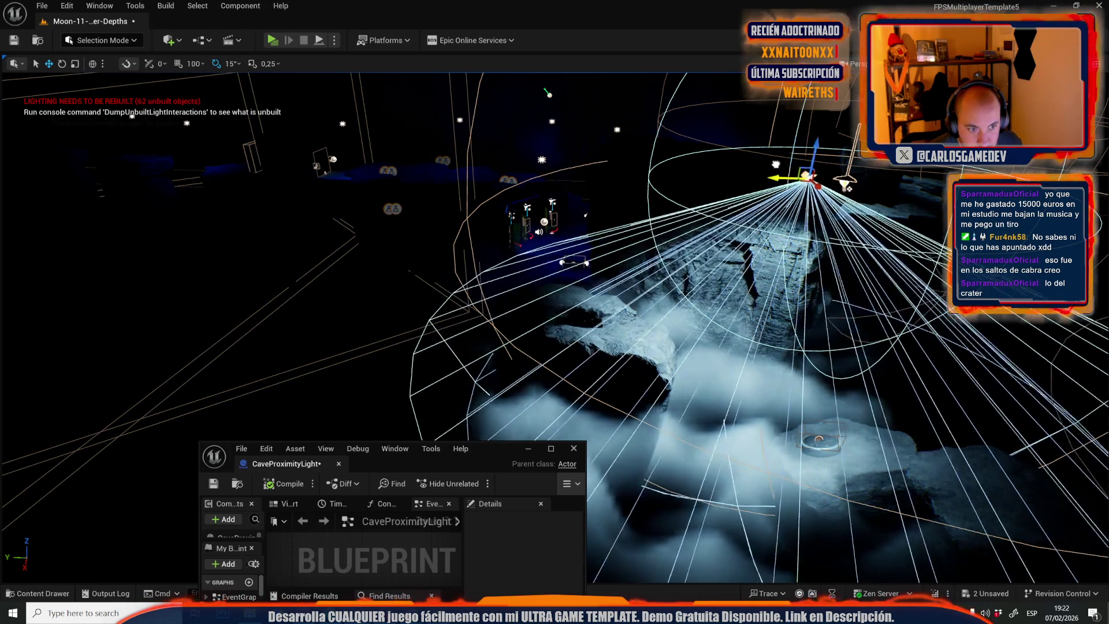
key(g)
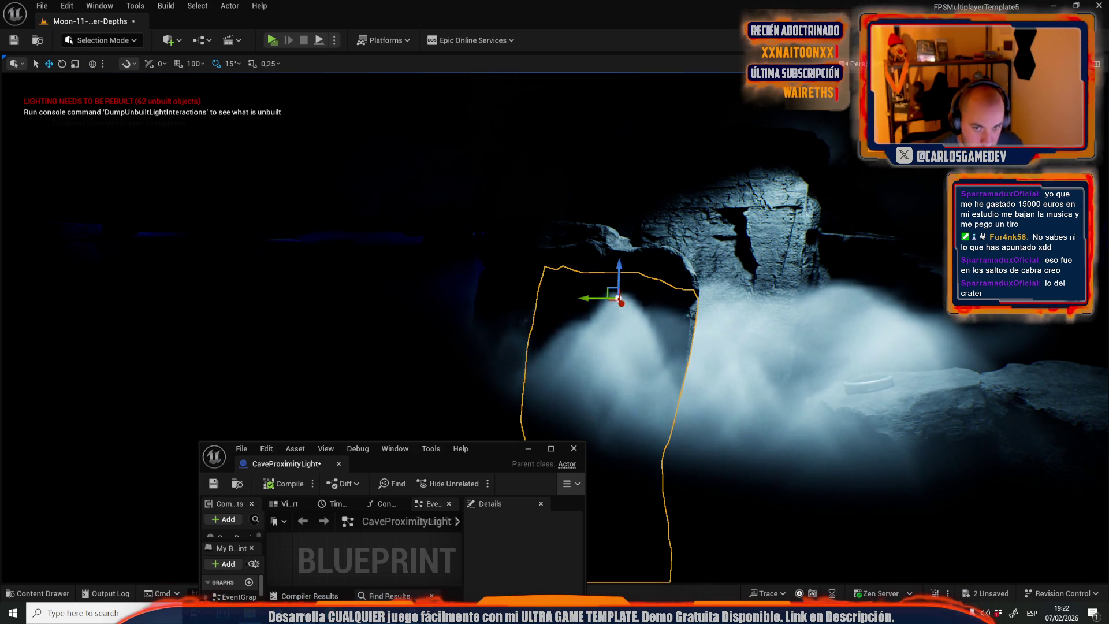
Select the cave fog volume, hide and restore it, and switch to scale mode.
click(843, 347)
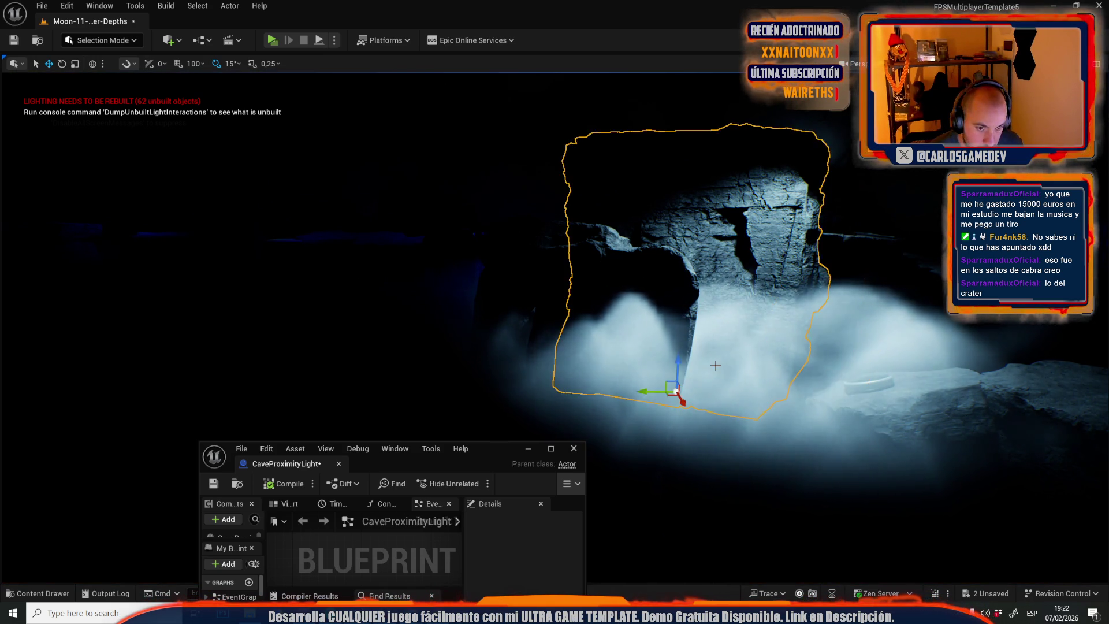
click(696, 381)
drag(664, 391, 682, 221)
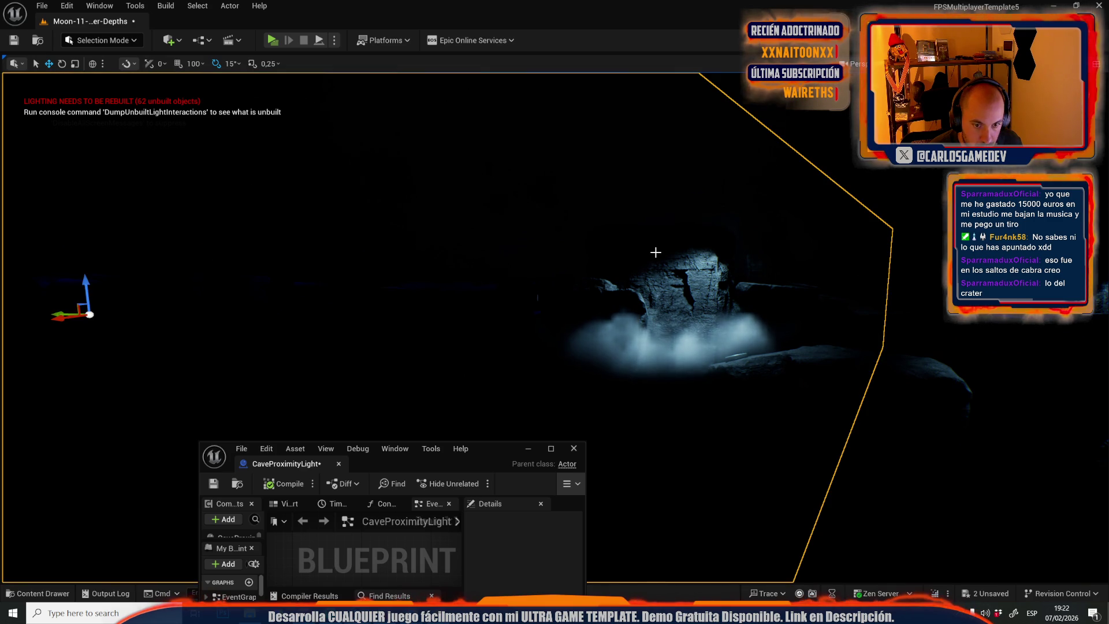
key(Escape)
key(ctrl+z)
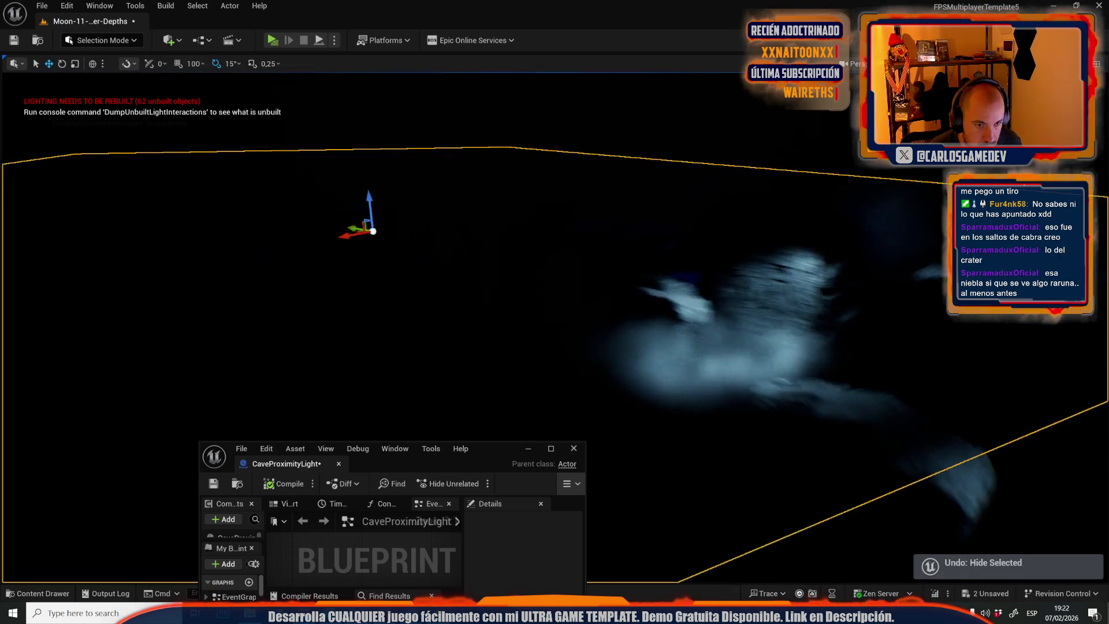
mouse_move(554, 289)
mouse_down()
mouse_move(693, 283)
mouse_move(606, 272)
mouse_move(622, 250)
mouse_up()
key(r)
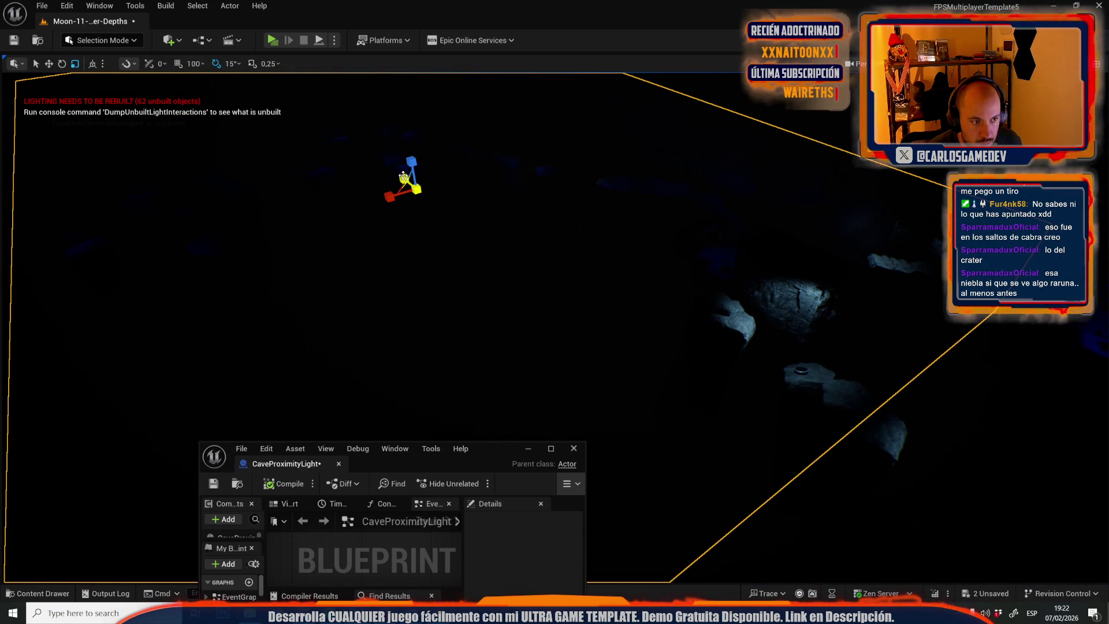
Save all modified Moon-11-Crater-Depths content and switch to the Sublime Text notes.
drag(507, 238, 488, 173)
mouse_move(547, 306)
mouse_down()
mouse_move(537, 306)
mouse_move(547, 306)
mouse_up()
key(ctrl+space)
key(ctrl+shift+s)
key(Return)
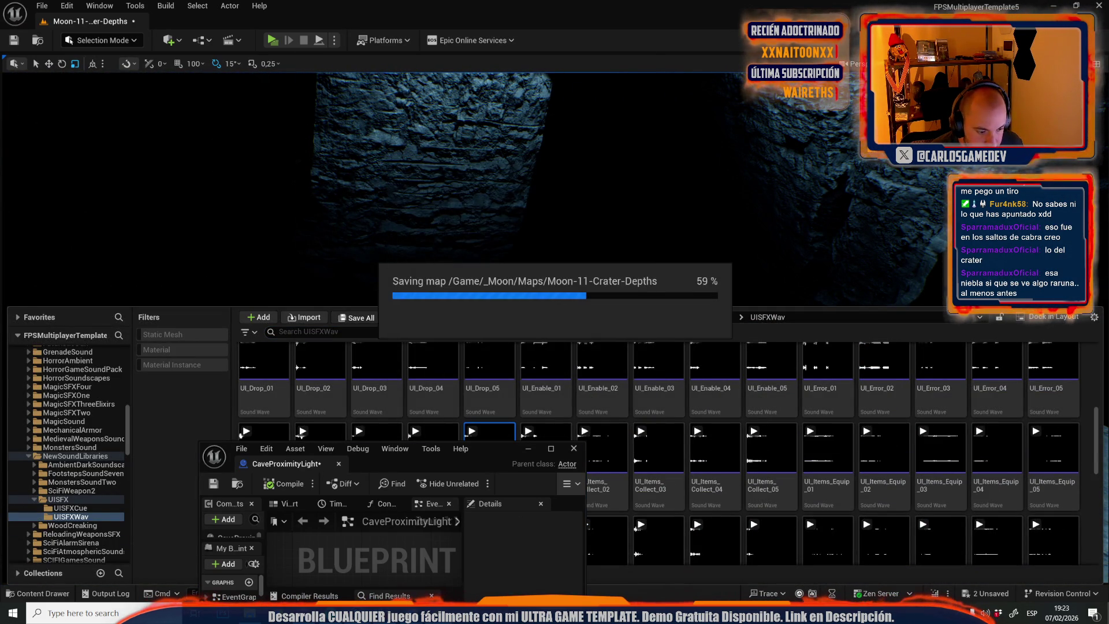
key(alt+Tab)
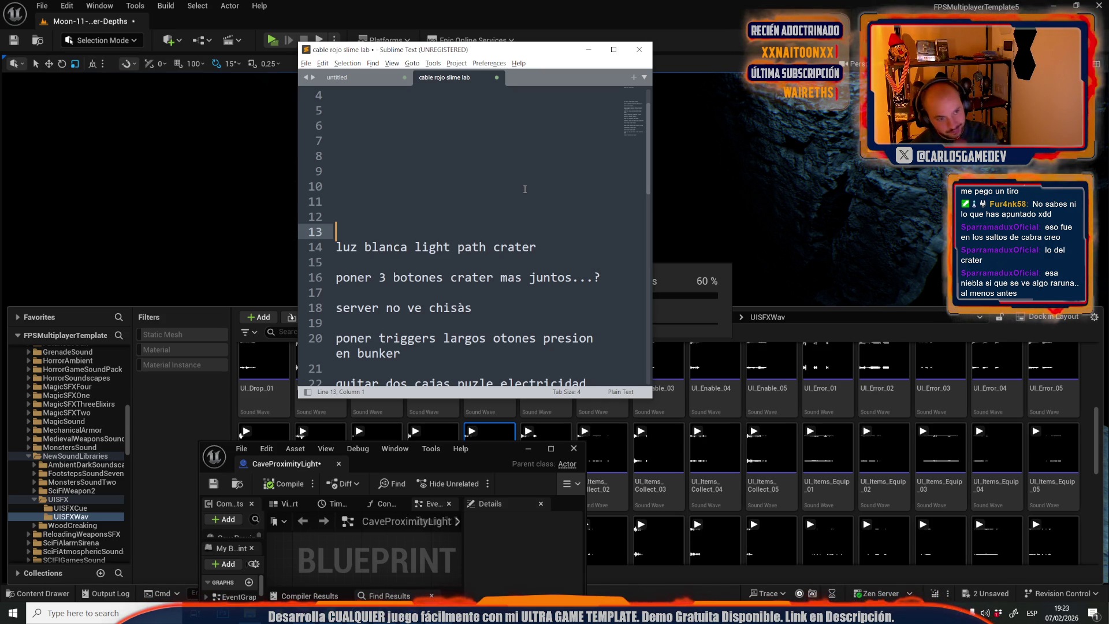
Scroll through the to-do notes, then return to the Unreal level view.
scroll(514, 304, down, 7)
scroll(514, 304, up, 5)
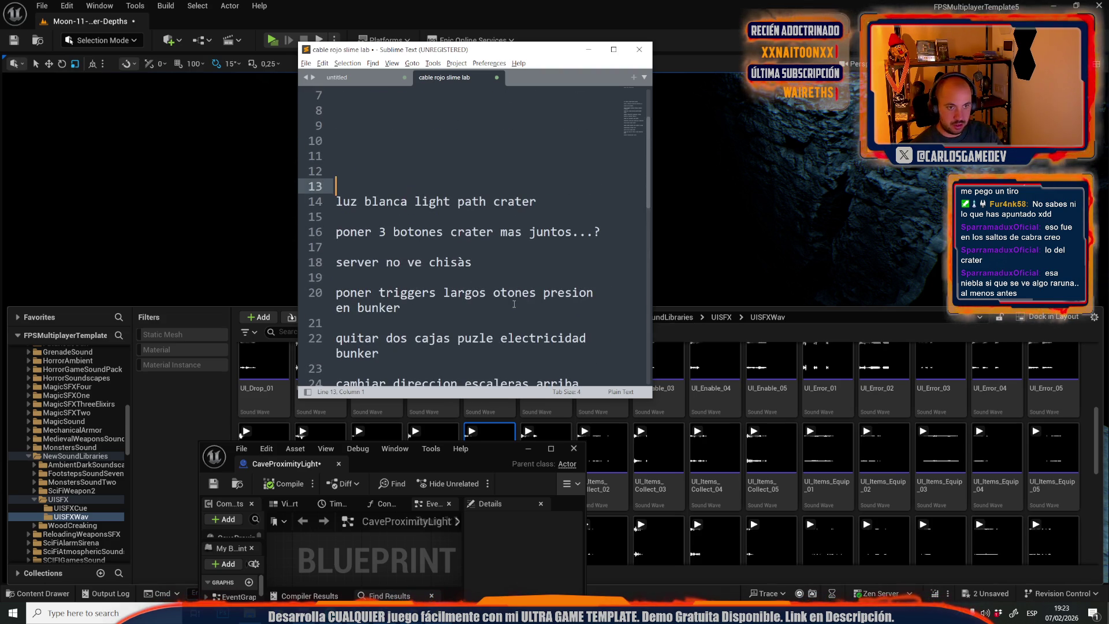
click(589, 3)
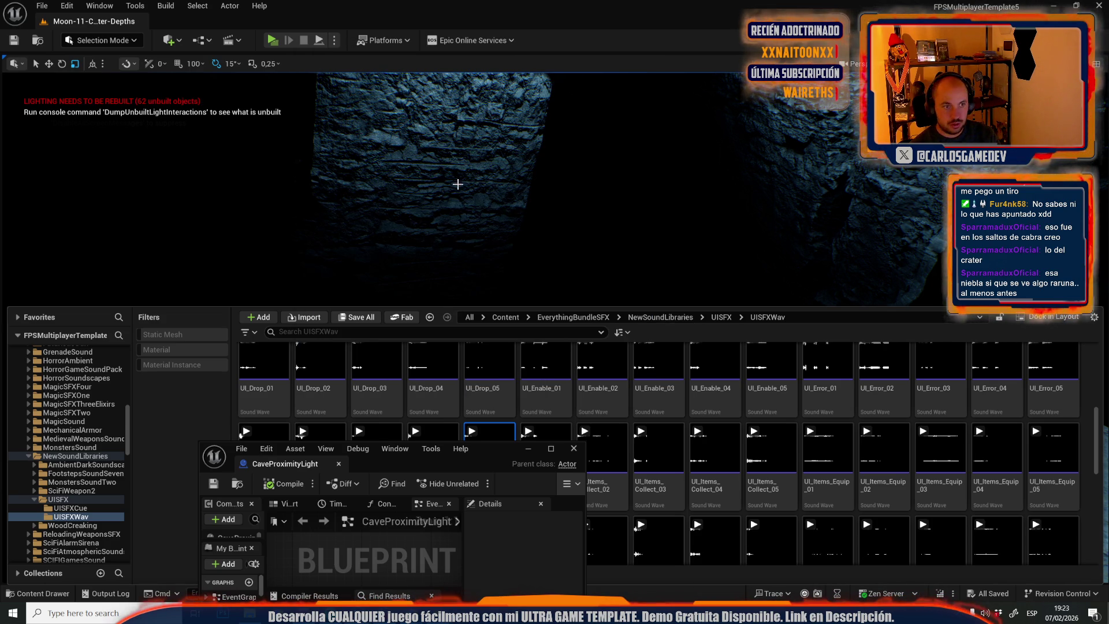
drag(458, 184, 439, 191)
Playtest the level facing the red button pads, then stop and return to the viewport.
mouse_move(511, 194)
mouse_down()
mouse_move(497, 200)
mouse_move(510, 194)
mouse_move(522, 233)
mouse_move(553, 269)
mouse_move(558, 259)
mouse_up()
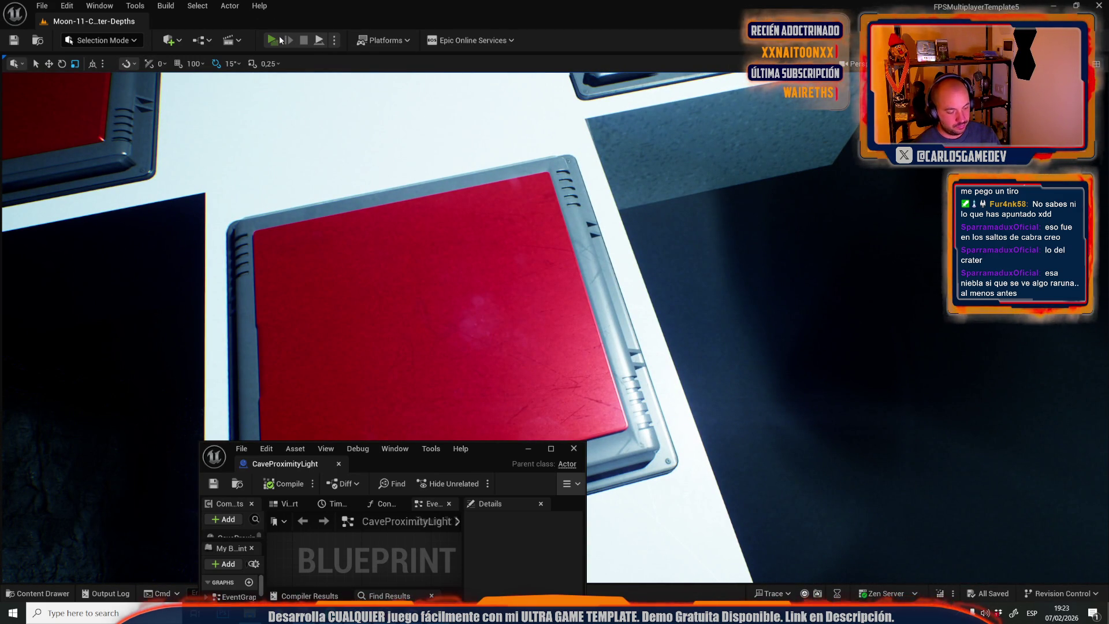
click(280, 39)
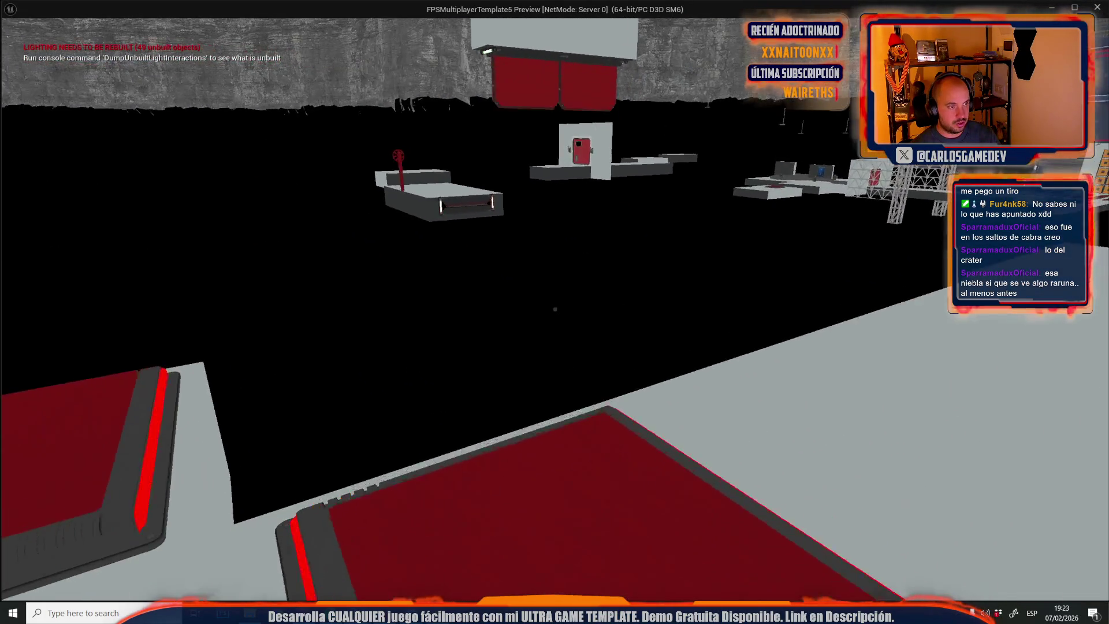
key(Escape)
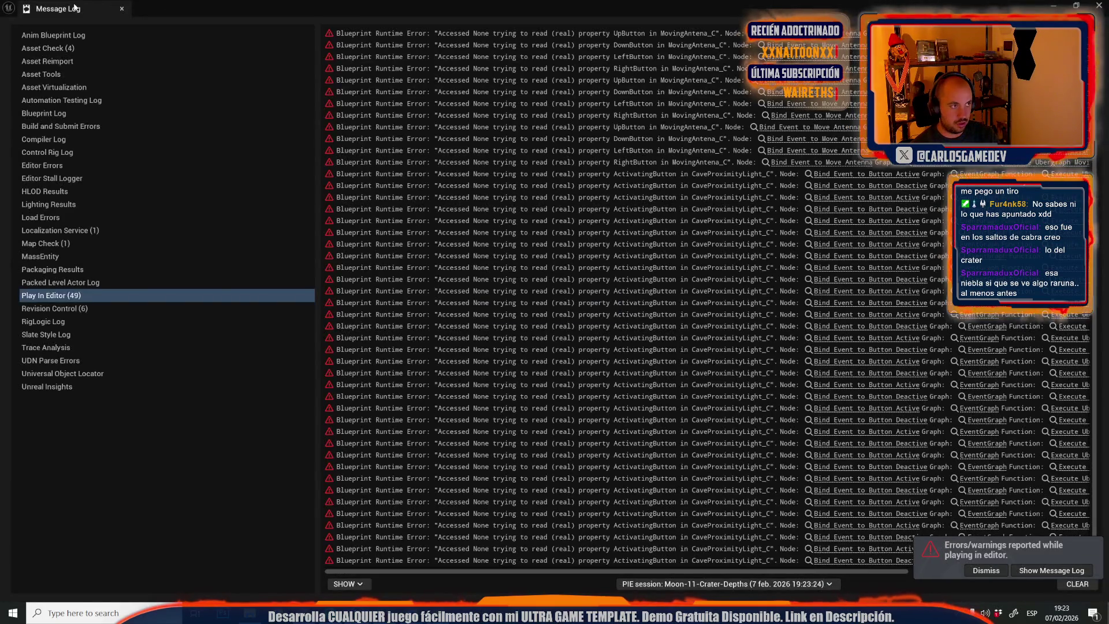
click(460, 210)
scroll(491, 280, down, 5)
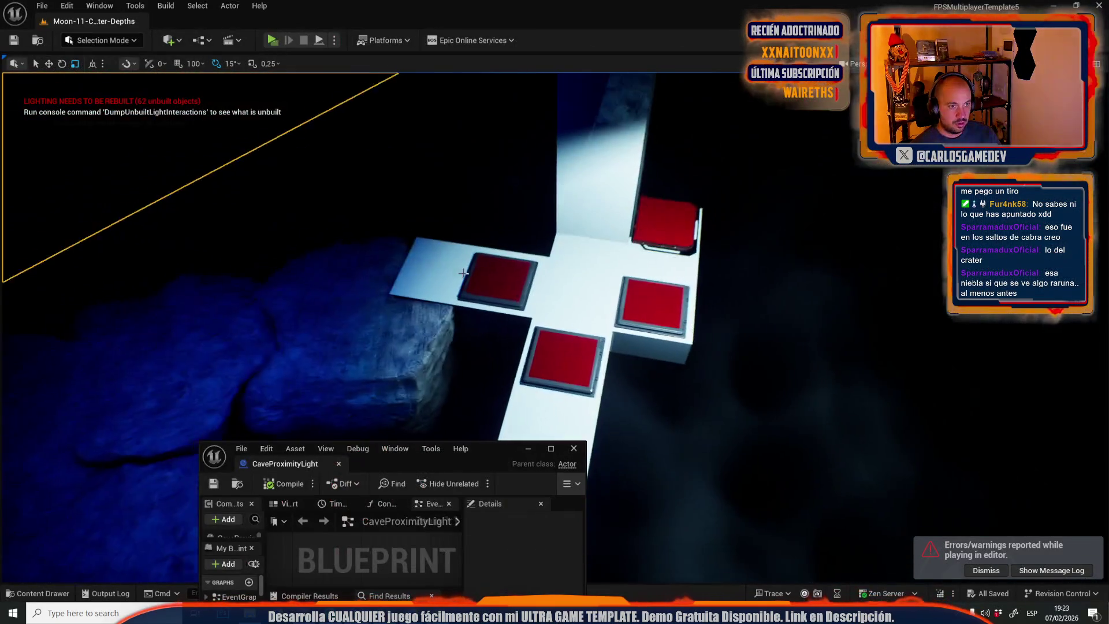
Move the three red button pads closer together on the white floor.
click(502, 287)
drag(522, 286, 591, 298)
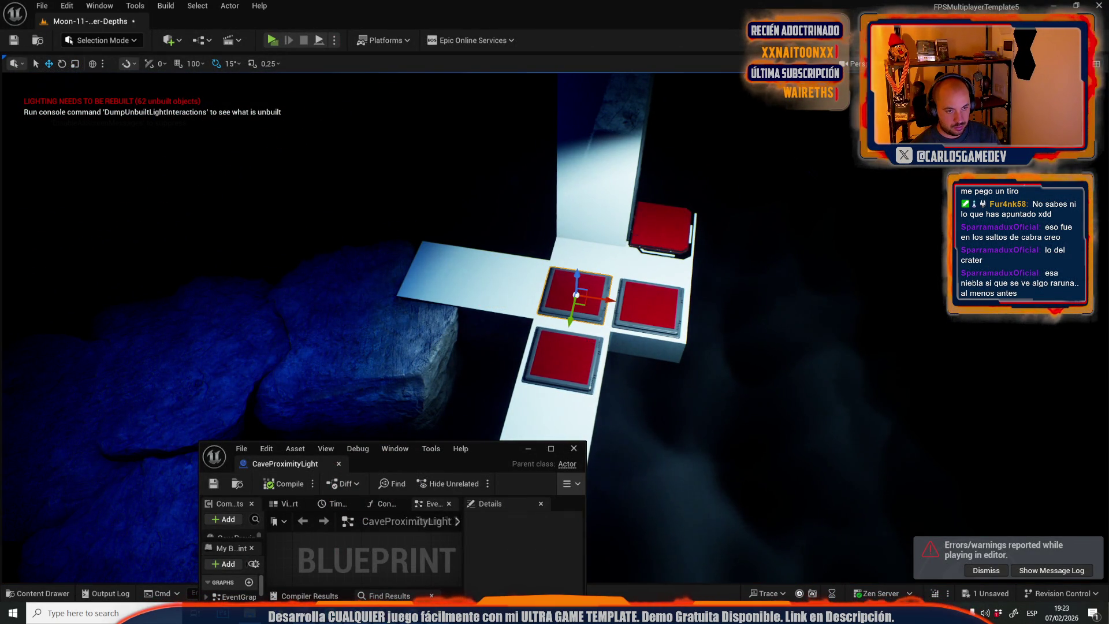
key(f)
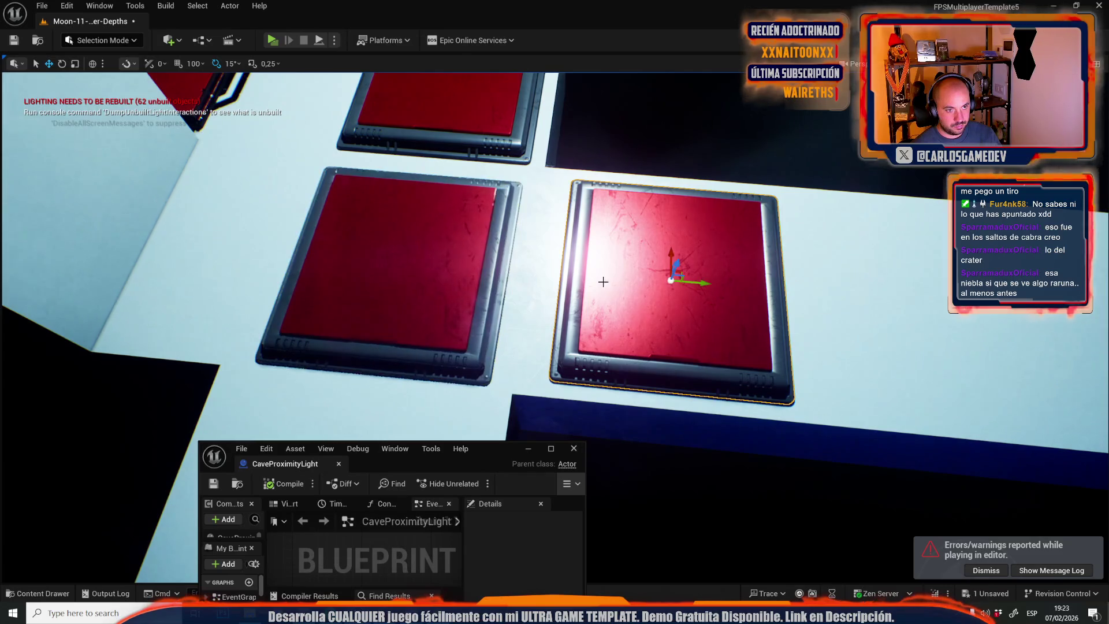
drag(690, 284, 664, 287)
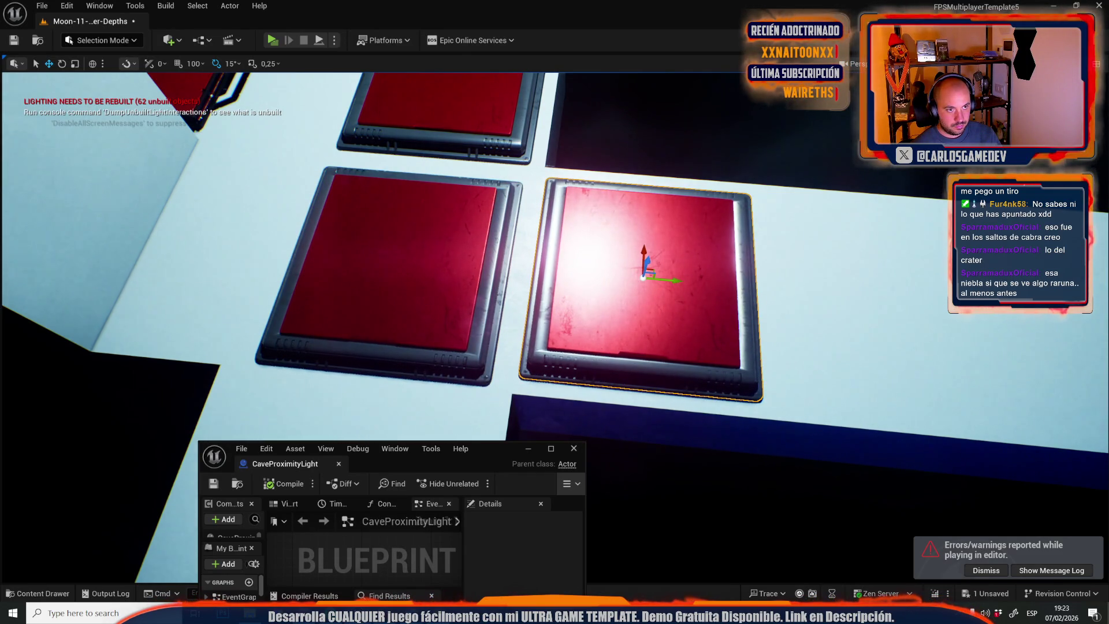
click(427, 234)
drag(407, 239, 417, 231)
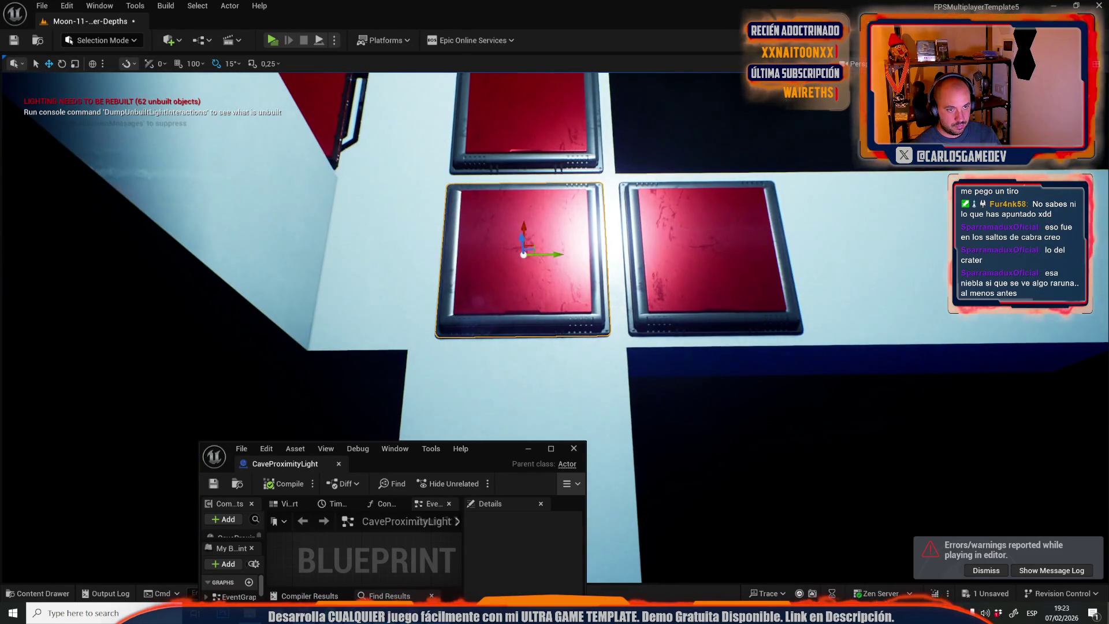
click(716, 254)
drag(723, 253, 768, 253)
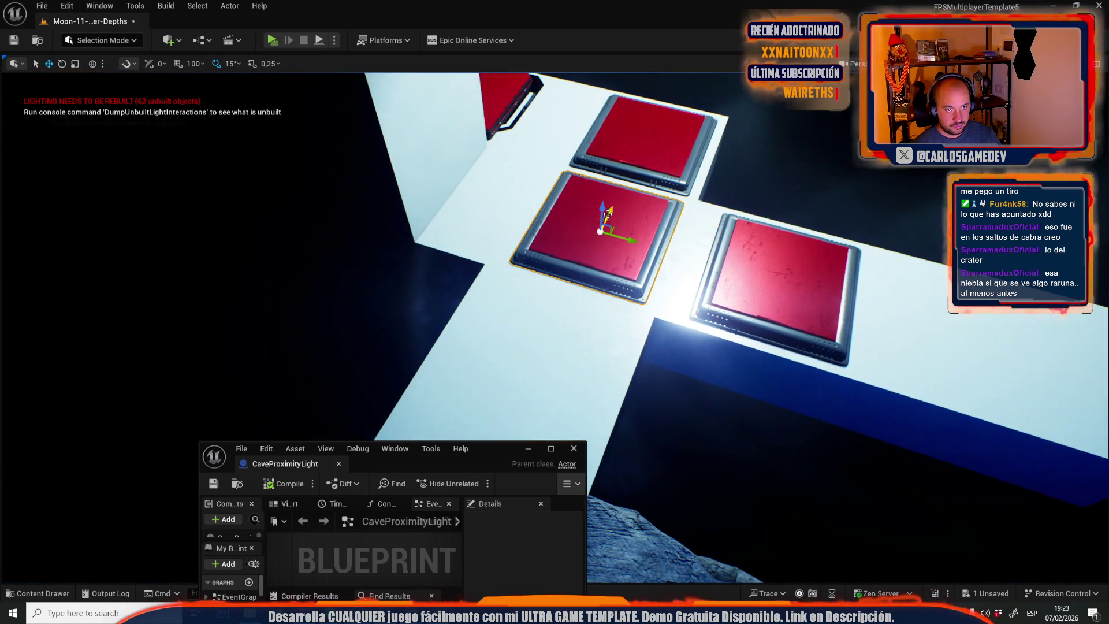
drag(607, 214, 598, 232)
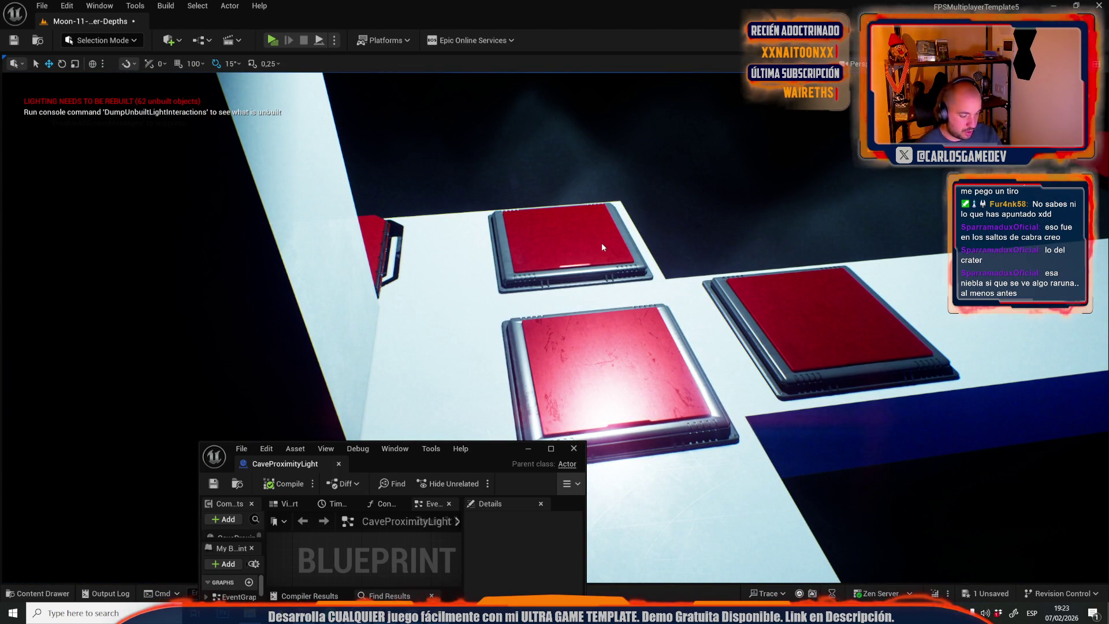
Playtest the new pad layout, then select the related lines in the Sublime Text notes.
key(alt+p)
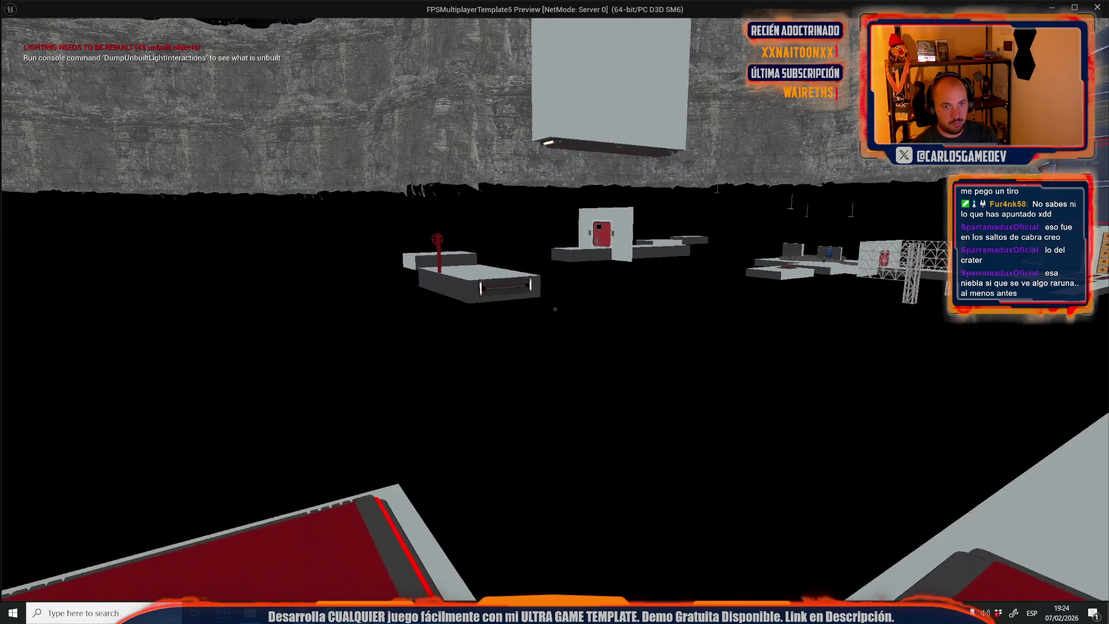
key(Escape)
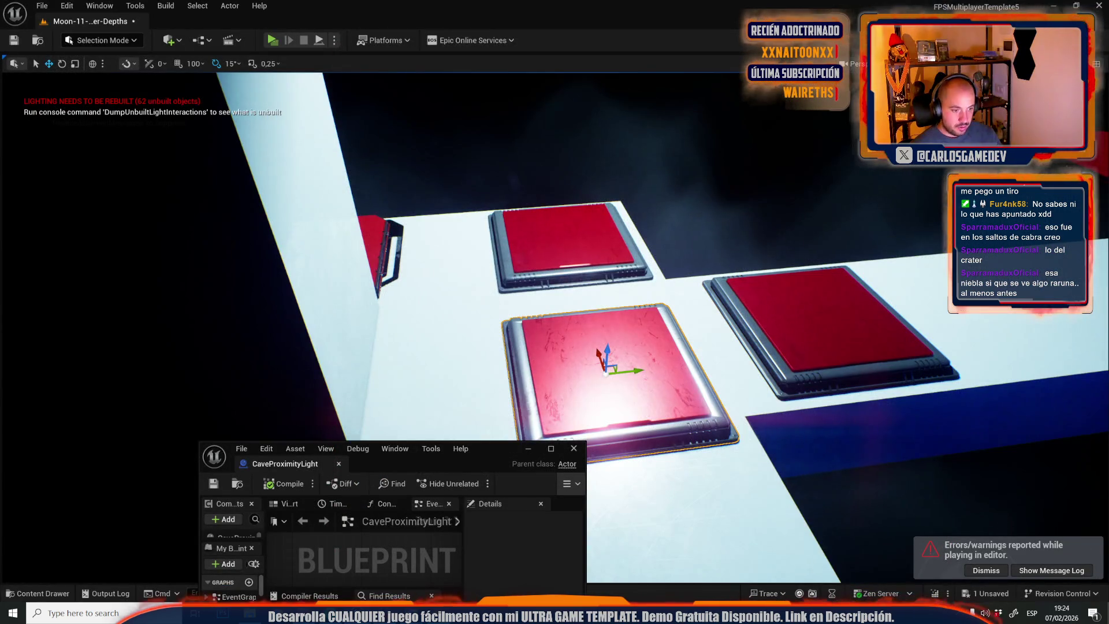
key(alt+Tab)
mouse_move(578, 201)
mouse_down()
mouse_move(324, 157)
mouse_move(133, 159)
mouse_up()
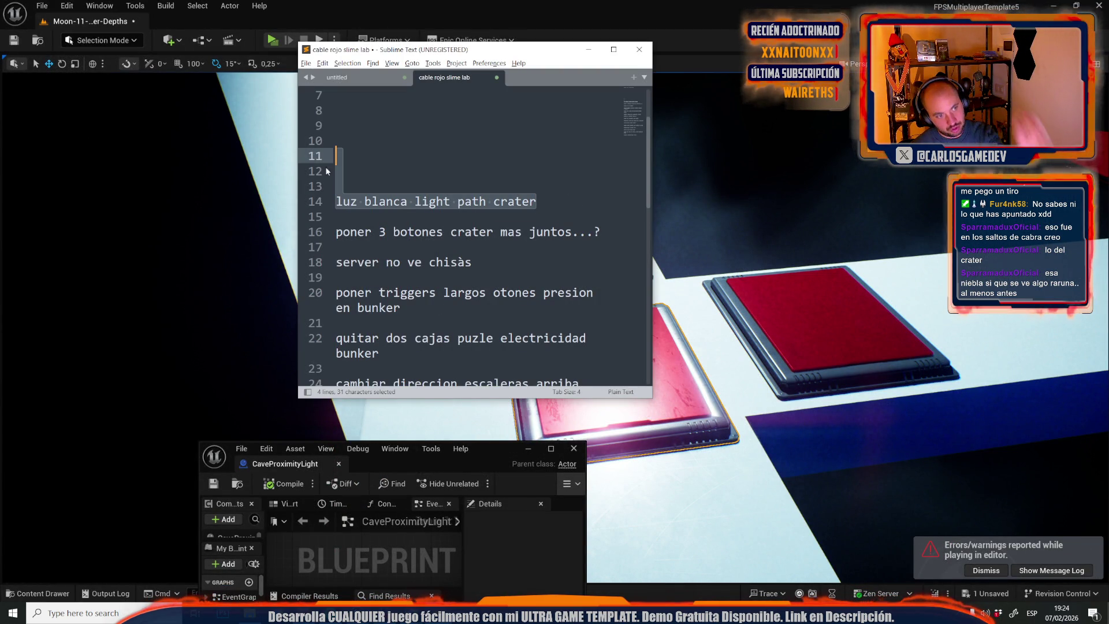
Delete the 'luz blanca light path crater' and 'poner 3 botones crater mas juntos' notes, returning to Unreal.
drag(591, 236, 261, 200)
key(BackSpace)
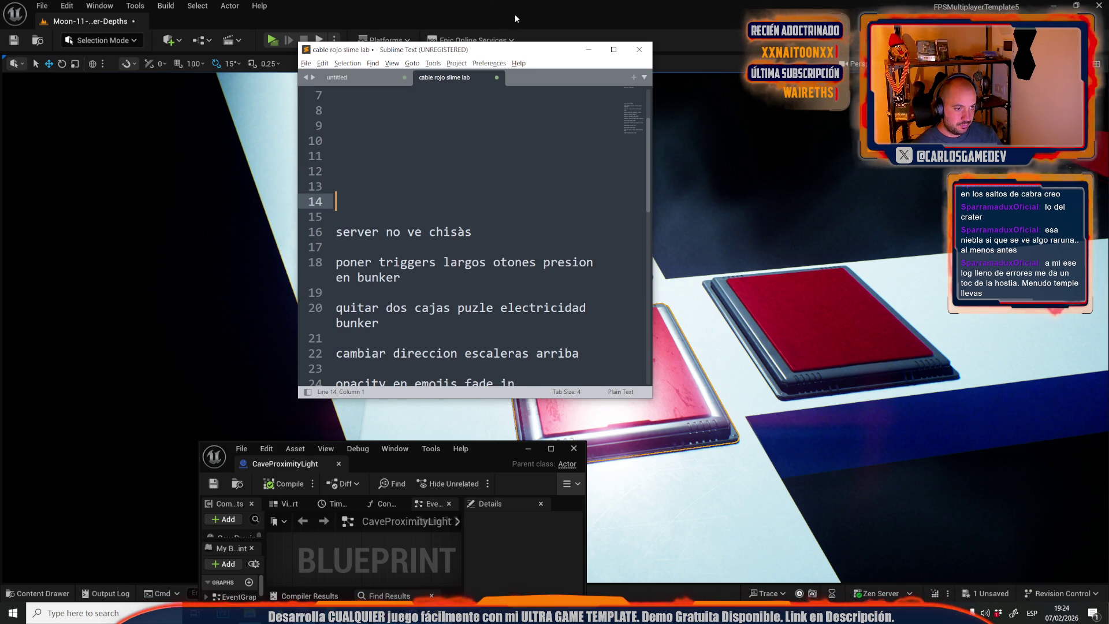
mouse_move(740, 277)
mouse_down()
mouse_move(741, 218)
mouse_move(587, 577)
mouse_move(565, 526)
mouse_up()
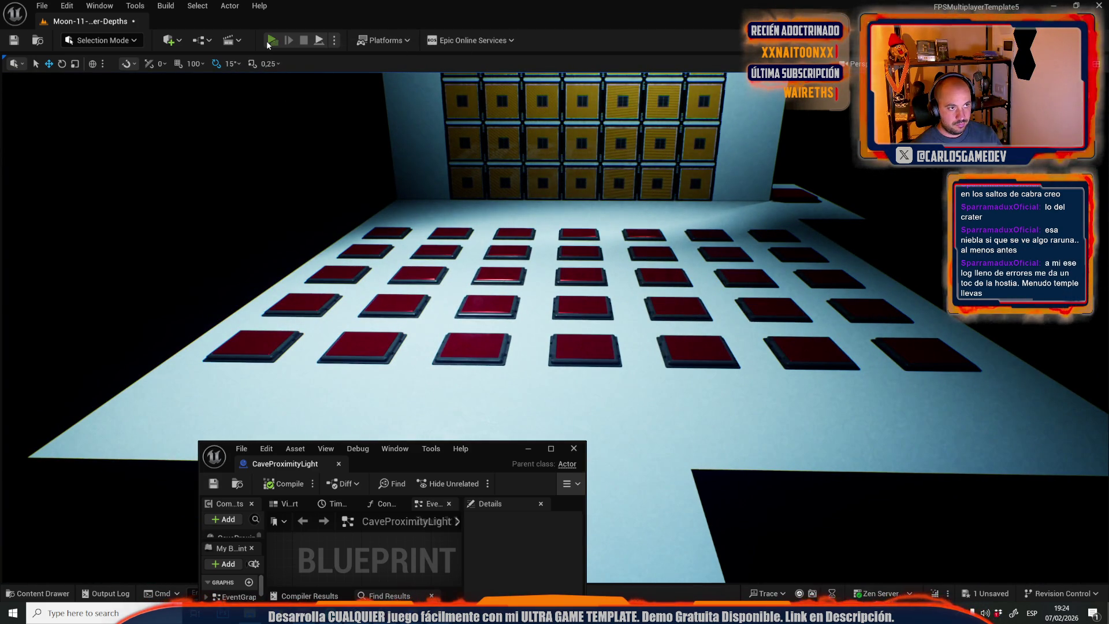
Play the level, walking and jumping over the red pads toward the orange crate wall.
click(270, 41)
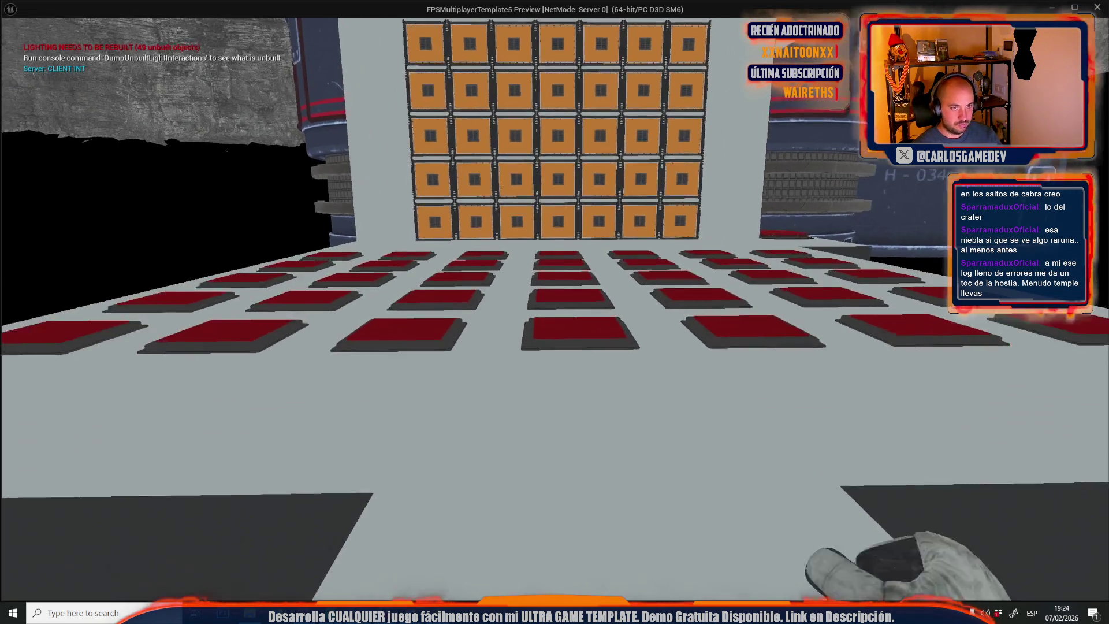
key(w)
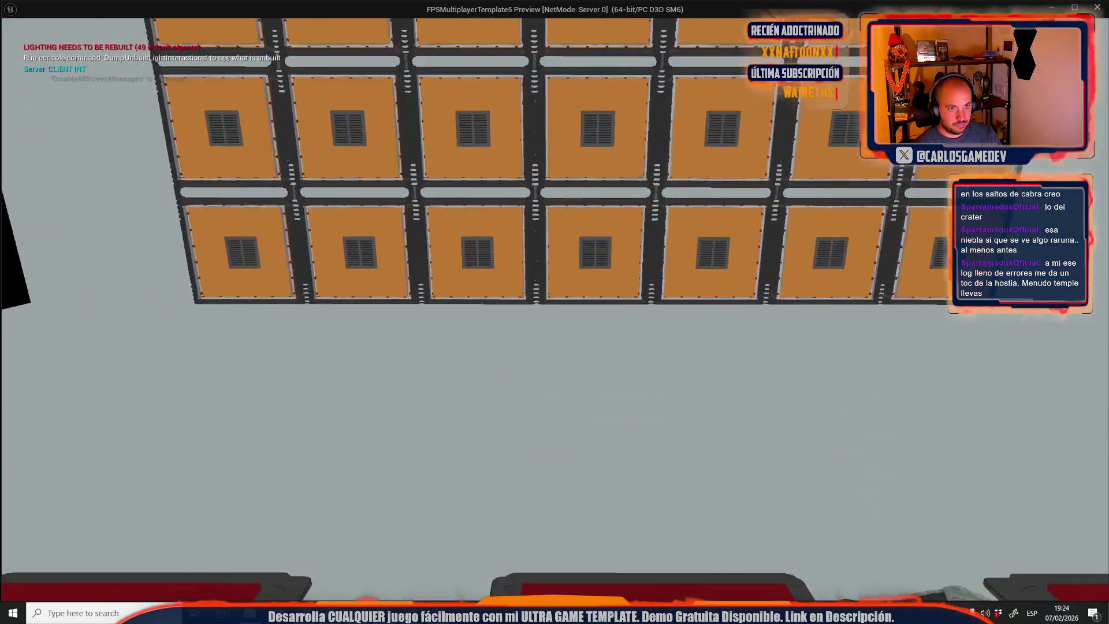
key(w)
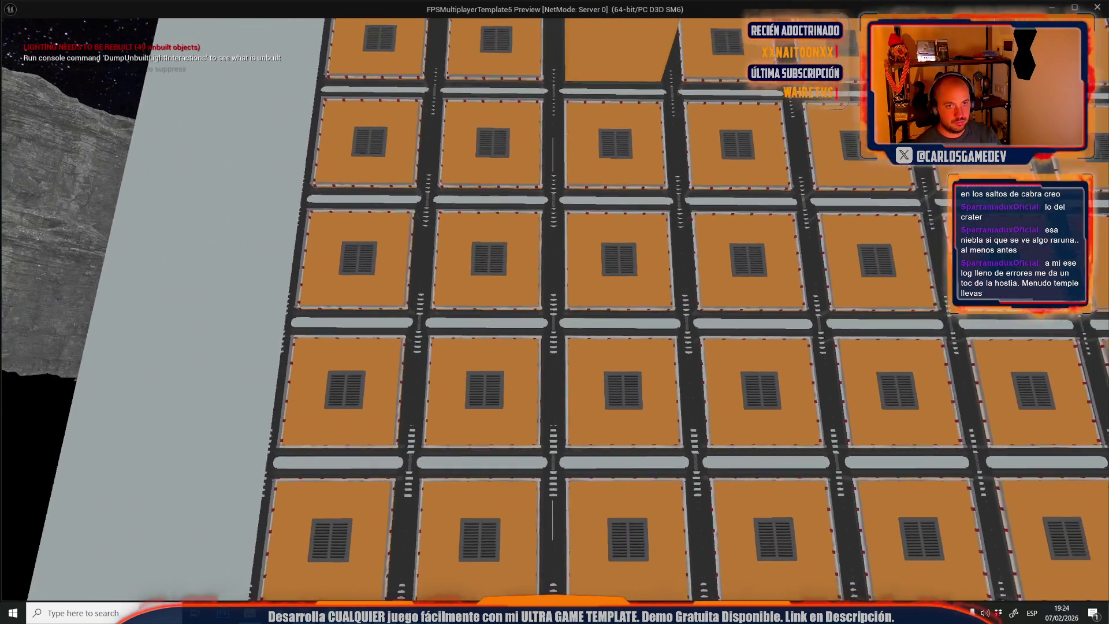
key(s)
key(s)
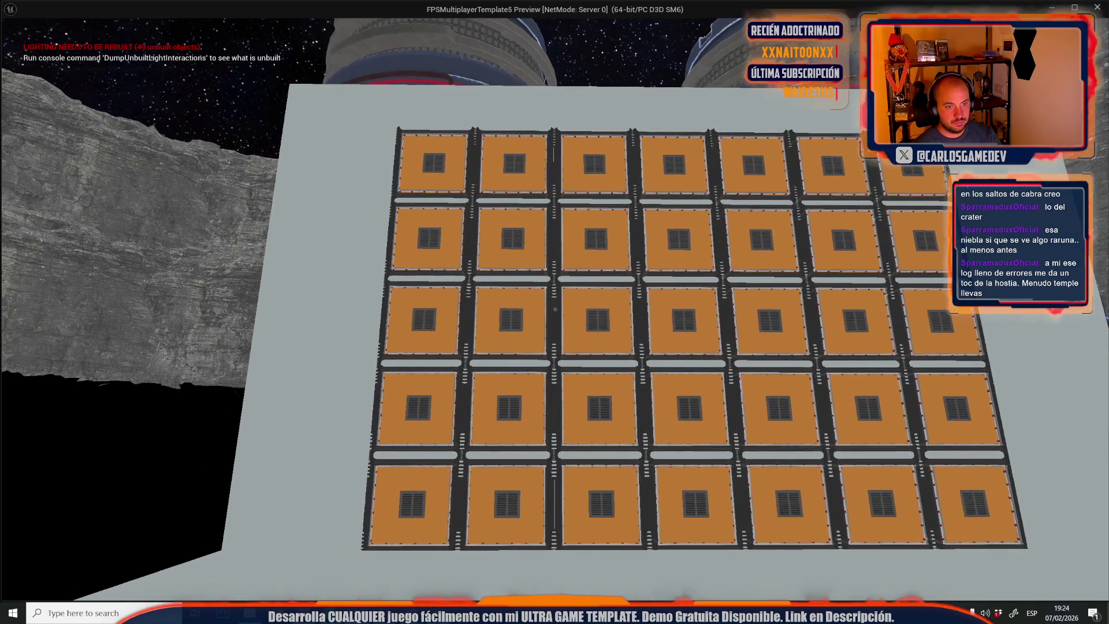
key(w)
key(s)
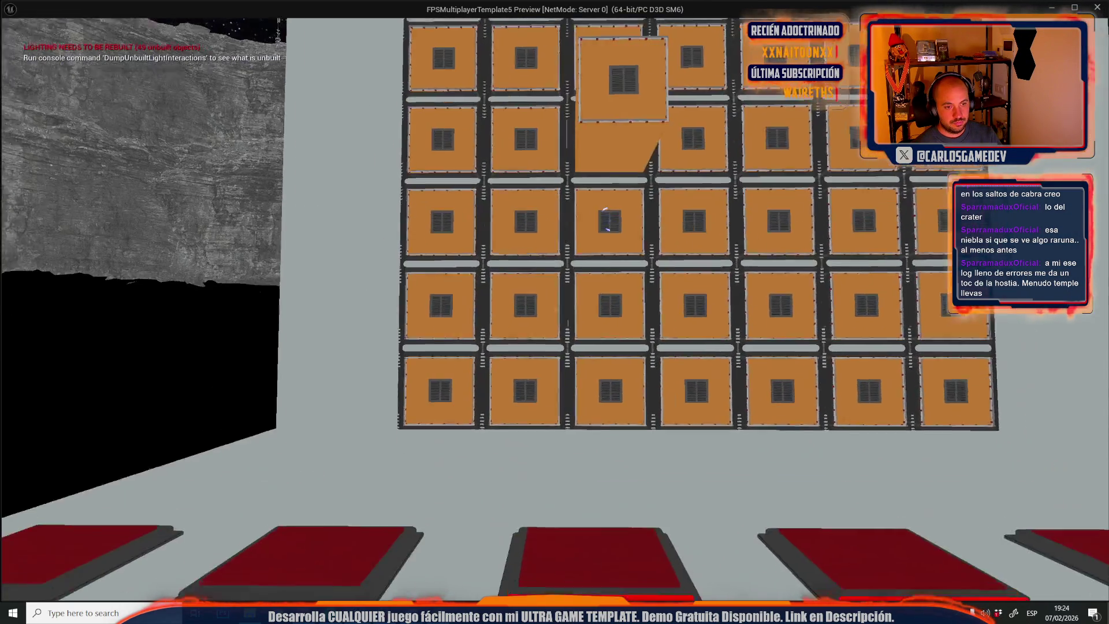
key(space)
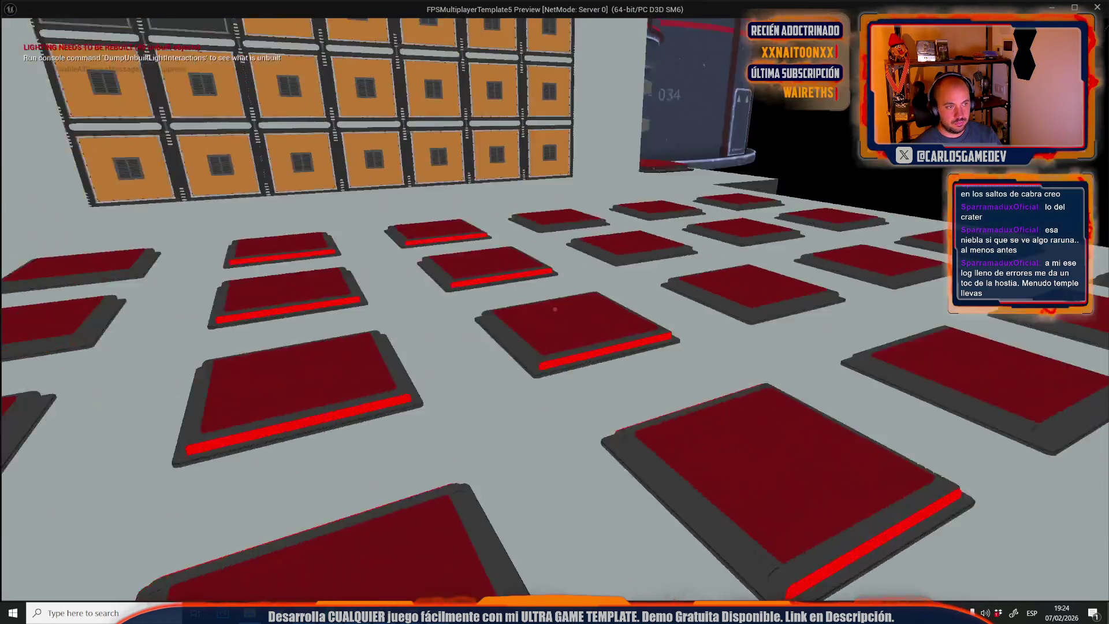
mouse_move(554, 309)
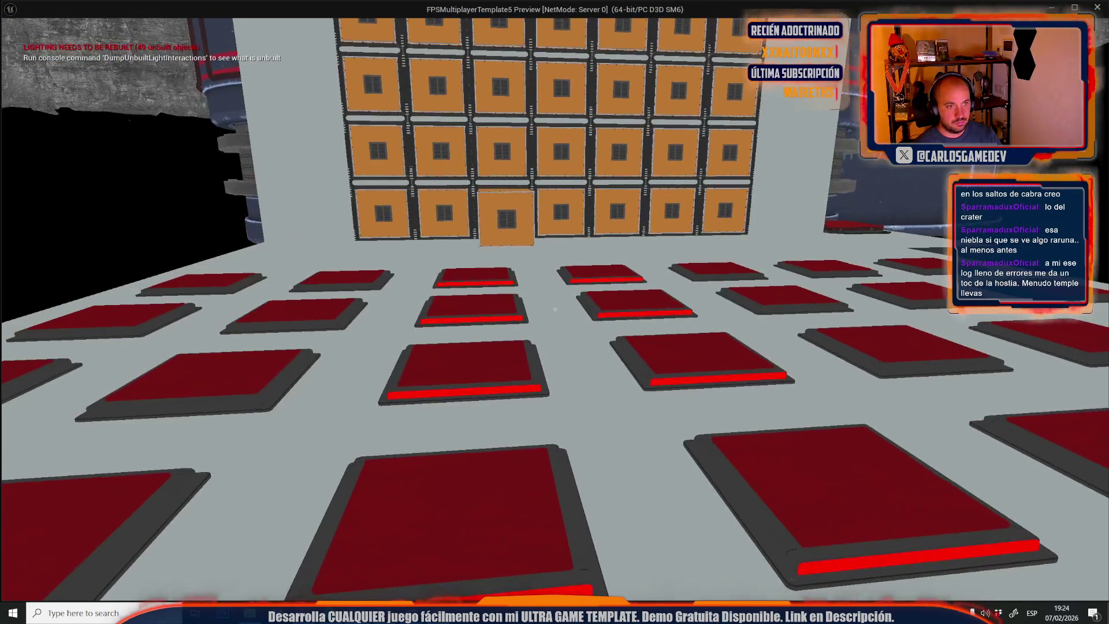
key(w)
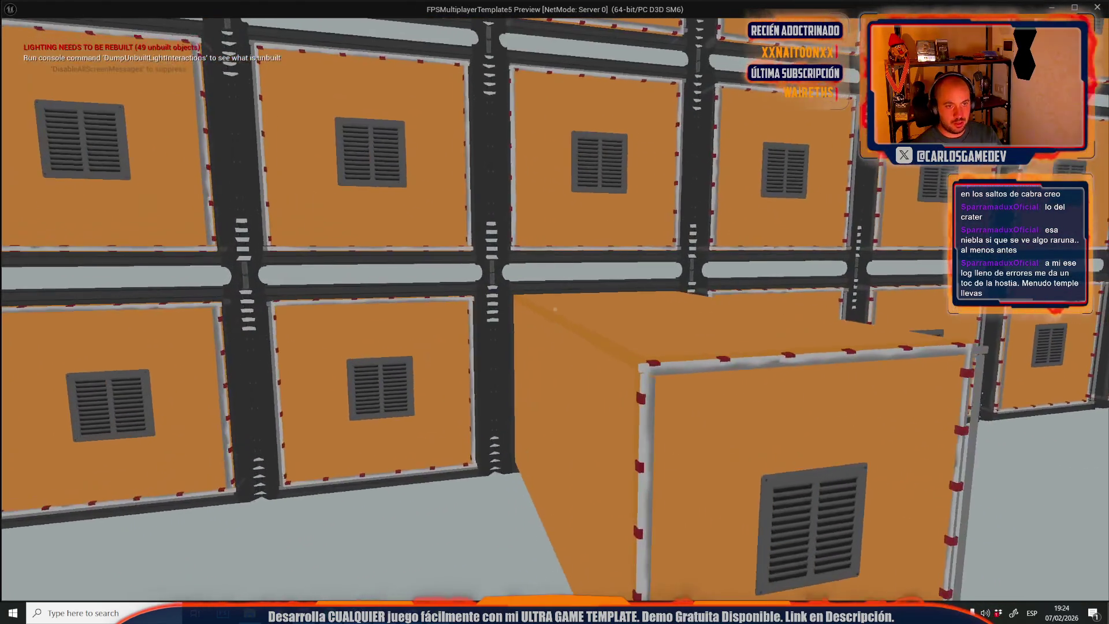
End the play session and open the wall cube's MovingCube blueprint.
key(Escape)
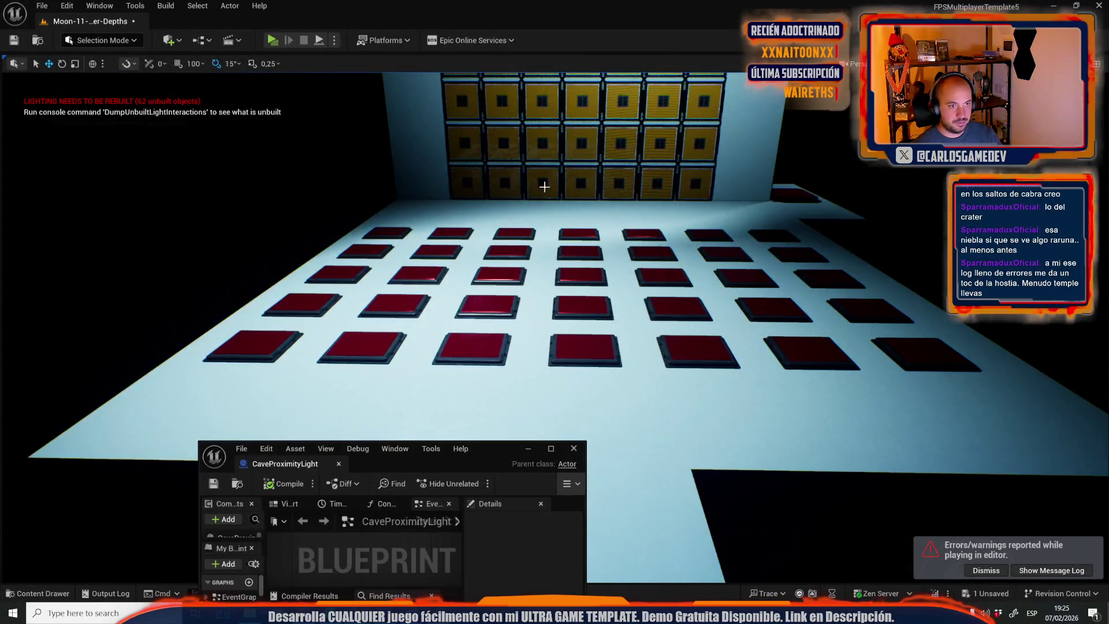
right_click(544, 185)
click(593, 235)
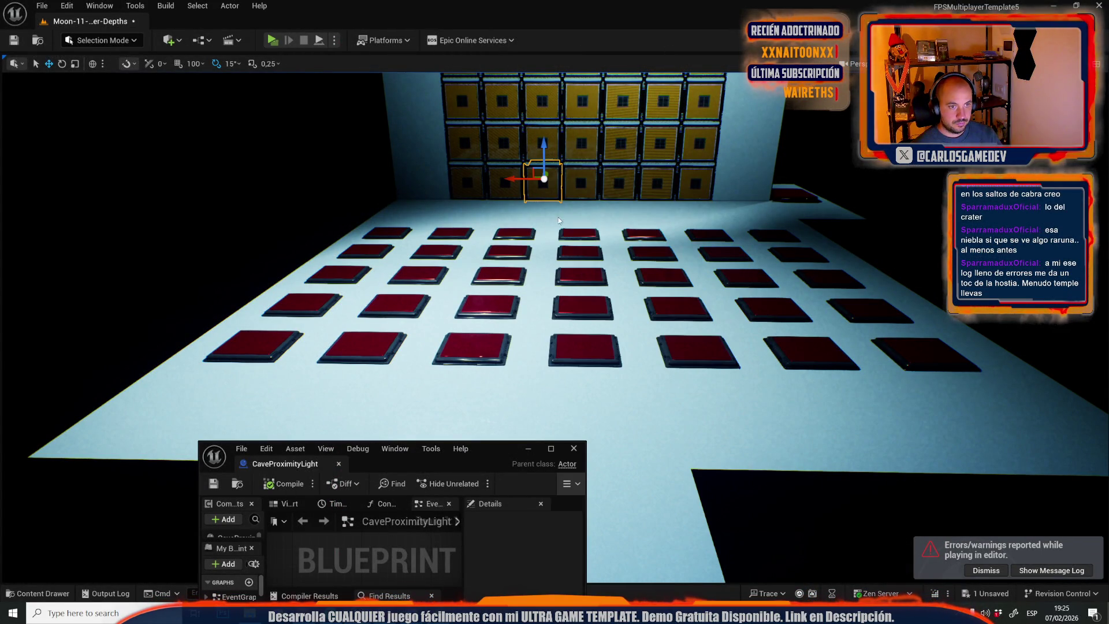
Maximize the MovingCube blueprint and bring the Spawn System at Location node into view.
click(551, 448)
scroll(320, 171, down, 4)
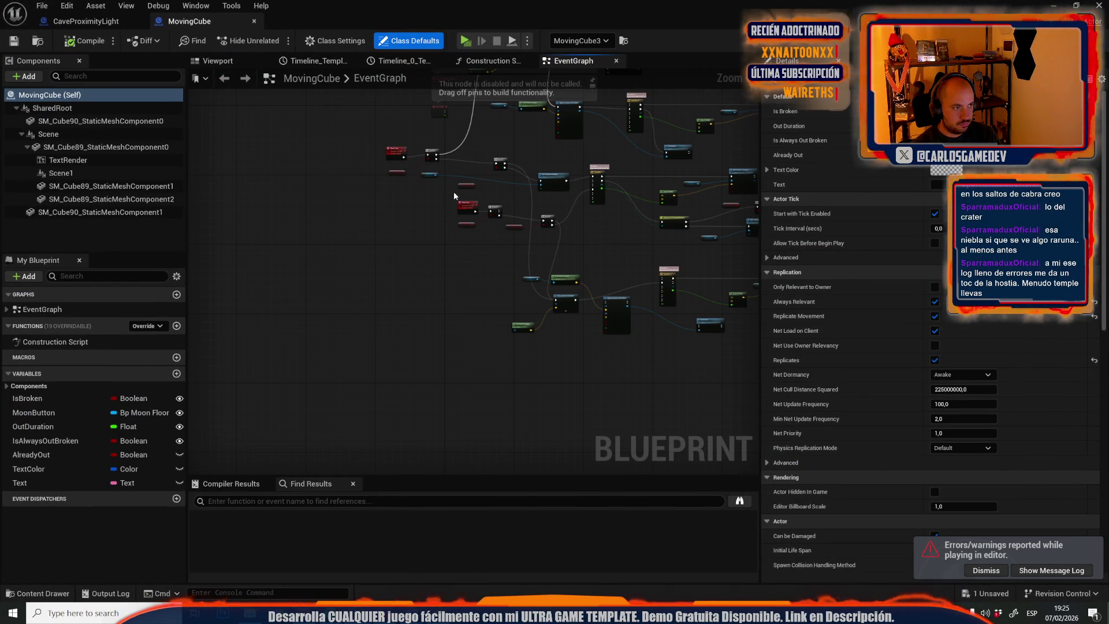
drag(359, 241, 302, 344)
scroll(463, 159, down, 3)
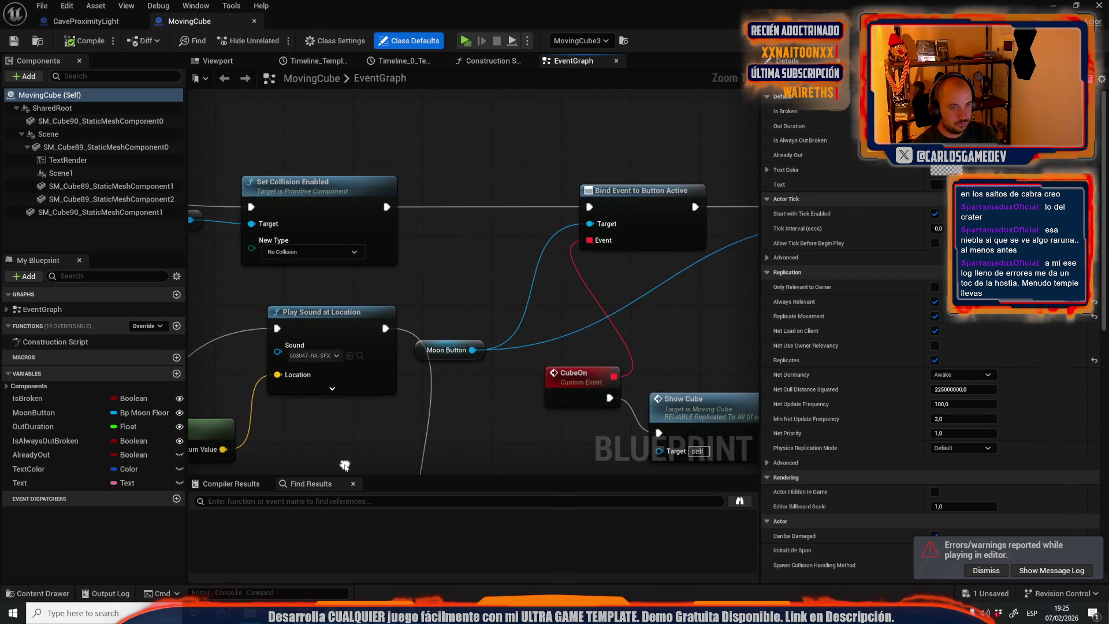
drag(446, 472, 462, 270)
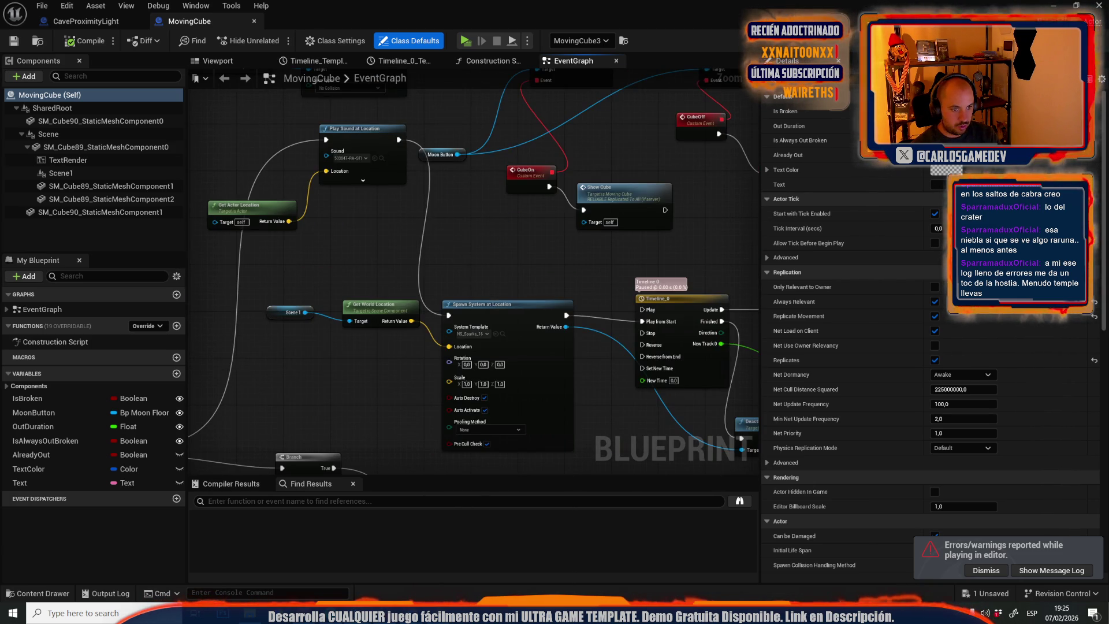
scroll(488, 292, up, 2)
Set the node's System Template to NS_Sparks_Broken and compile the blueprint.
click(524, 240)
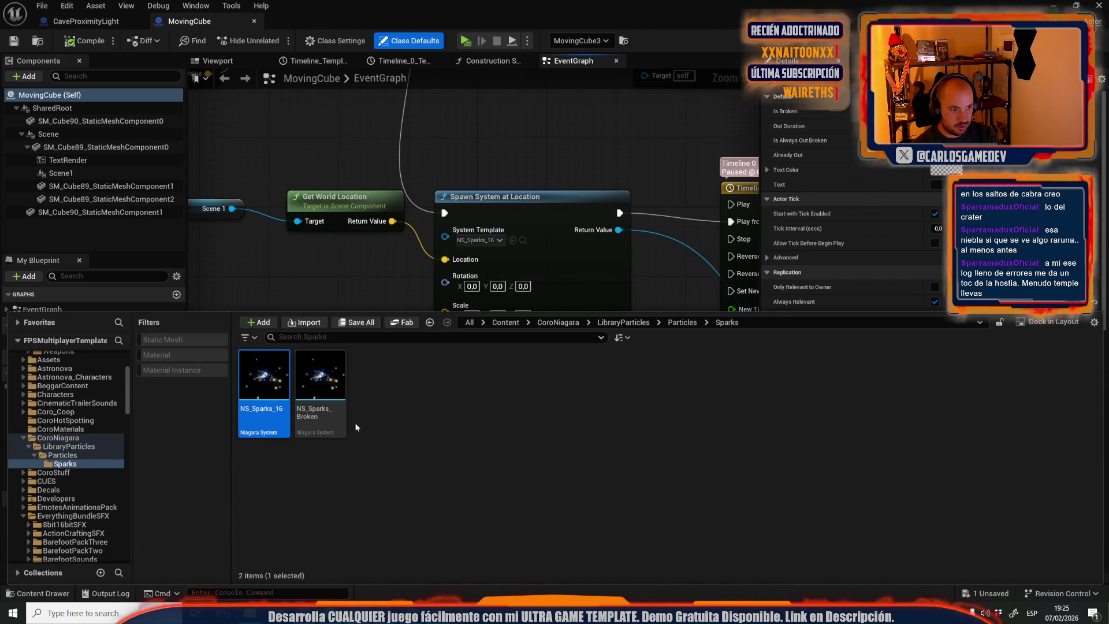
click(320, 381)
click(513, 241)
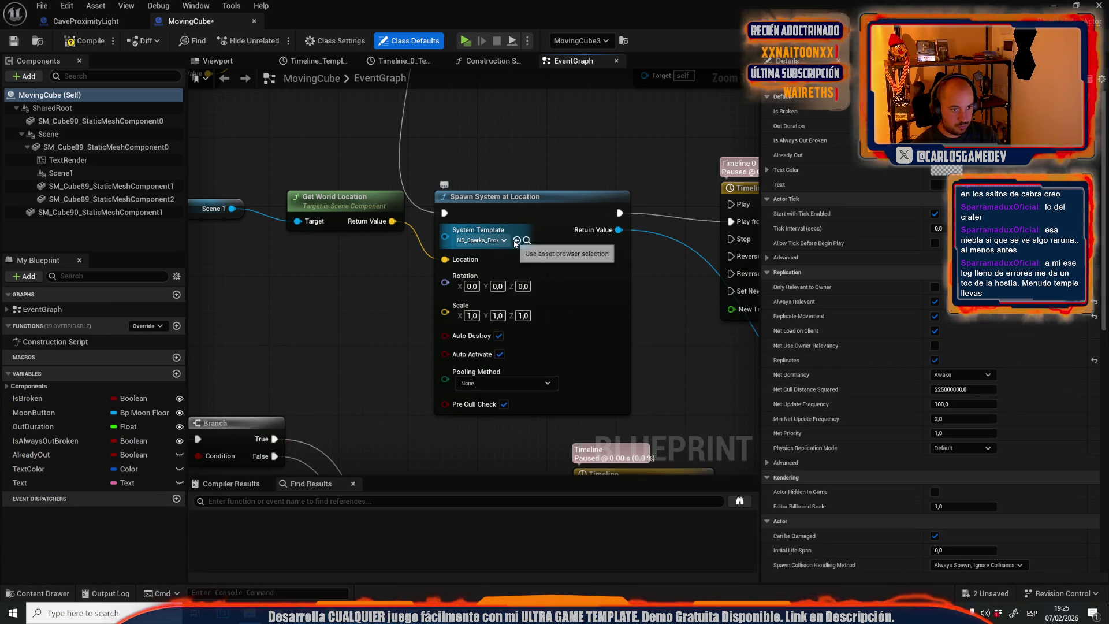
scroll(466, 199, down, 3)
scroll(495, 256, up, 2)
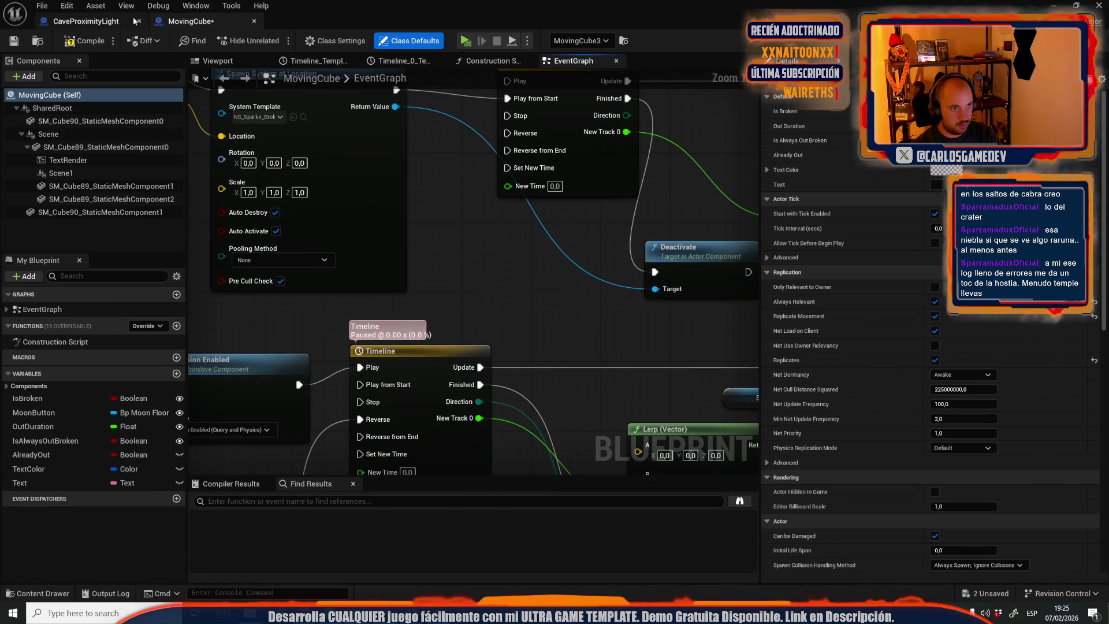
key(F7)
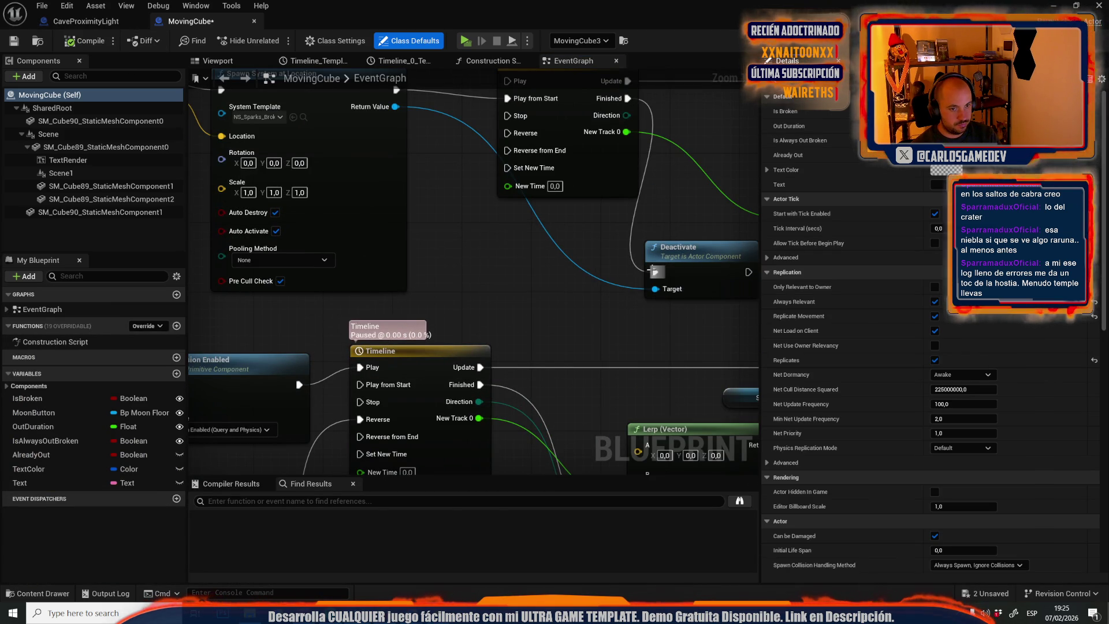
drag(307, 21, 398, 227)
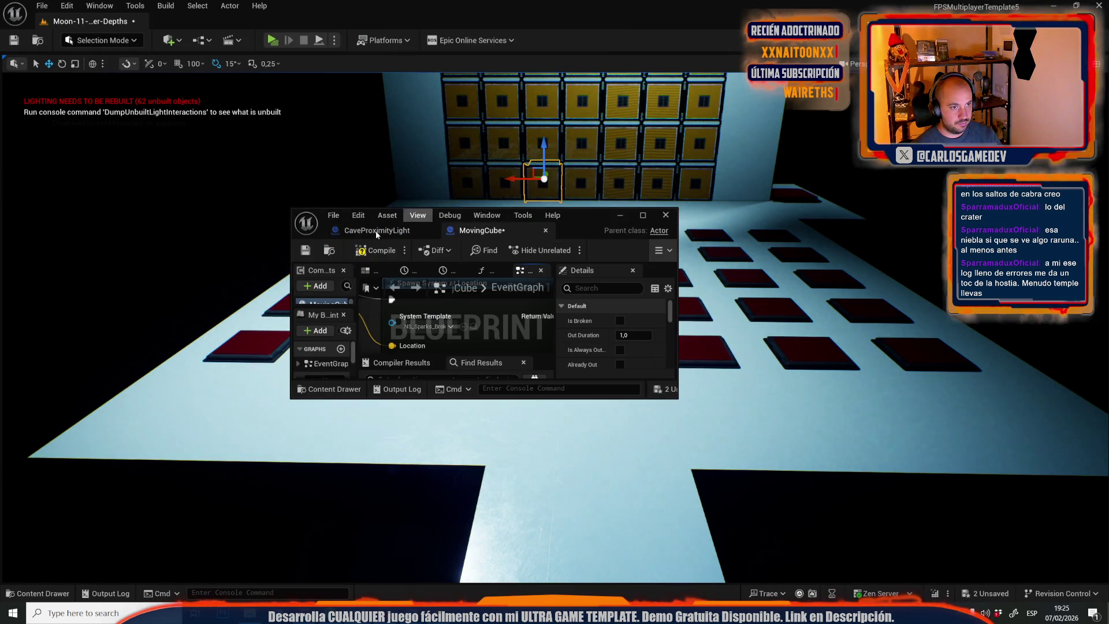
click(369, 253)
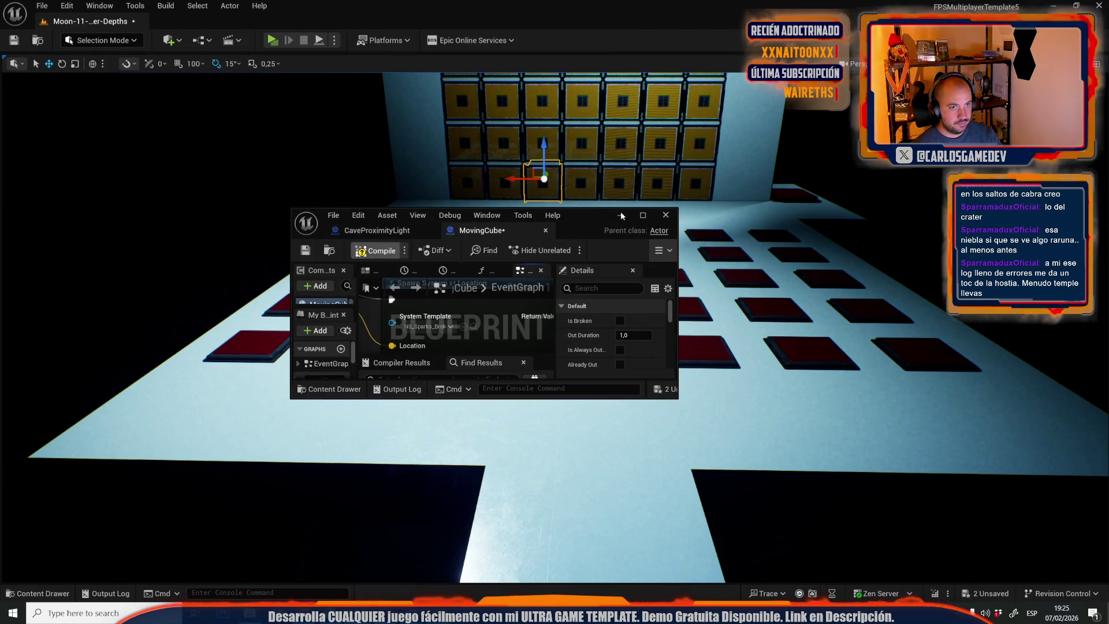
Close the MovingCube blueprint and play-test walking up to the cube wall.
click(666, 215)
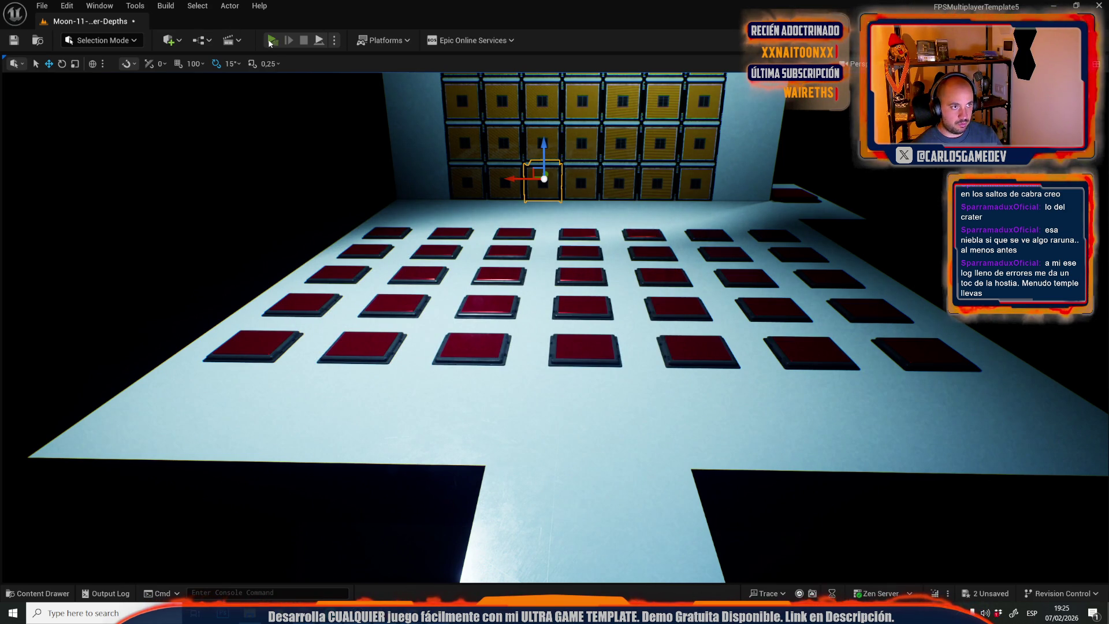
click(276, 39)
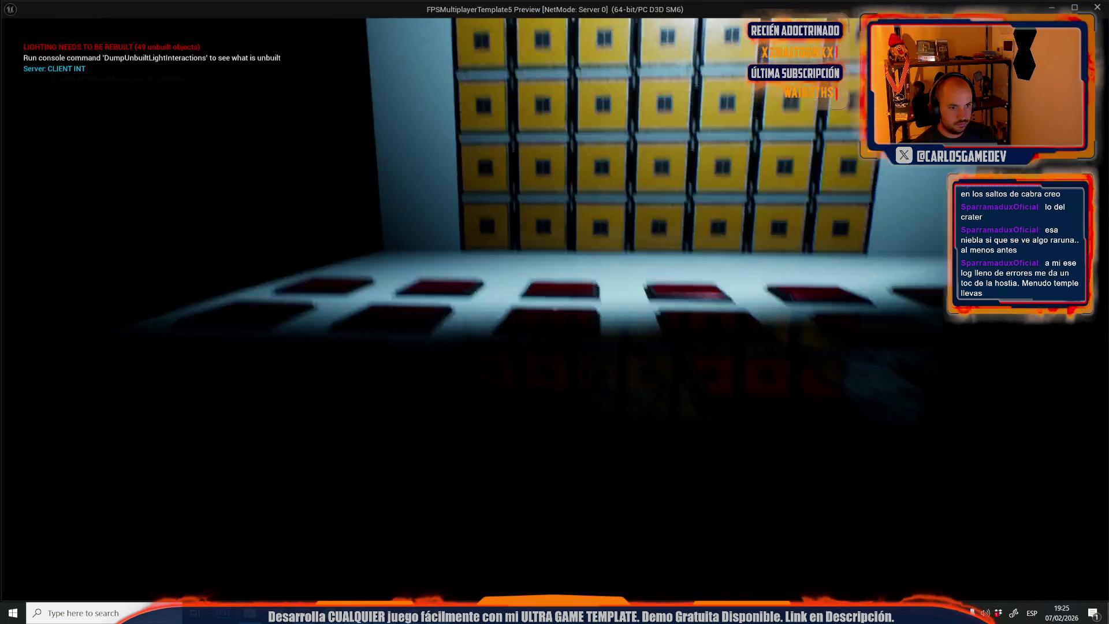
key(w)
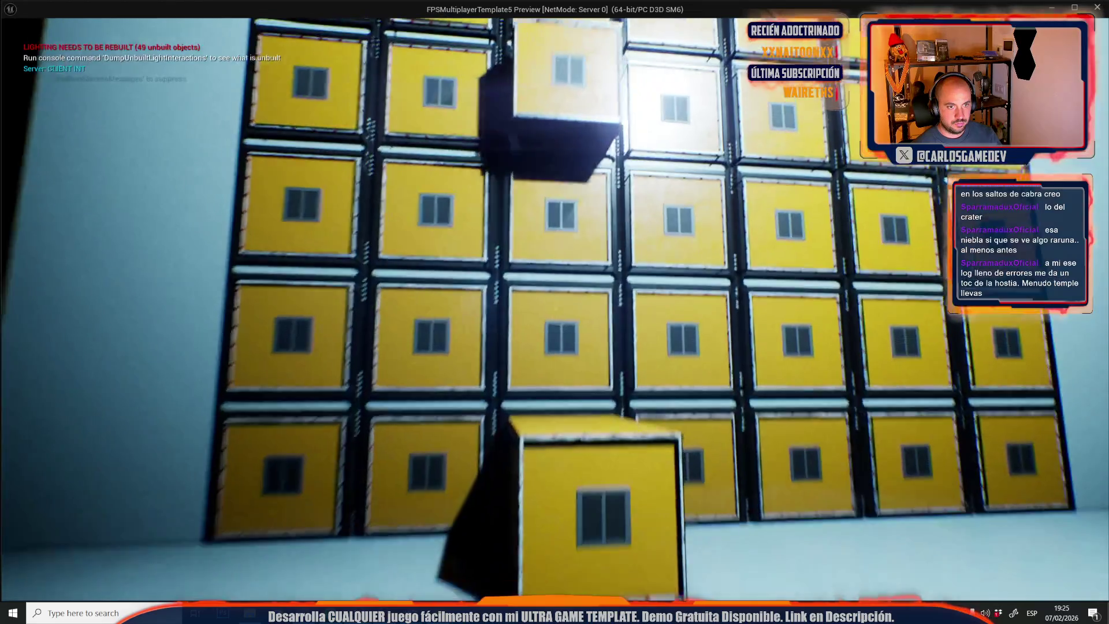
key(s)
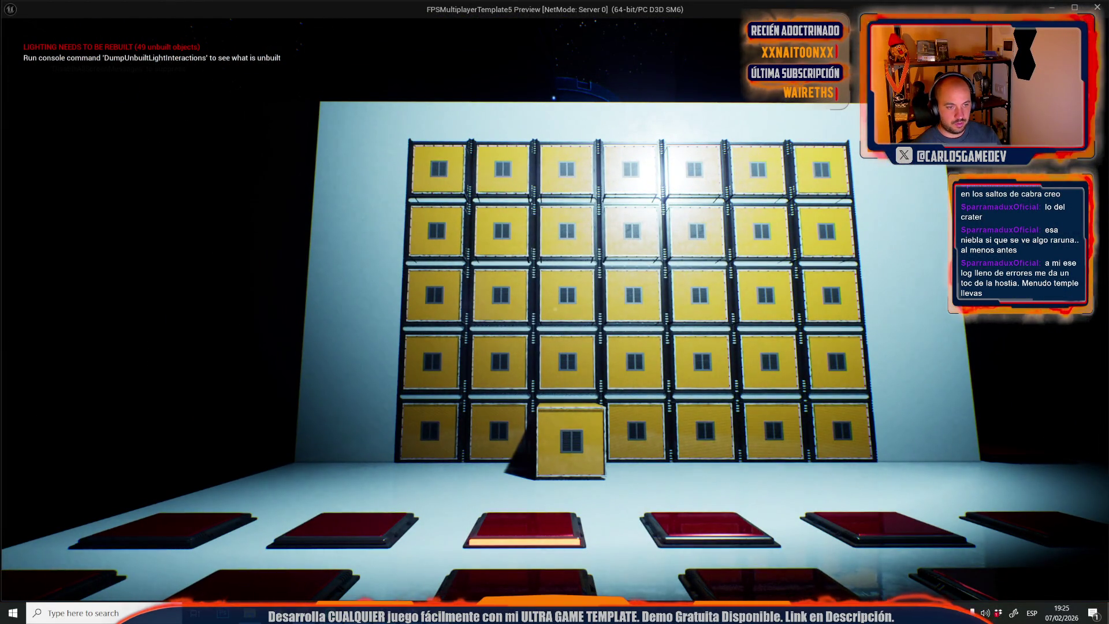
key(Escape)
Select the 'server no ve chisàs' note, then open Unreal's recent levels list.
key(alt+Tab)
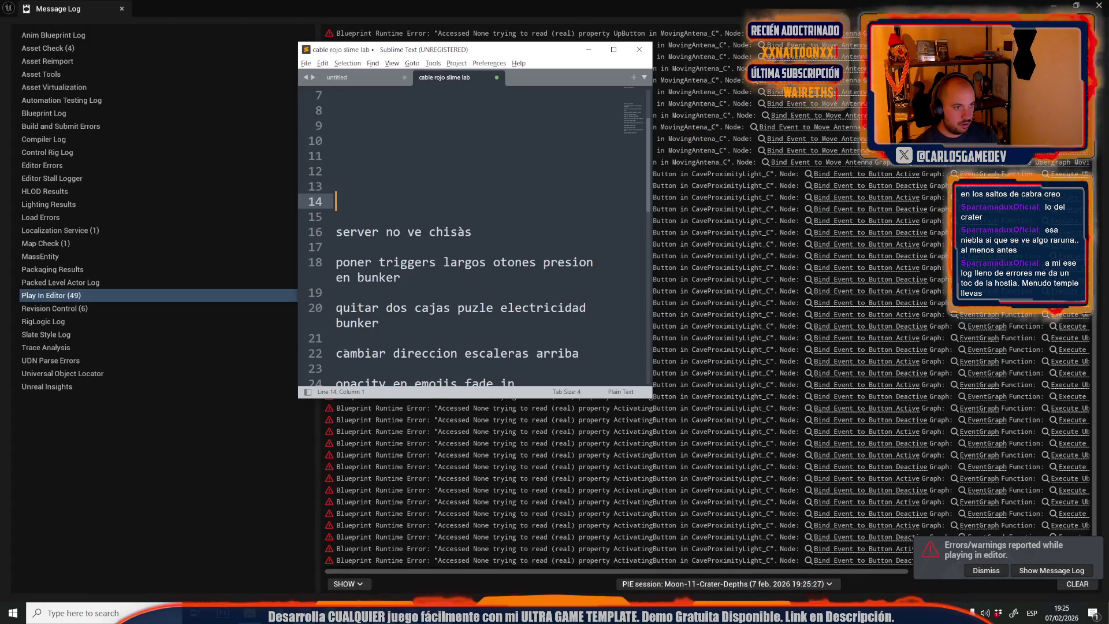
drag(488, 226, 332, 217)
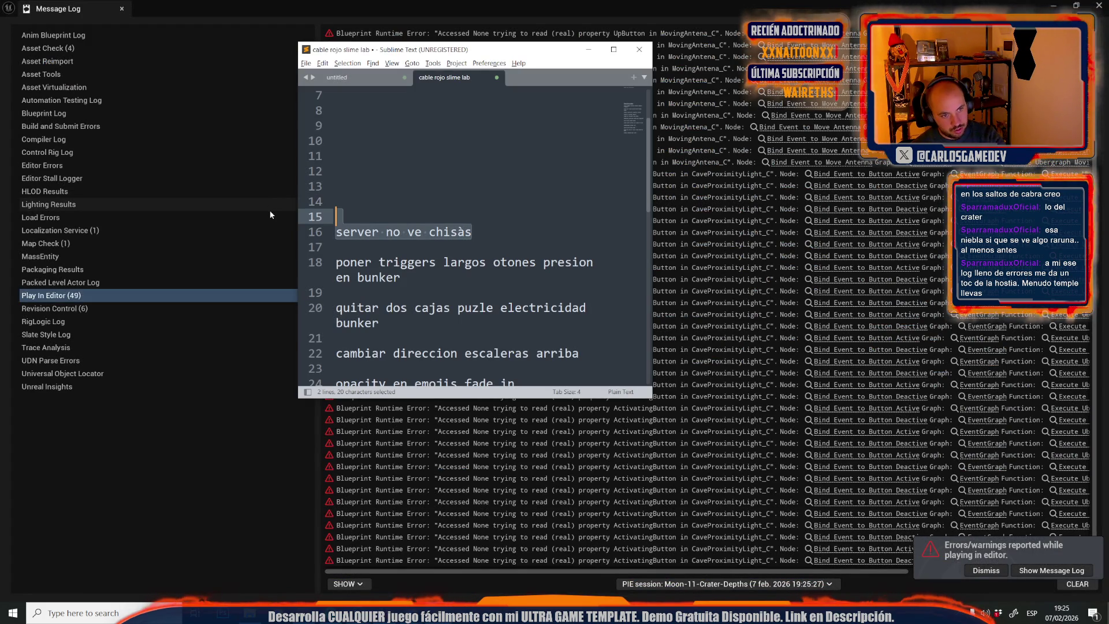
click(105, 3)
click(121, 8)
click(42, 6)
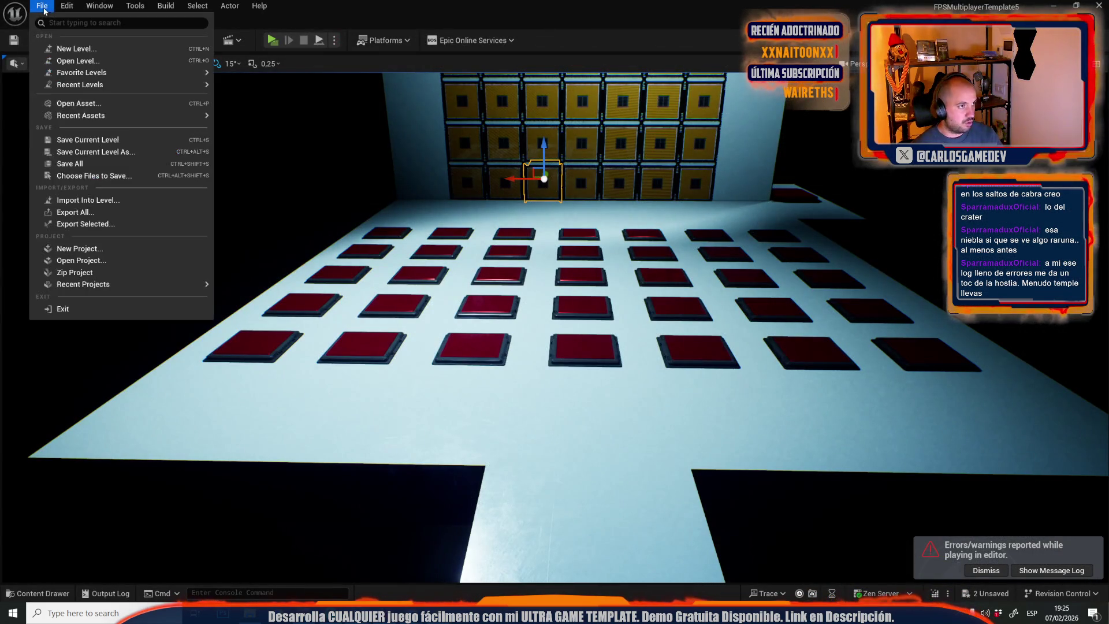
Save Moon-11-Crater-Depths and open the Moon-12-Crater-Base level.
mouse_move(87, 86)
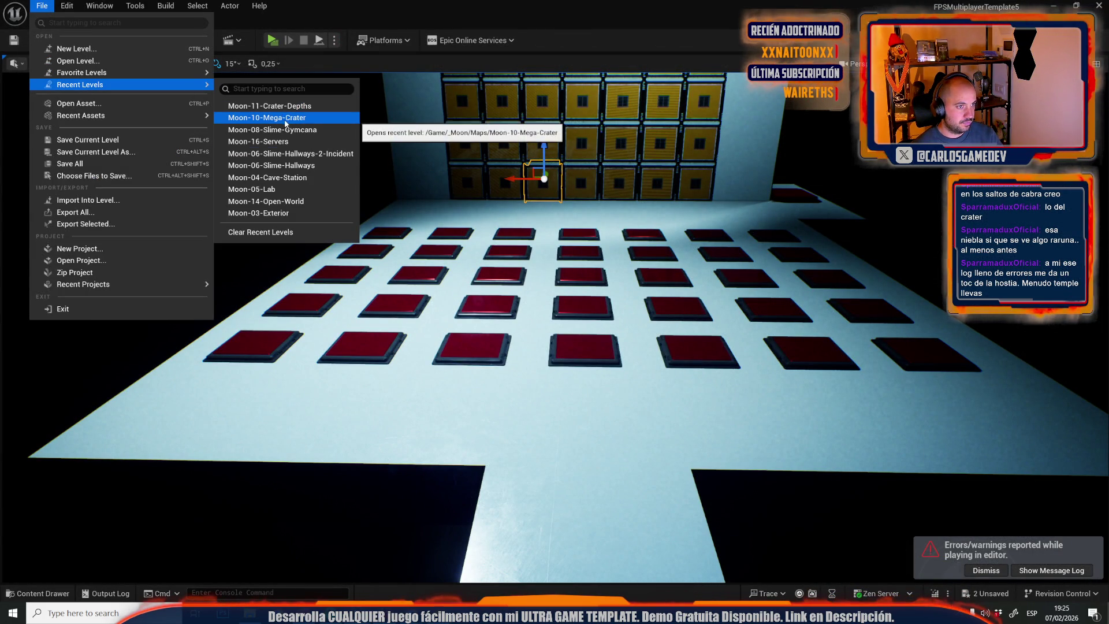
click(77, 60)
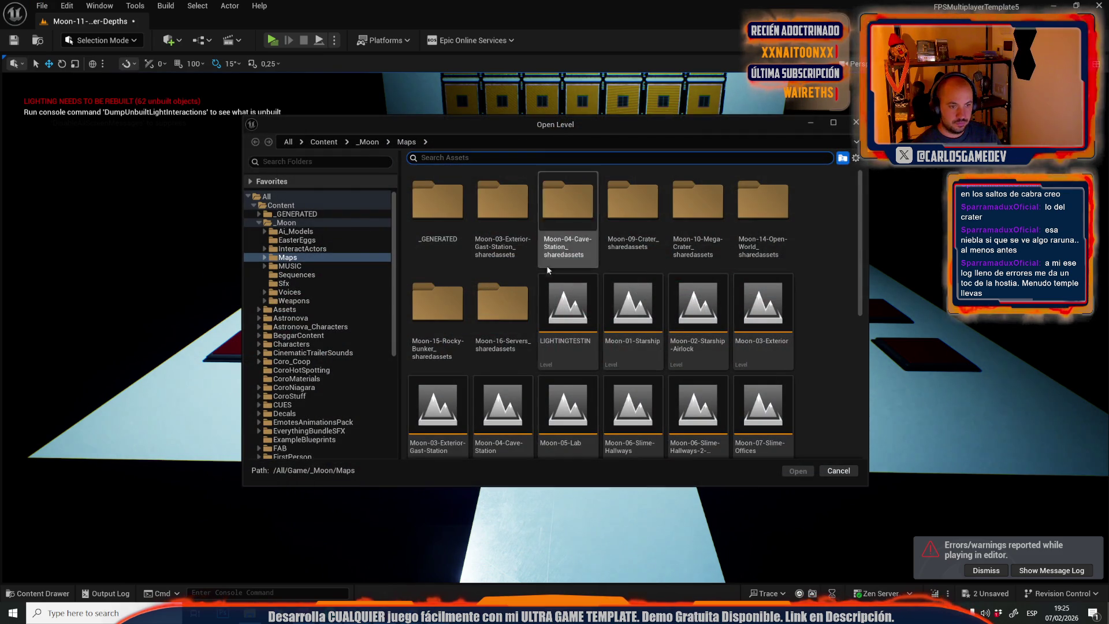
scroll(698, 243, down, 2)
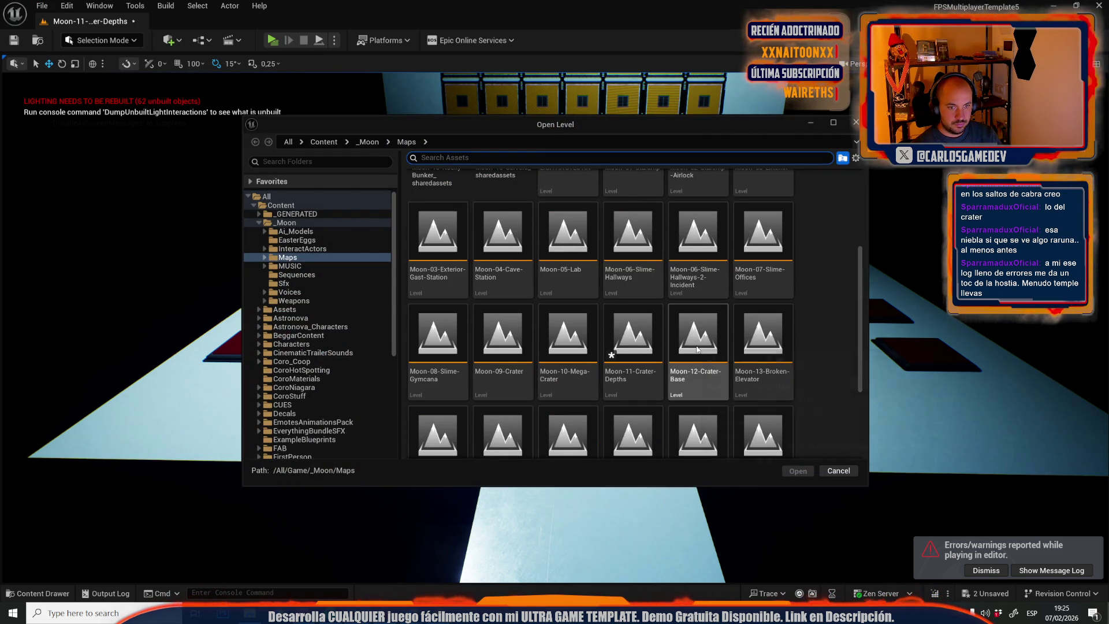
double_click(712, 369)
click(564, 429)
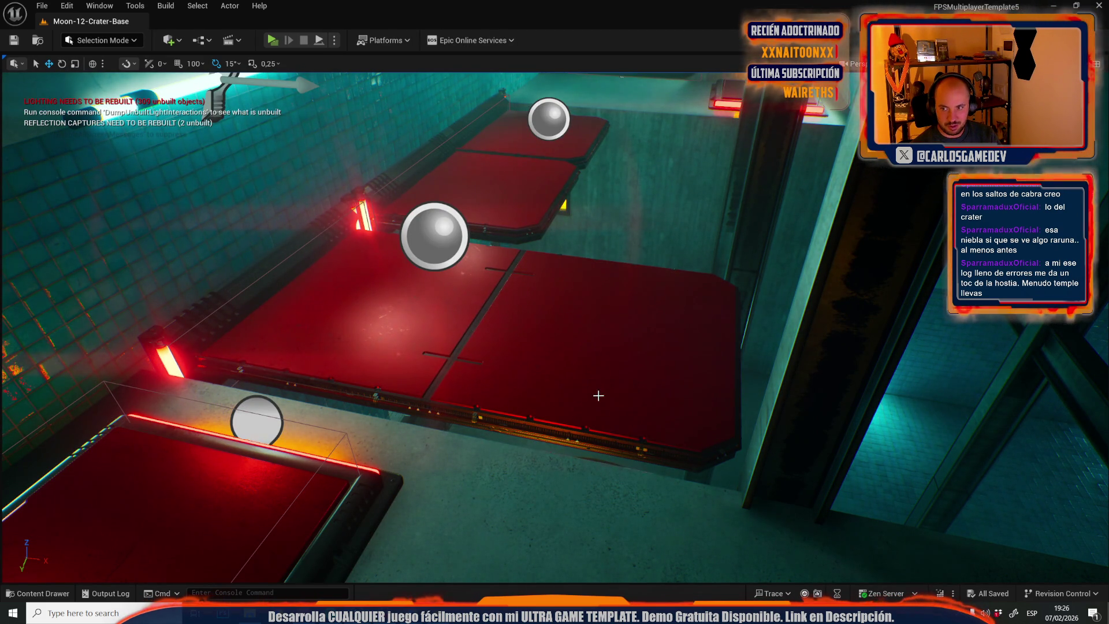
Select the red hatch pad's component and stretch it wider along one axis.
mouse_move(599, 377)
mouse_down()
mouse_move(578, 335)
mouse_move(554, 381)
mouse_up()
click(527, 381)
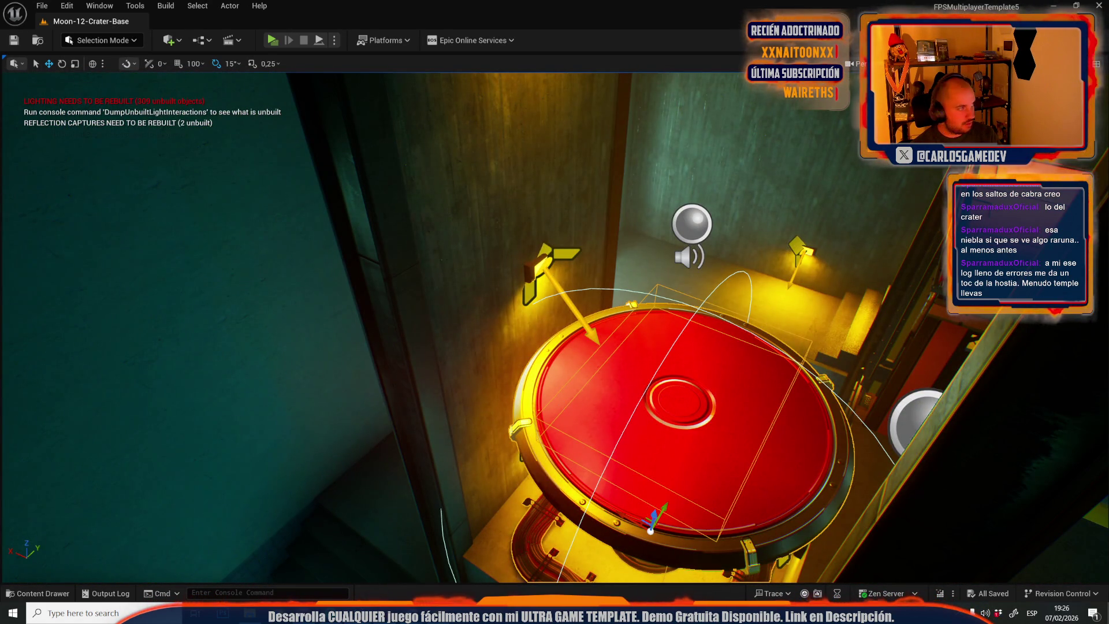
click(783, 559)
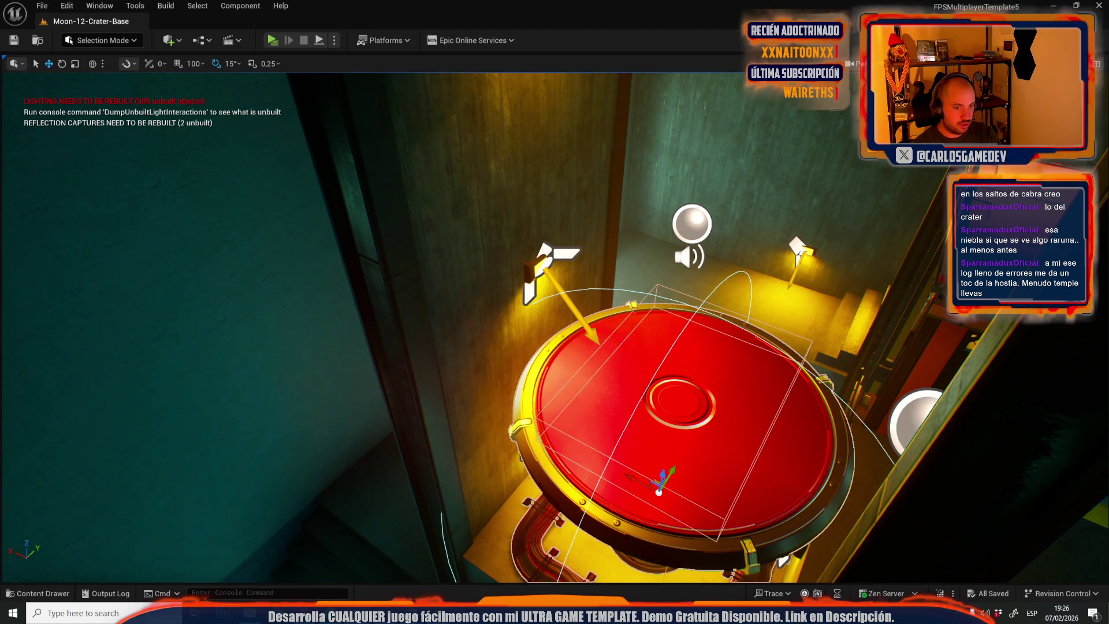
scroll(531, 341, down, 5)
key(r)
key(ctrl+z)
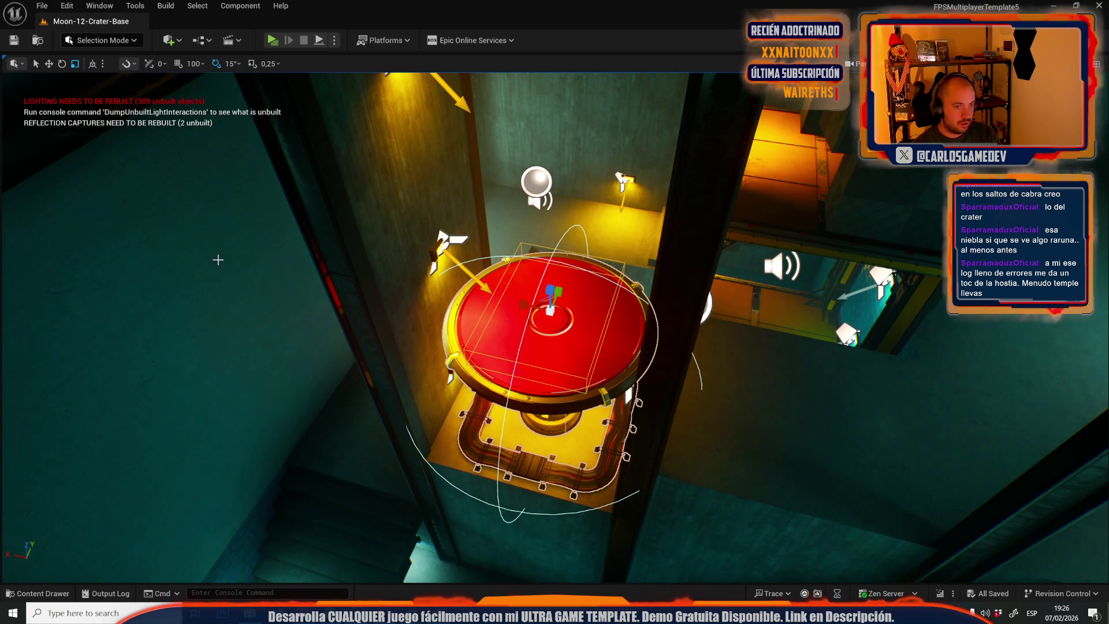
mouse_move(522, 308)
mouse_down()
mouse_move(494, 312)
mouse_move(513, 306)
mouse_up()
Reselect the hatch pad component and preview the scene in game view.
drag(582, 304, 582, 304)
click(387, 272)
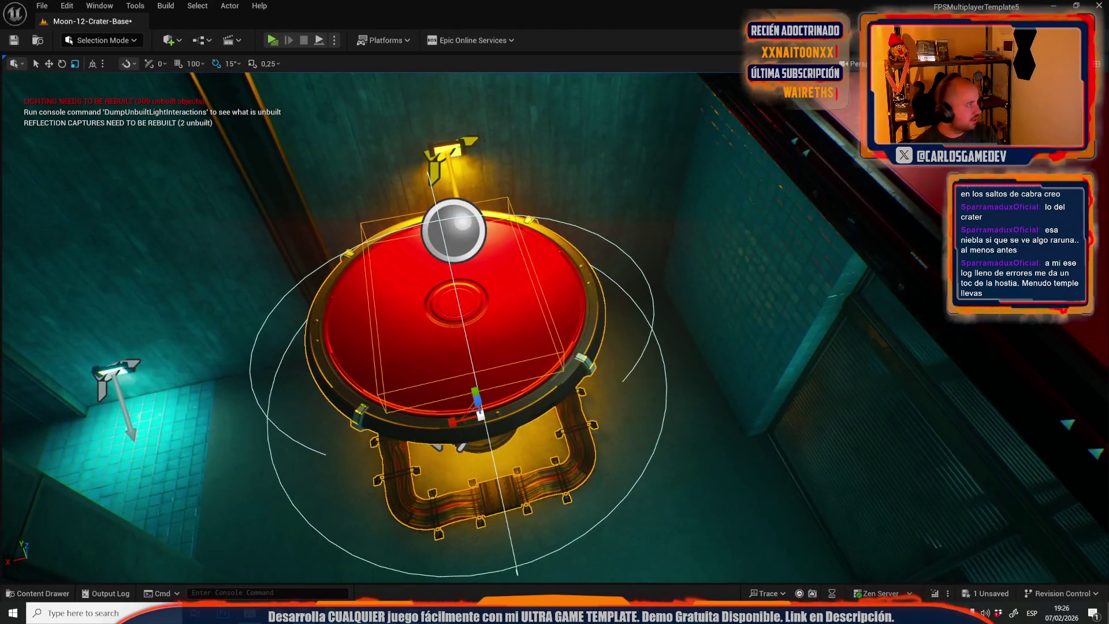
click(372, 334)
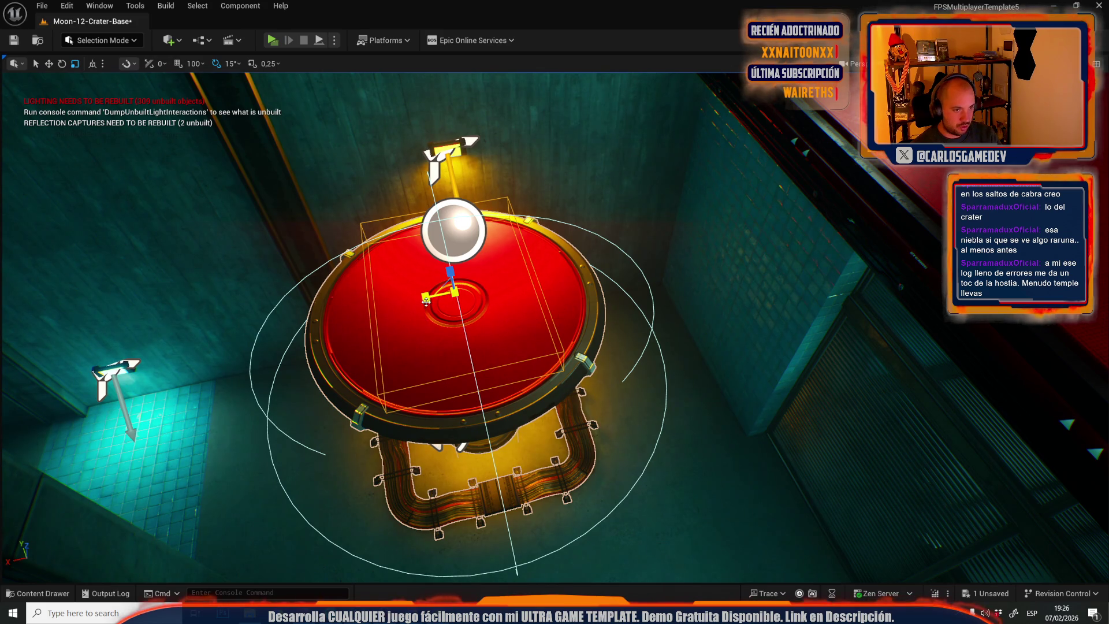
mouse_move(425, 300)
mouse_down()
mouse_move(456, 266)
mouse_move(626, 288)
mouse_up()
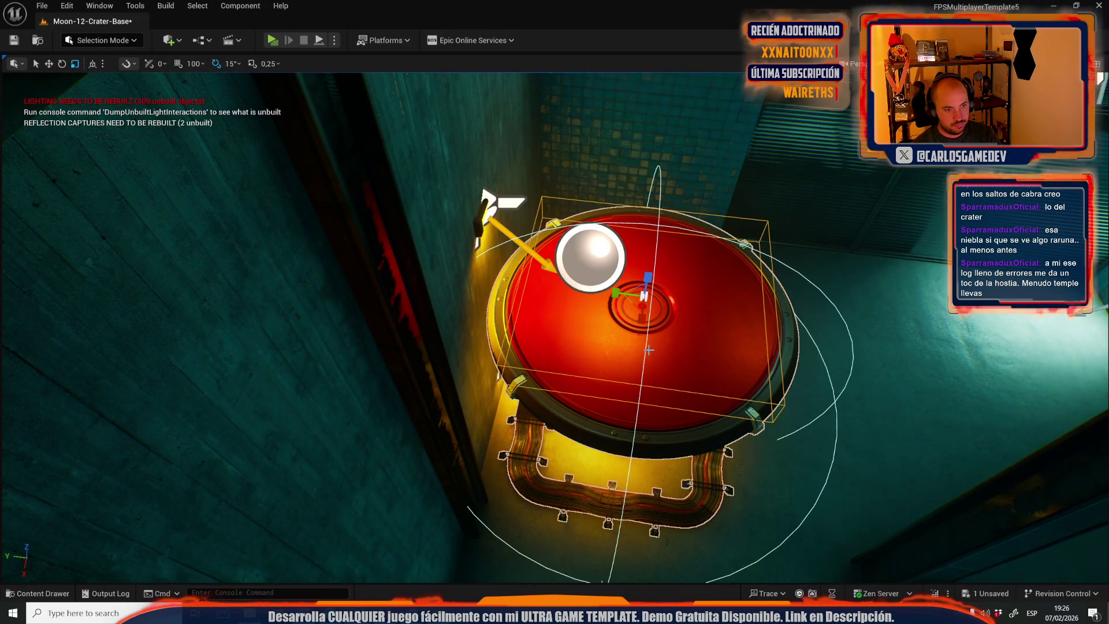
key(g)
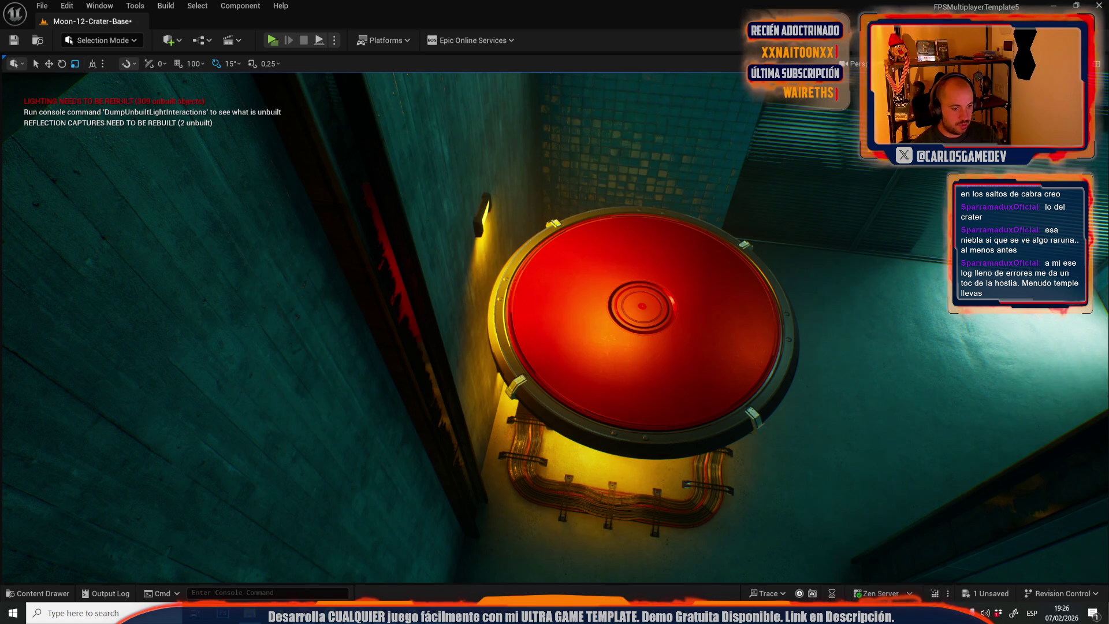
key(alt+Tab)
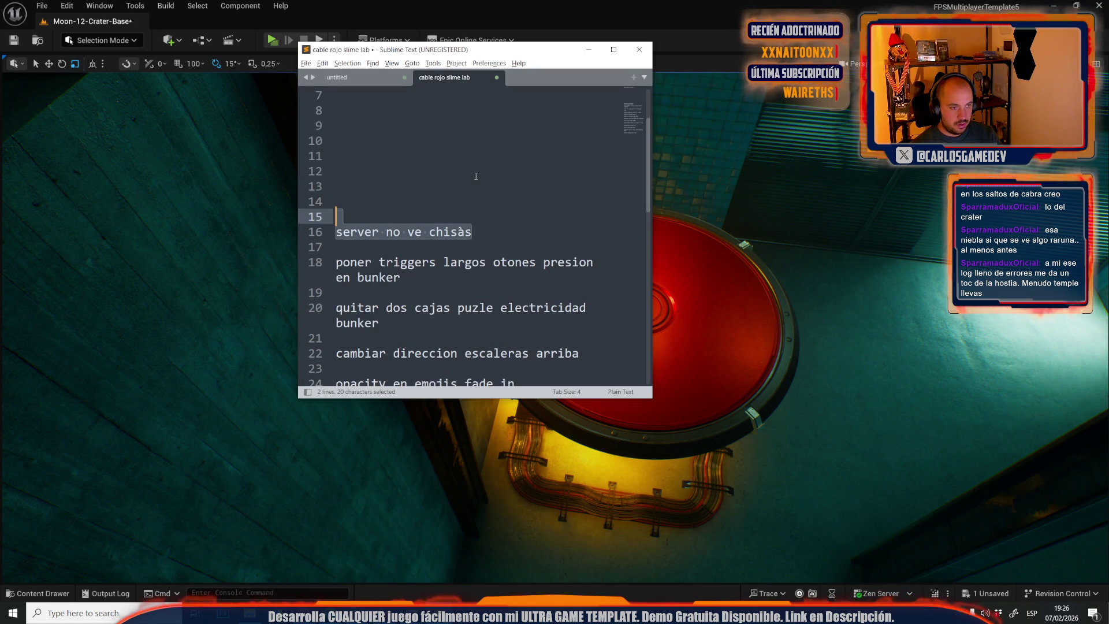
key(alt+Tab)
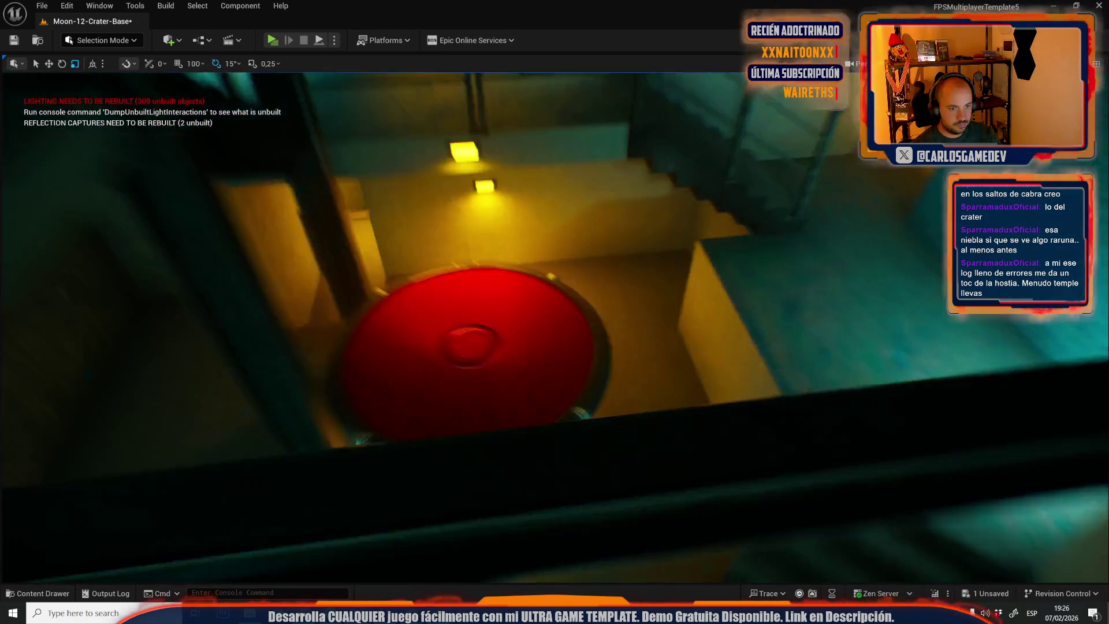
Enlarge the hatch component in X and Y and shift it along X.
click(495, 365)
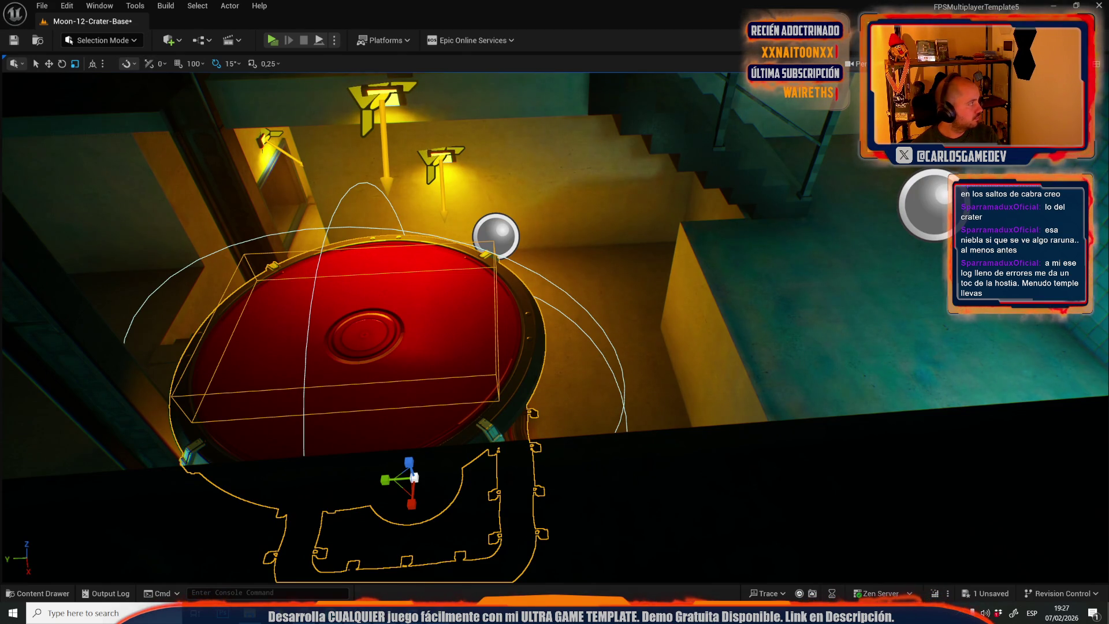
click(370, 323)
key(f)
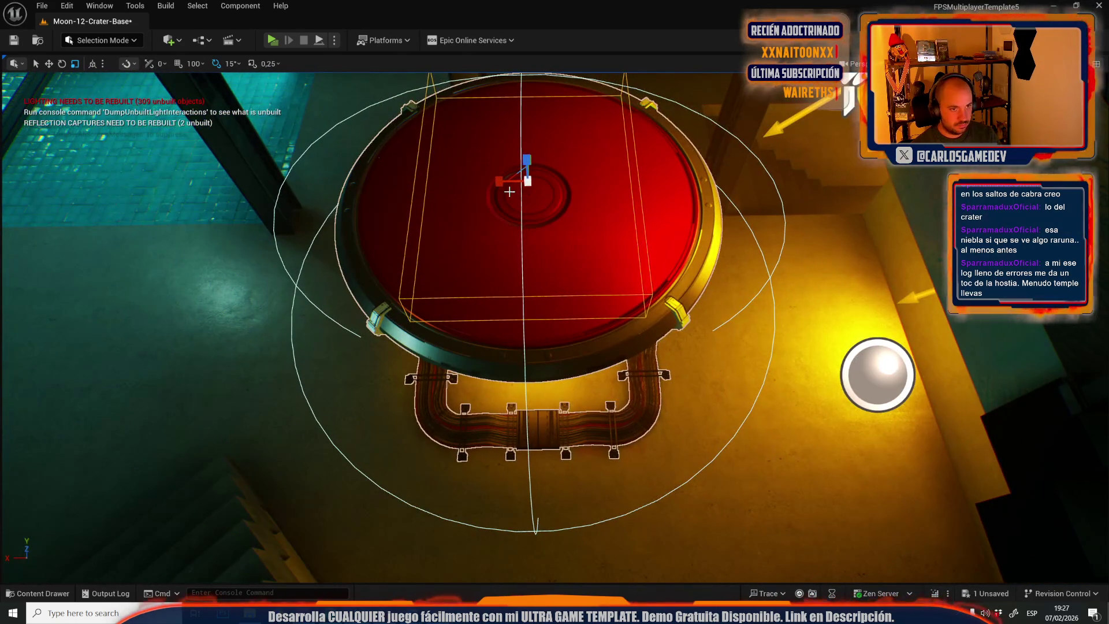
mouse_move(514, 179)
mouse_down()
mouse_move(537, 187)
mouse_move(548, 210)
mouse_move(571, 196)
mouse_move(584, 220)
mouse_move(577, 271)
mouse_move(612, 323)
mouse_up()
key(f)
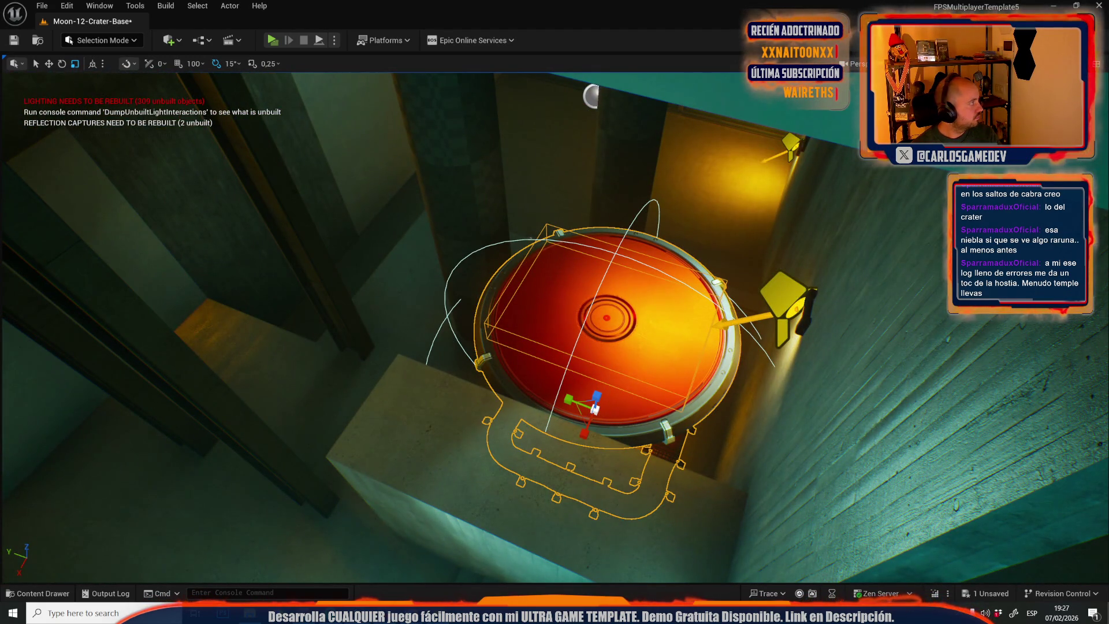
click(383, 259)
drag(593, 328, 586, 299)
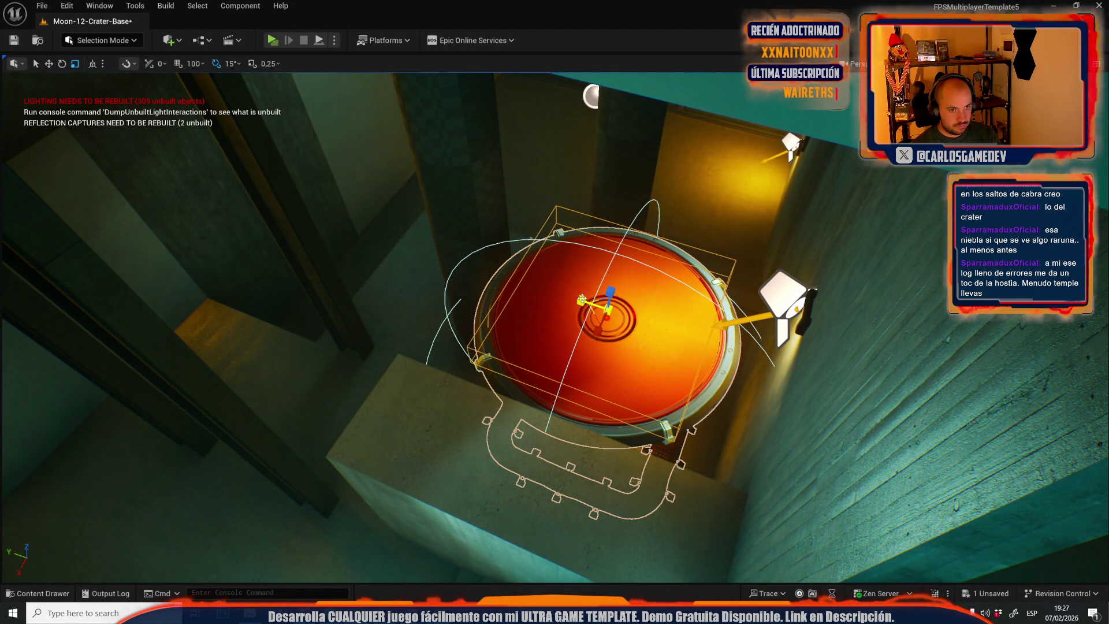
key(f)
drag(498, 324, 499, 324)
Check the JumpPreasurePlate blueprint, then playtest the pressure plate in the level.
right_click(460, 324)
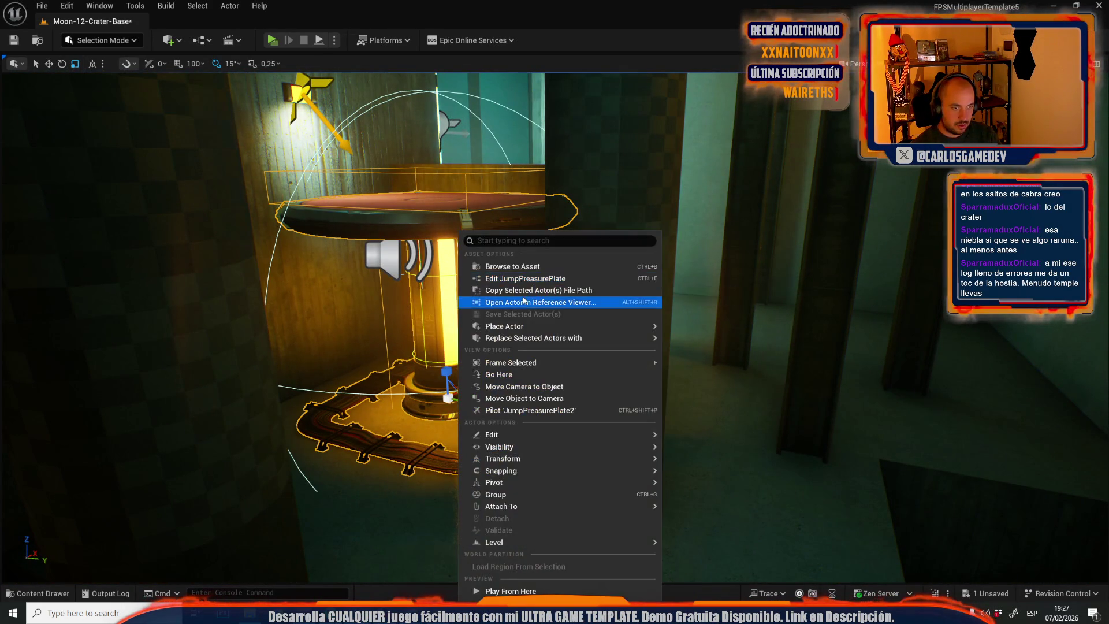
click(539, 282)
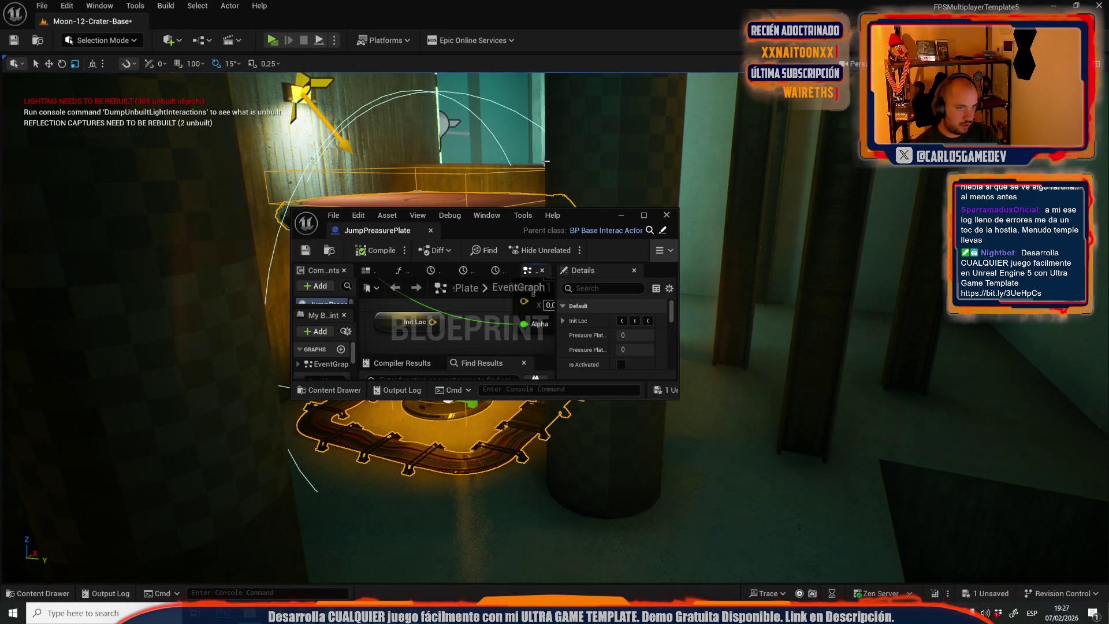
click(645, 215)
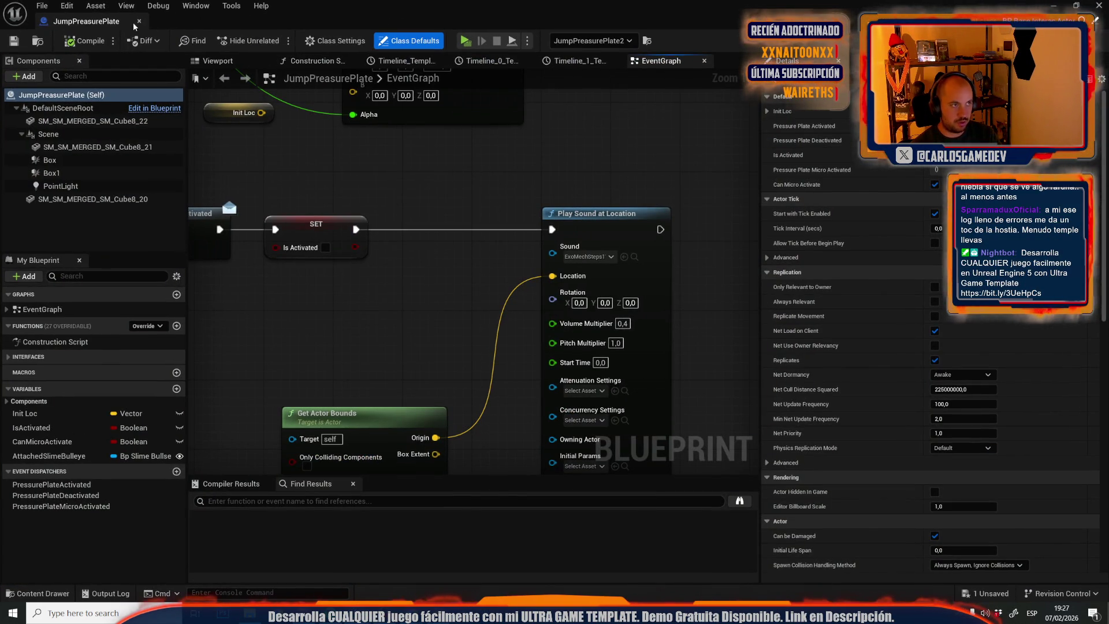
click(137, 22)
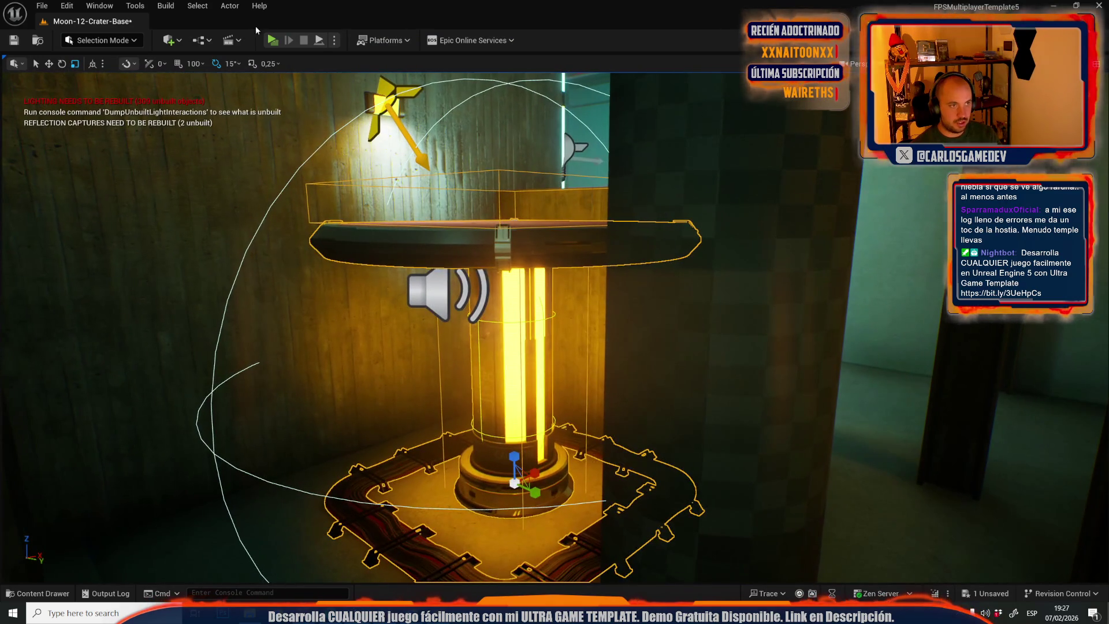
click(272, 39)
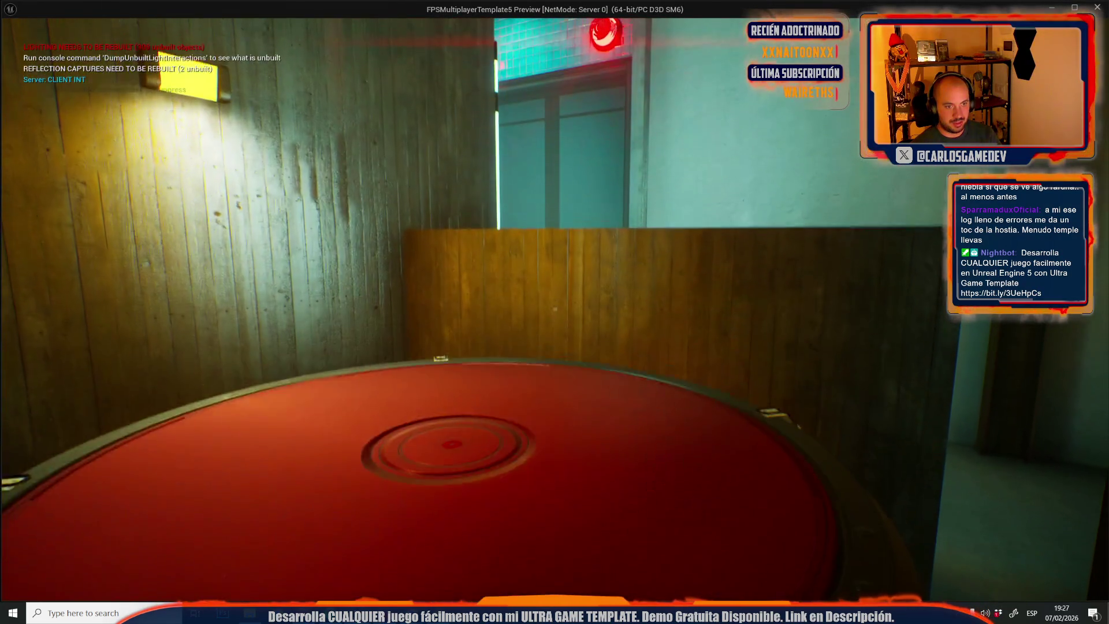
key(Escape)
Reopen JumpPreasurePlate, arrange the overlap and Cast To BP_PlayerCharacter nodes, and search Get Actor Location.
key(f)
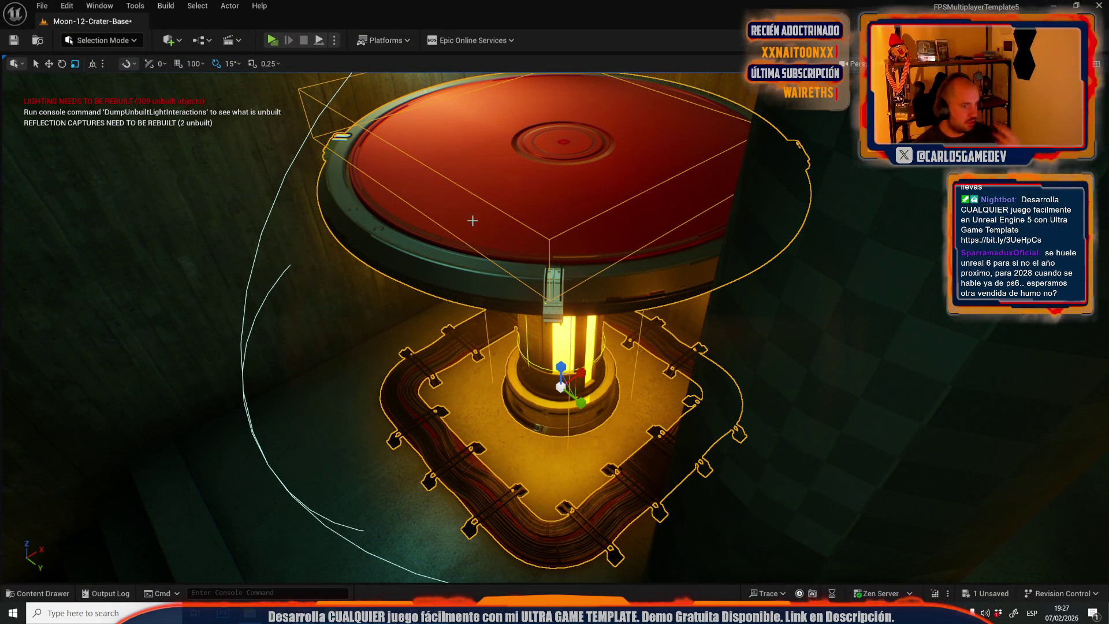
right_click(492, 209)
click(541, 254)
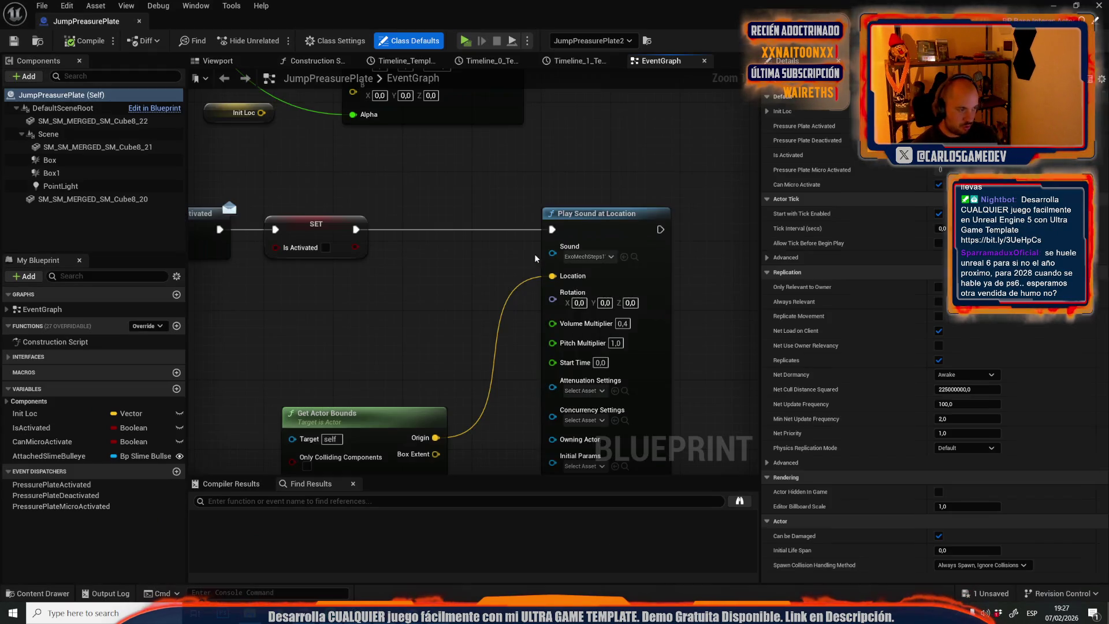
scroll(543, 260, down, 5)
scroll(651, 321, up, 3)
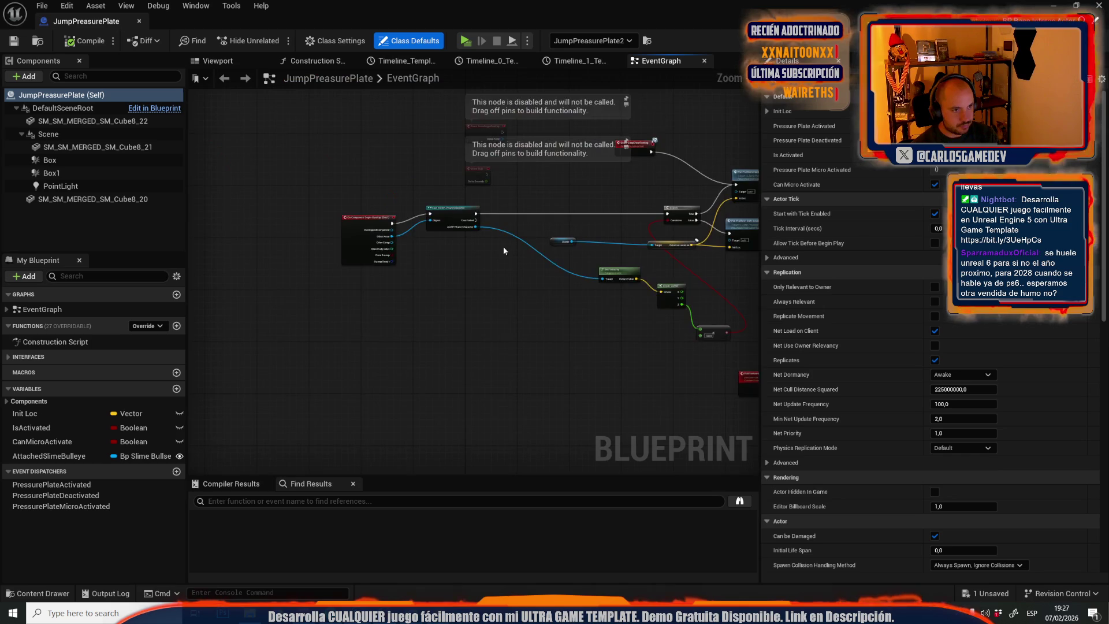
scroll(406, 229, up, 4)
mouse_move(509, 212)
mouse_down()
mouse_move(479, 197)
mouse_move(520, 185)
mouse_move(204, 287)
mouse_move(574, 254)
mouse_up()
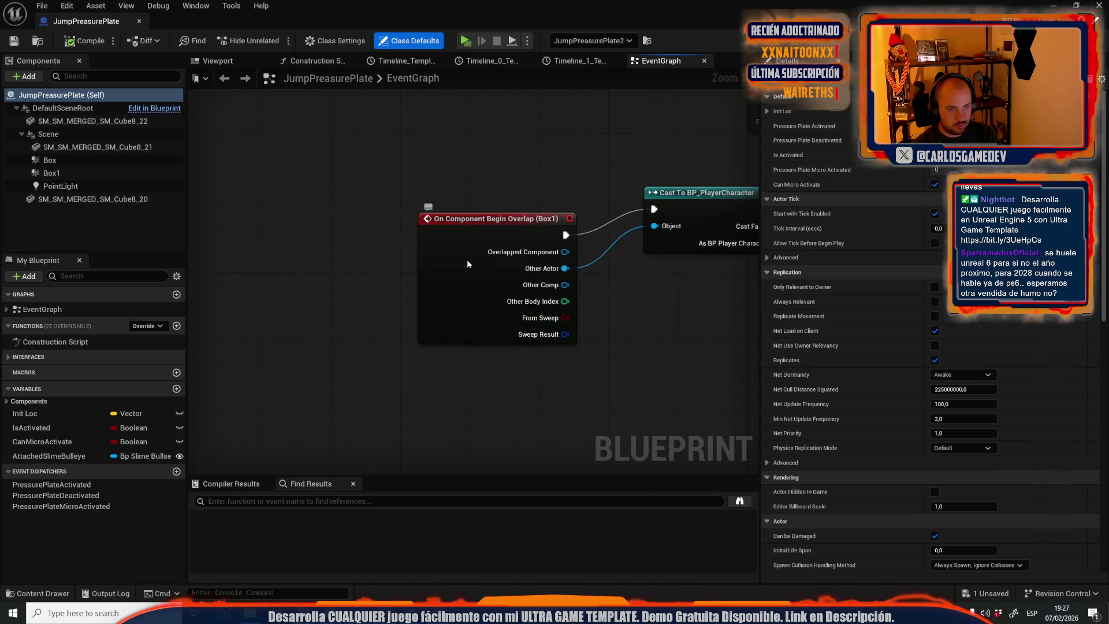
drag(473, 259, 340, 233)
drag(577, 259, 360, 260)
mouse_move(547, 246)
mouse_down()
mouse_move(430, 246)
mouse_move(455, 323)
mouse_up()
text(get actor loc)
Add Get Actor Location with a Break Vector and a > comparison on its Z.
key(Return)
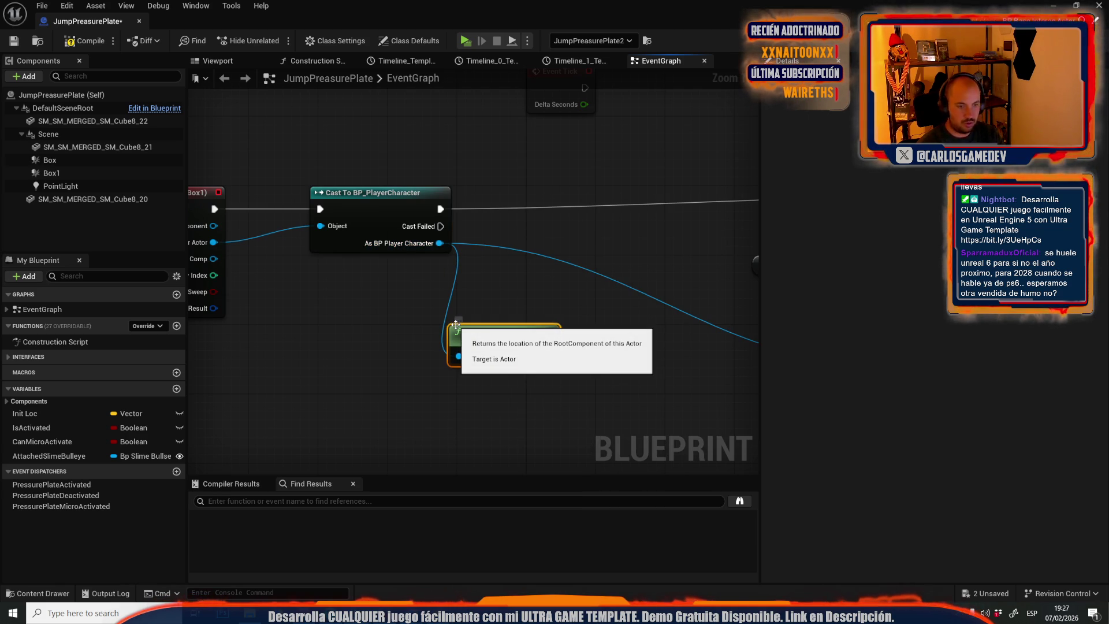
drag(547, 356, 565, 368)
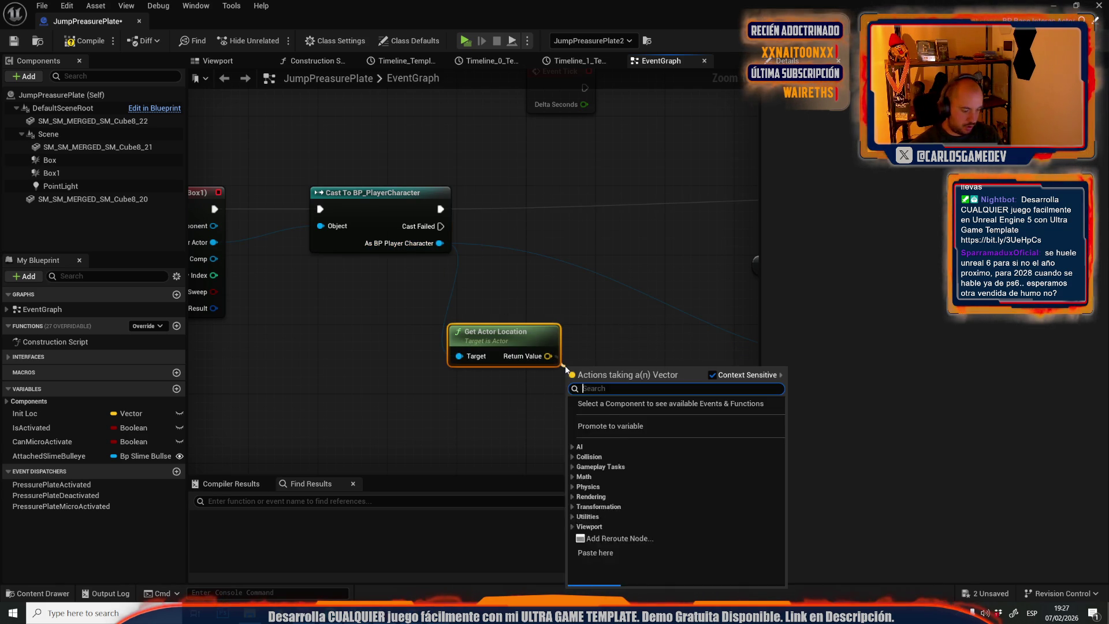
text(bre)
click(640, 403)
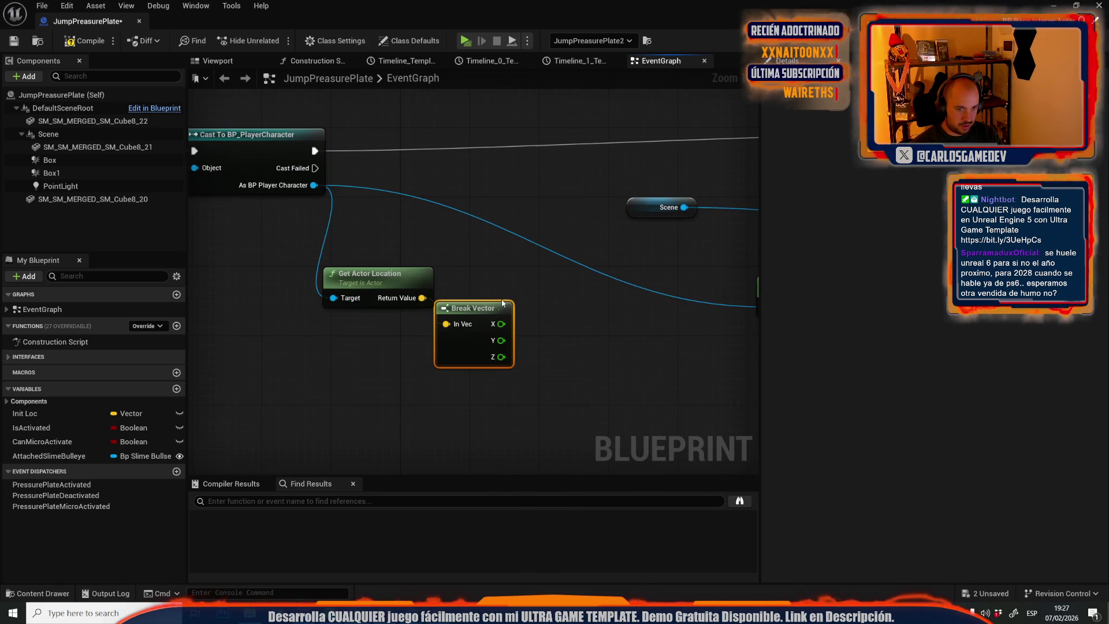
drag(501, 355, 579, 359)
text(>)
click(624, 424)
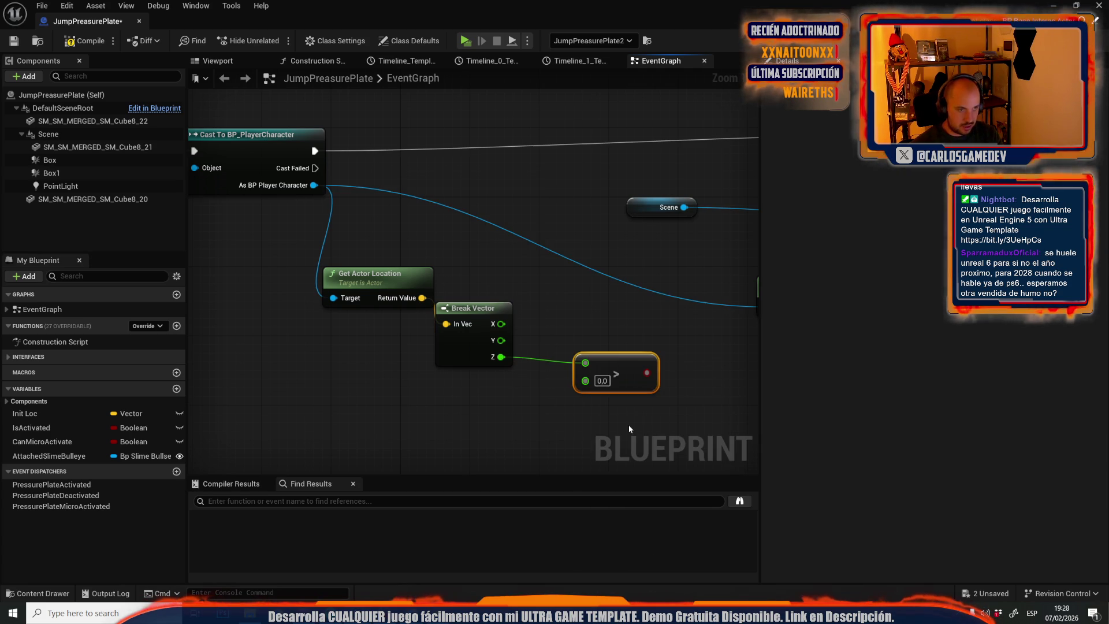
Place a Box 1 reference and try a Get Closest Physics Object node from it.
click(74, 175)
mouse_move(74, 175)
mouse_down()
mouse_move(257, 401)
mouse_move(265, 393)
mouse_move(371, 420)
mouse_up()
text(get)
text( closest)
key(Return)
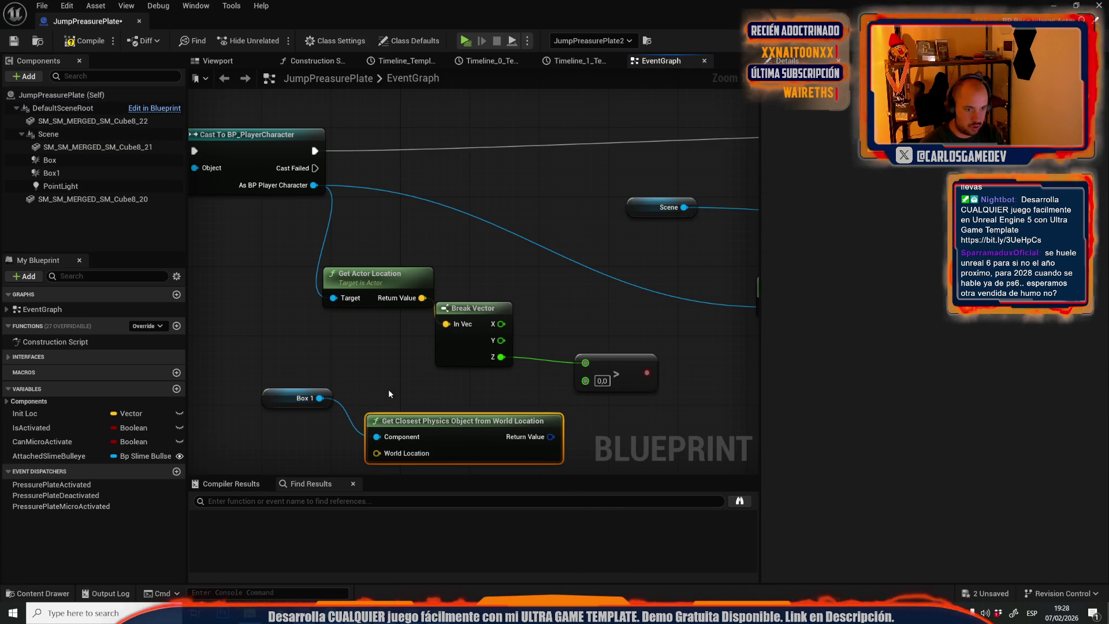
key(ctrl+z)
drag(319, 386, 341, 393)
key(Escape)
key(ctrl+z)
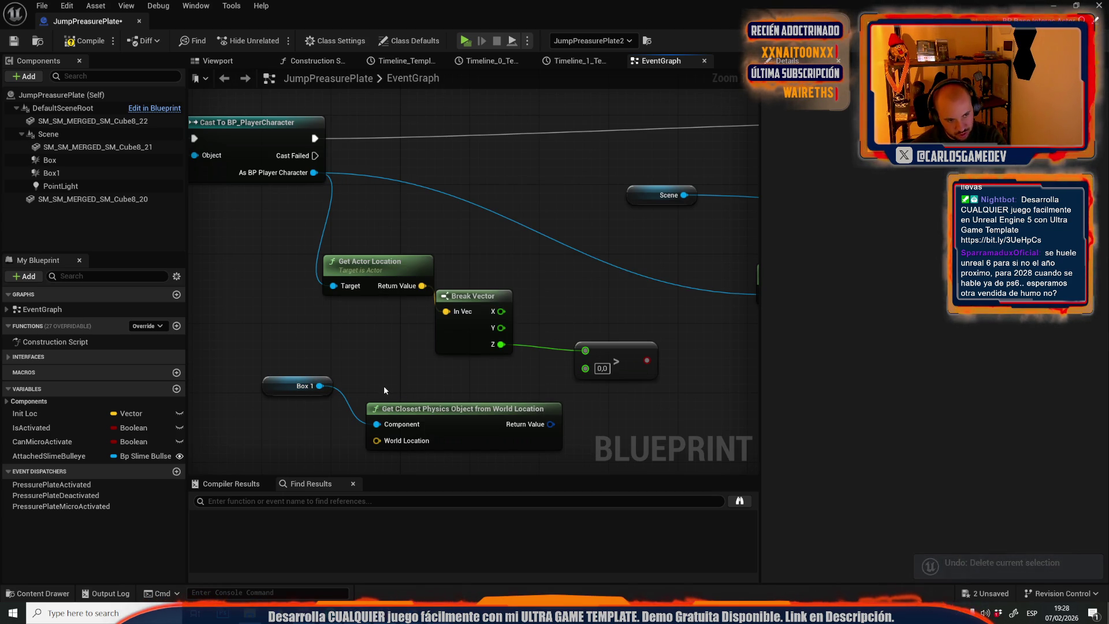
drag(503, 398, 521, 417)
text(bre)
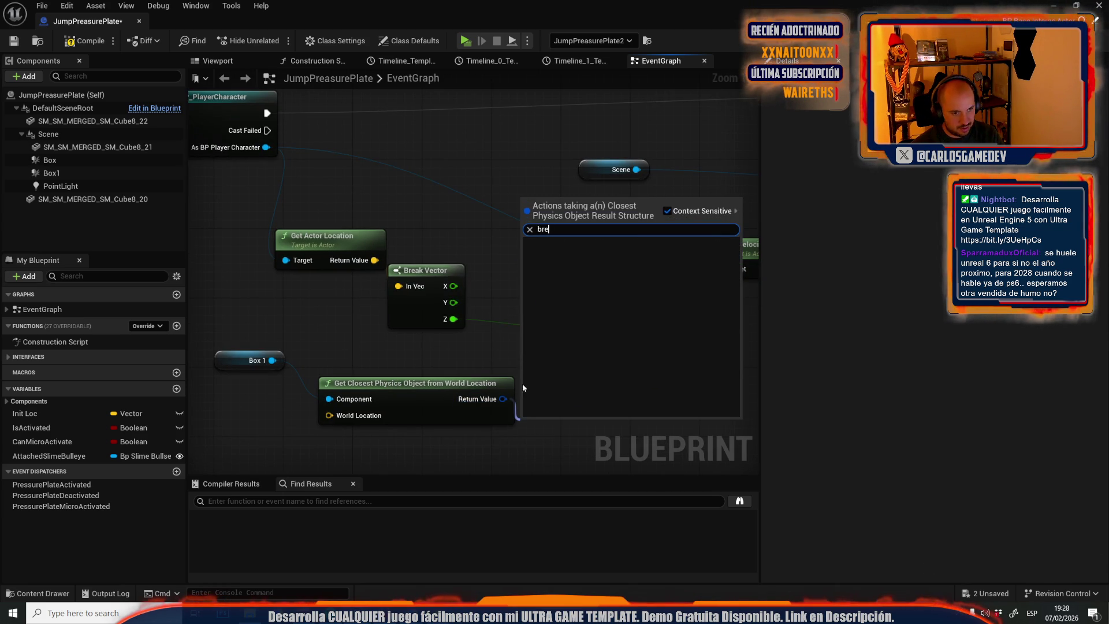
key(Escape)
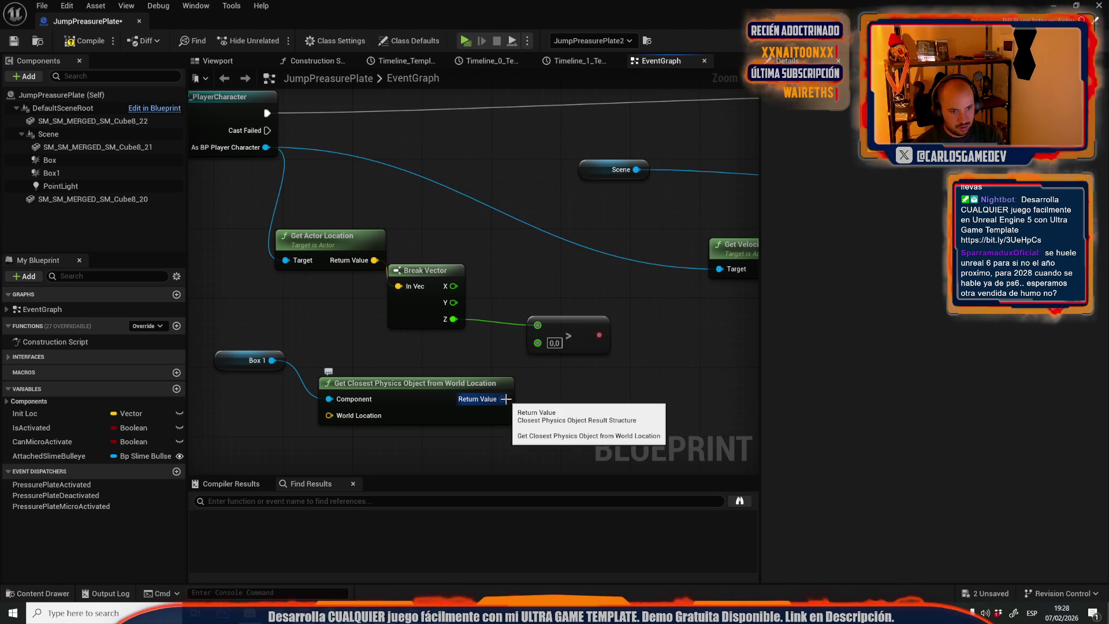
Add a Get World Location node wired from Box 1.
drag(271, 360, 376, 414)
text(g)
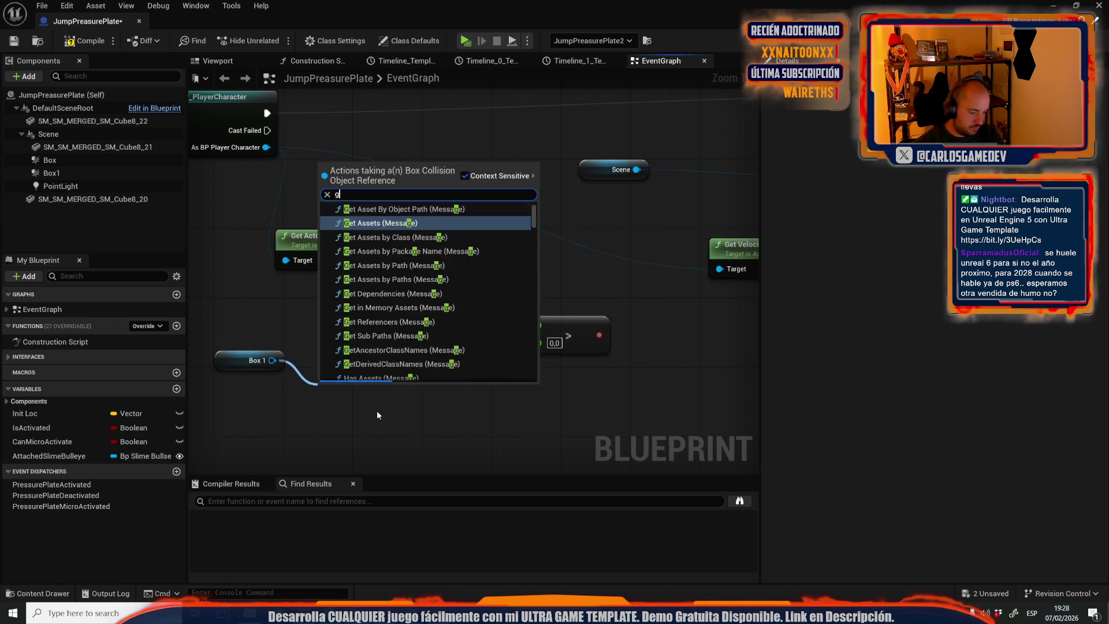
text(et actor)
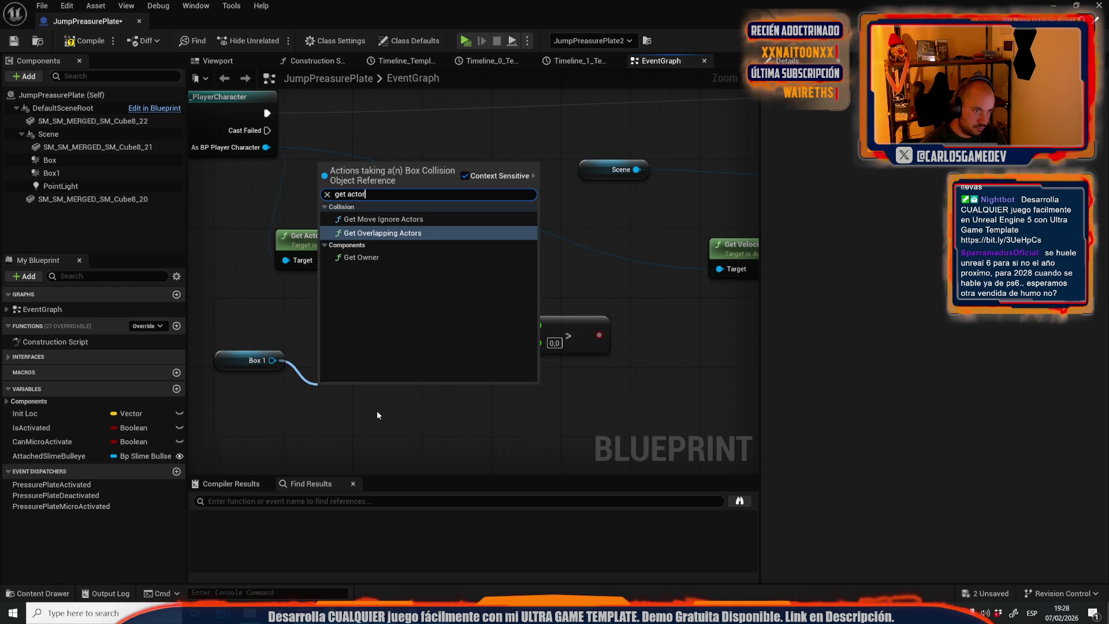
text(get wo)
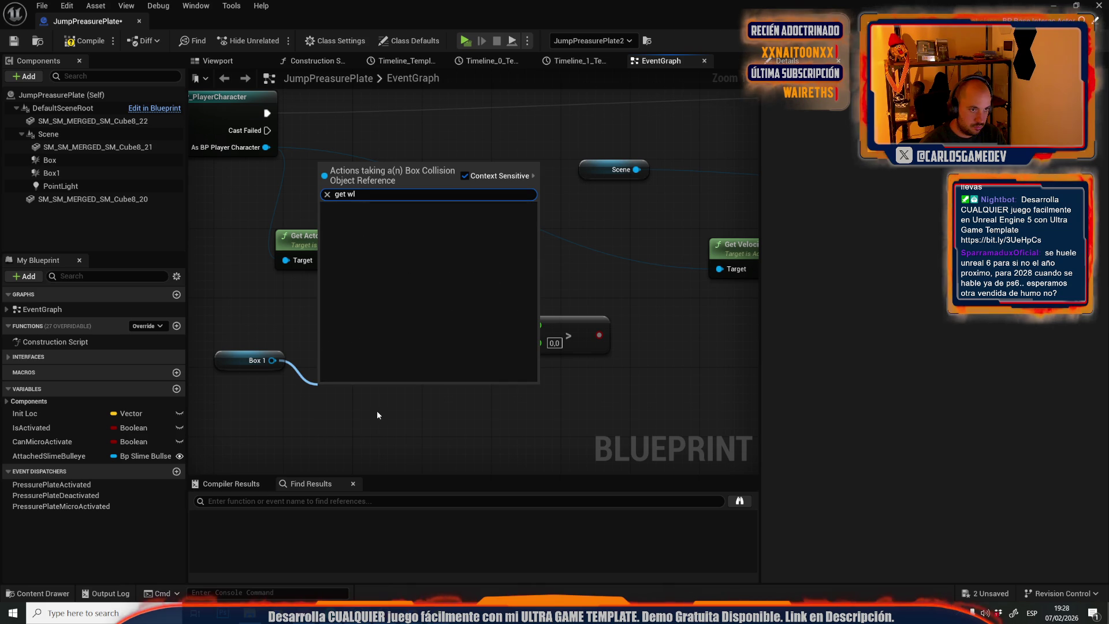
text(rld loc)
key(Down)
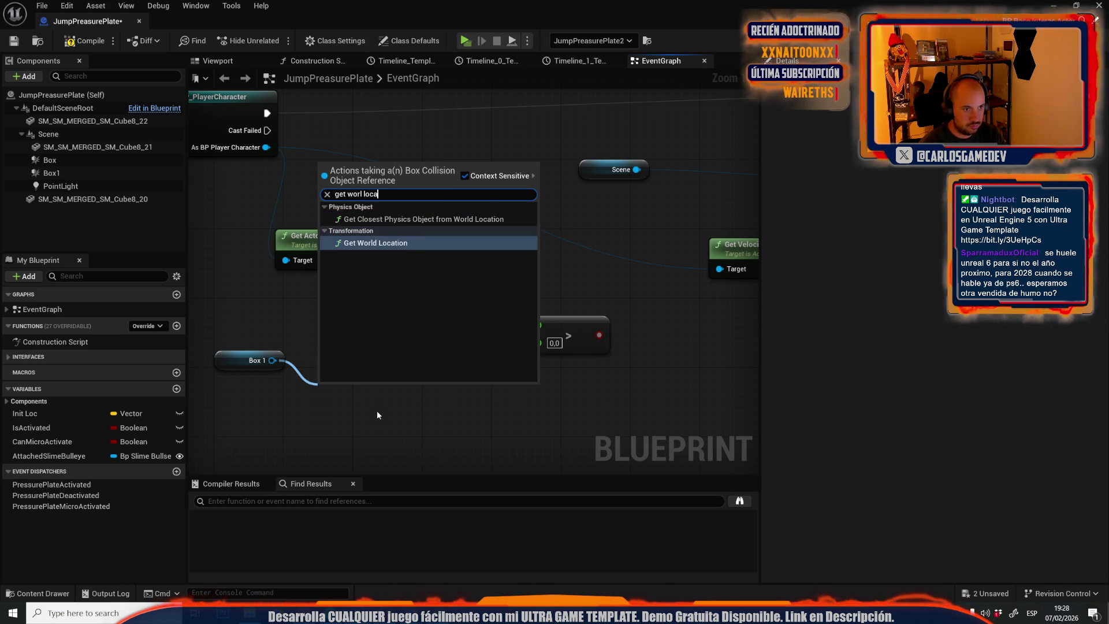
key(Return)
click(427, 295)
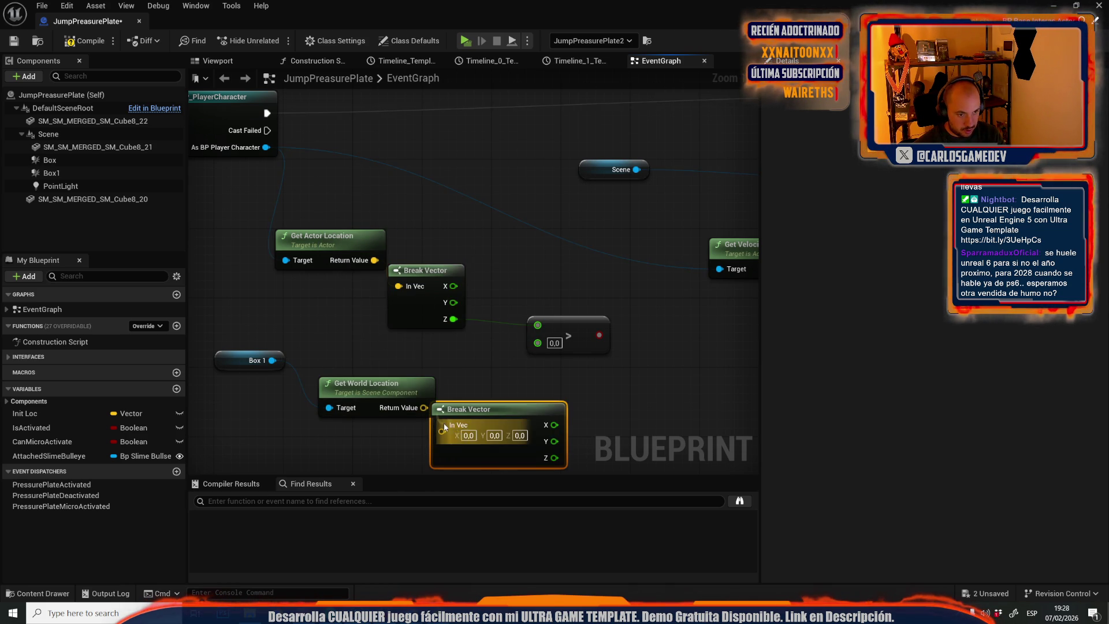
Compare against Box 1's Z and route the Cast through a Branch using that Condition.
drag(537, 343, 526, 407)
drag(503, 453, 496, 457)
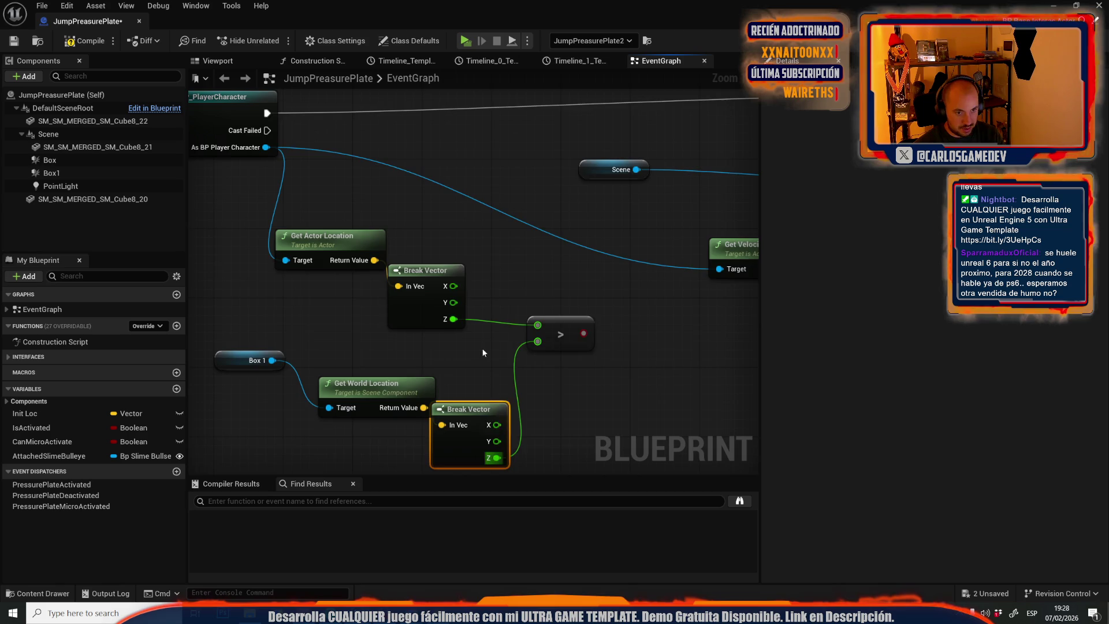
click(386, 133)
drag(241, 168, 390, 175)
drag(482, 155, 482, 154)
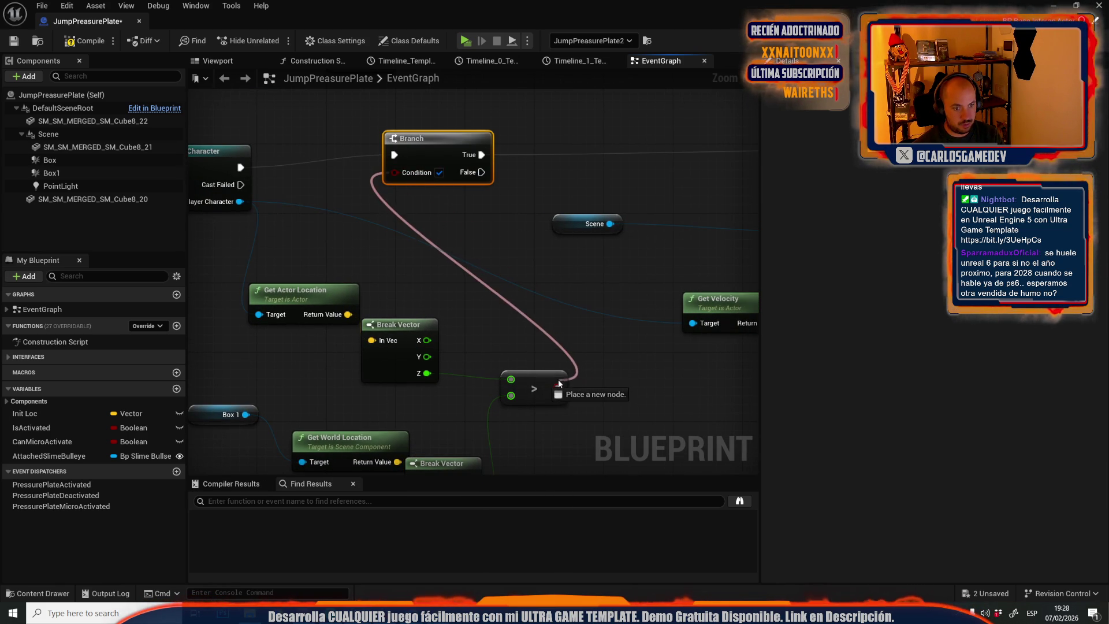
drag(556, 384, 556, 384)
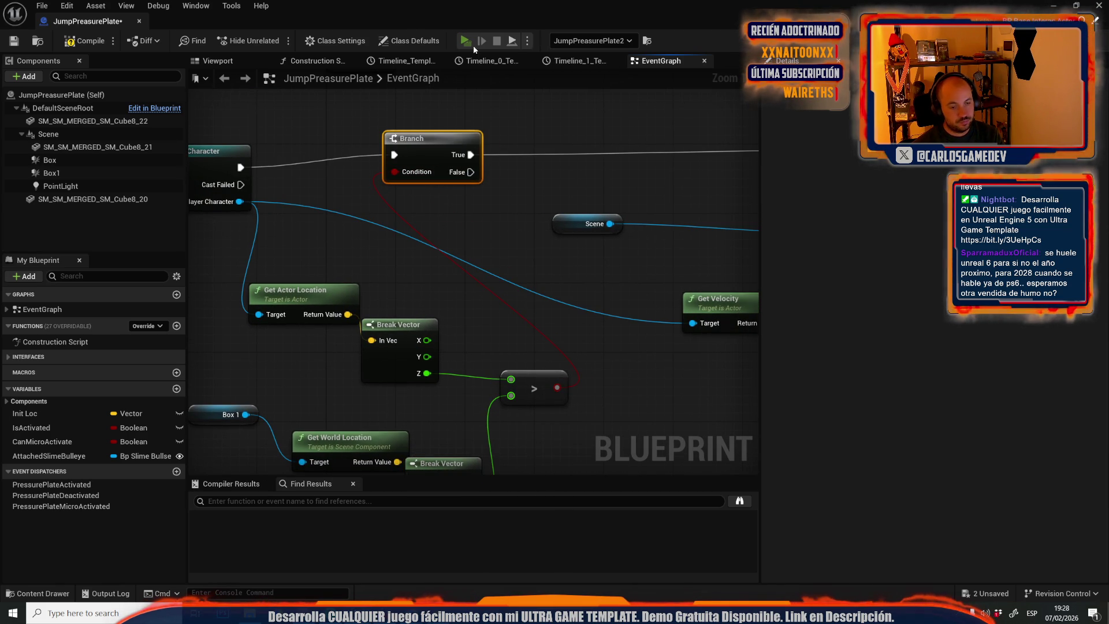
click(472, 41)
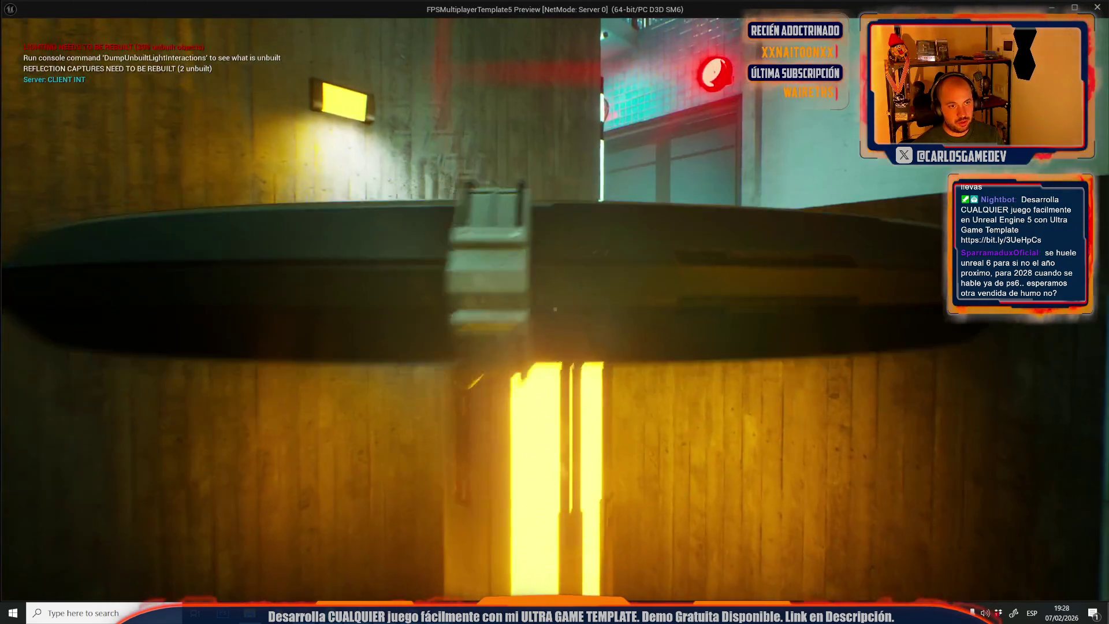
key(w)
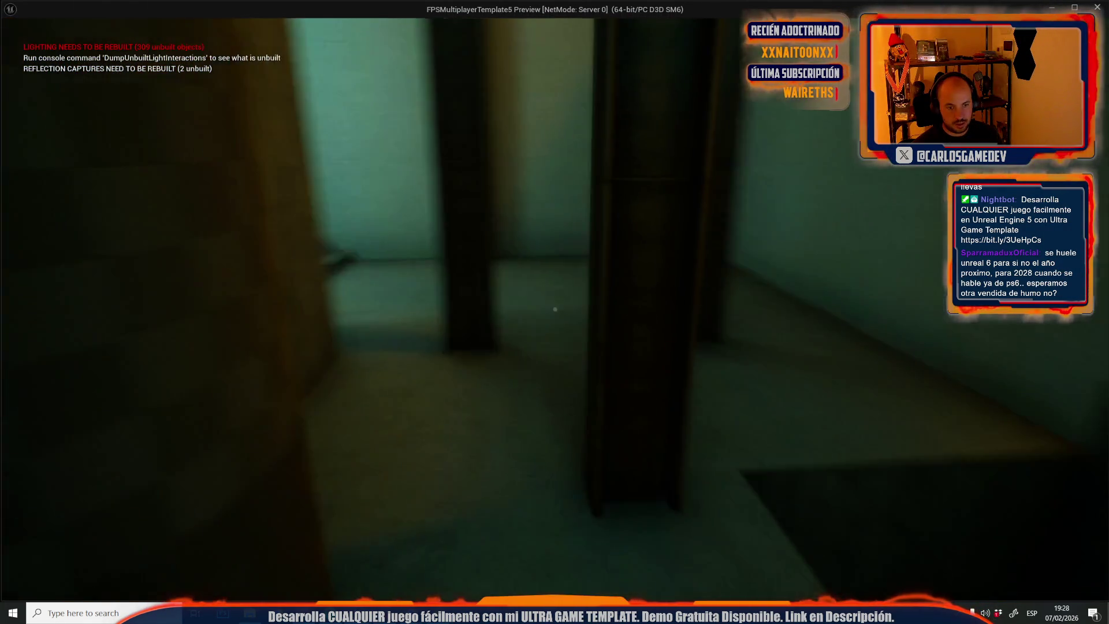
key(w)
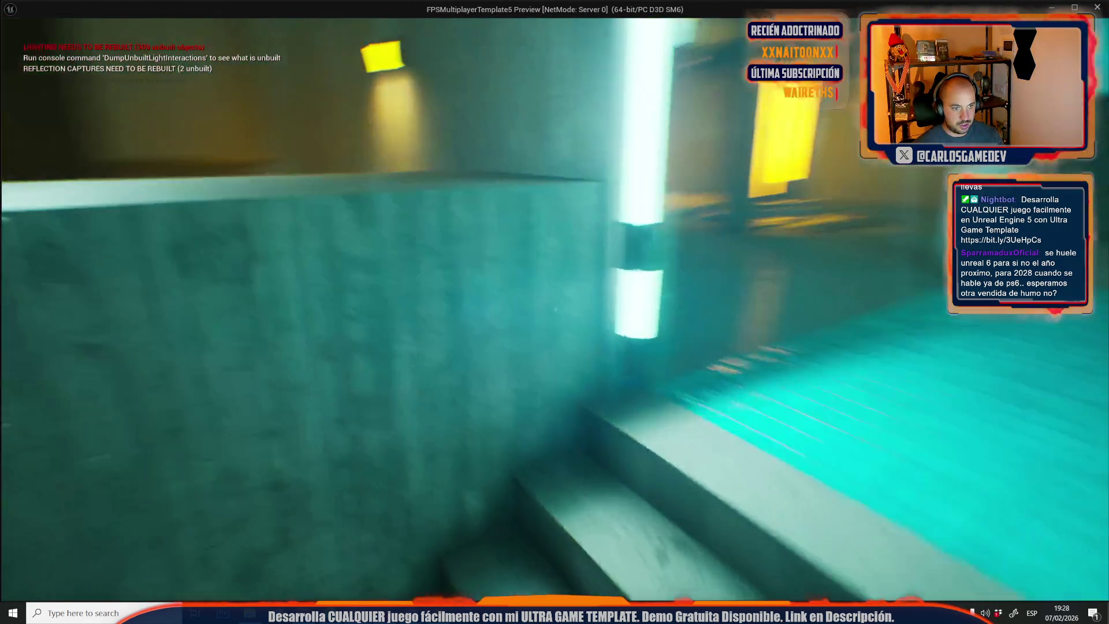
key(w)
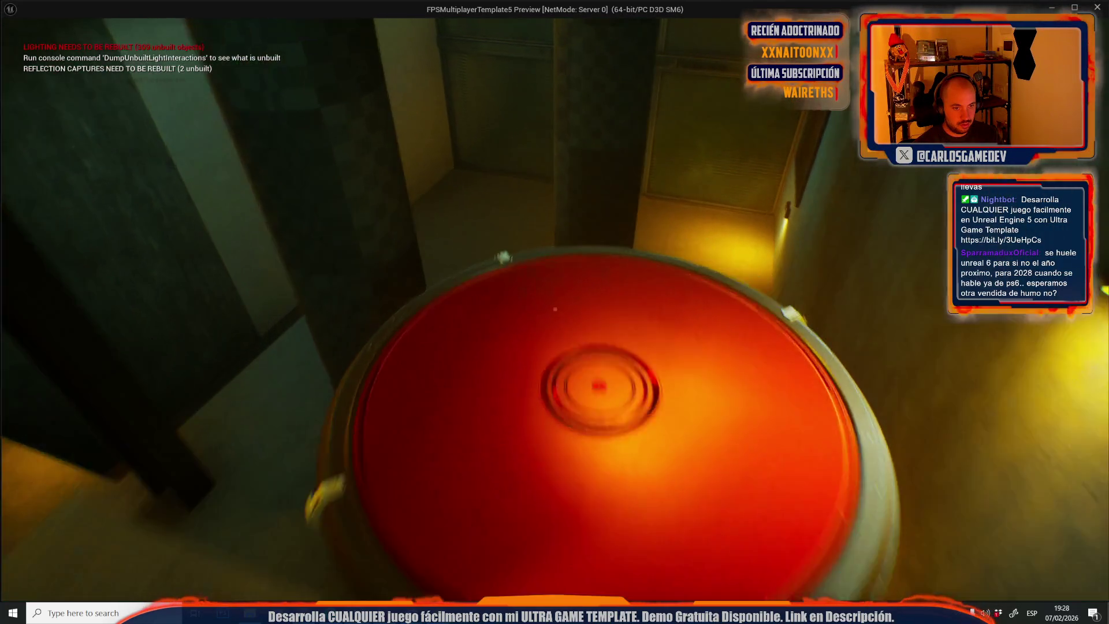
key(space)
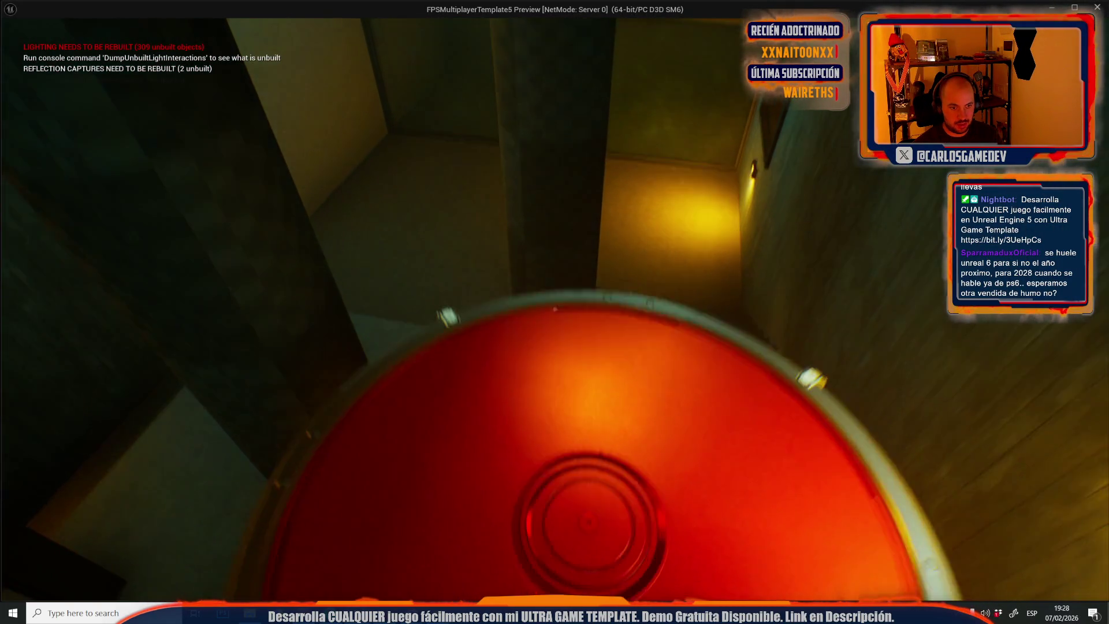
key(Escape)
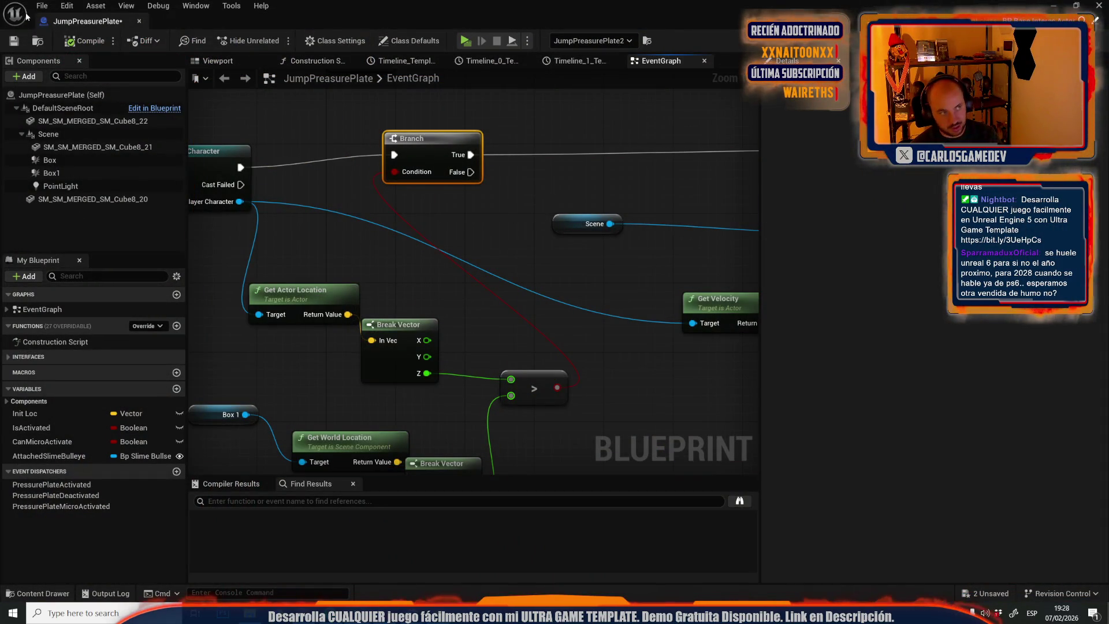
key(alt+Tab)
Inspect the EX-0 crate with the rotate and scale gizmos, then save the level.
scroll(502, 323, down, 10)
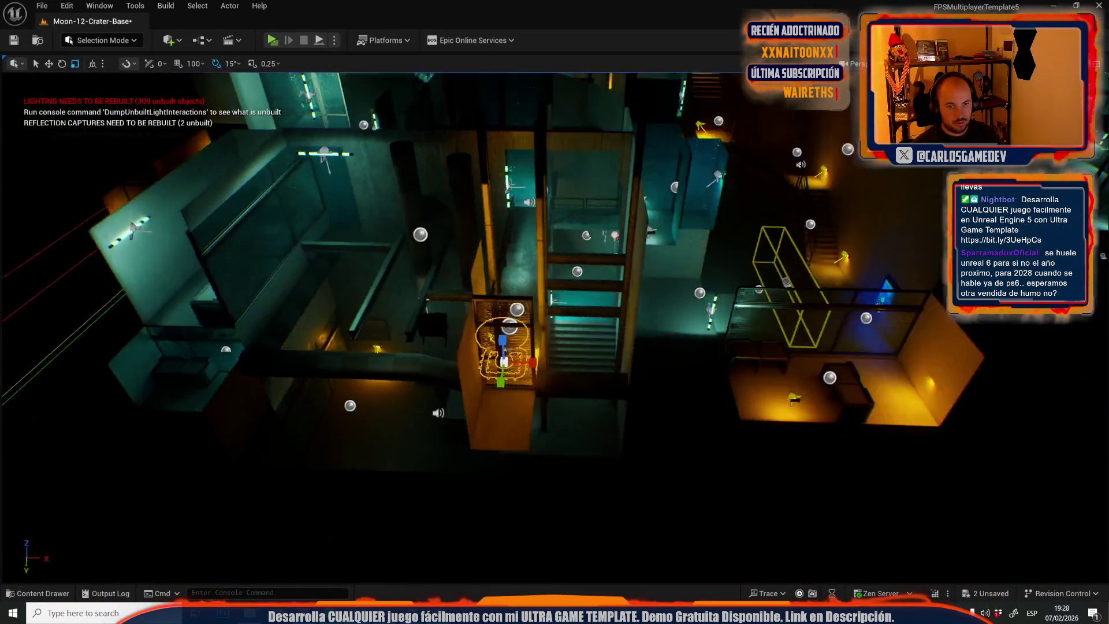
mouse_move(555, 323)
mouse_down()
mouse_move(520, 312)
mouse_move(474, 335)
mouse_move(410, 312)
mouse_up()
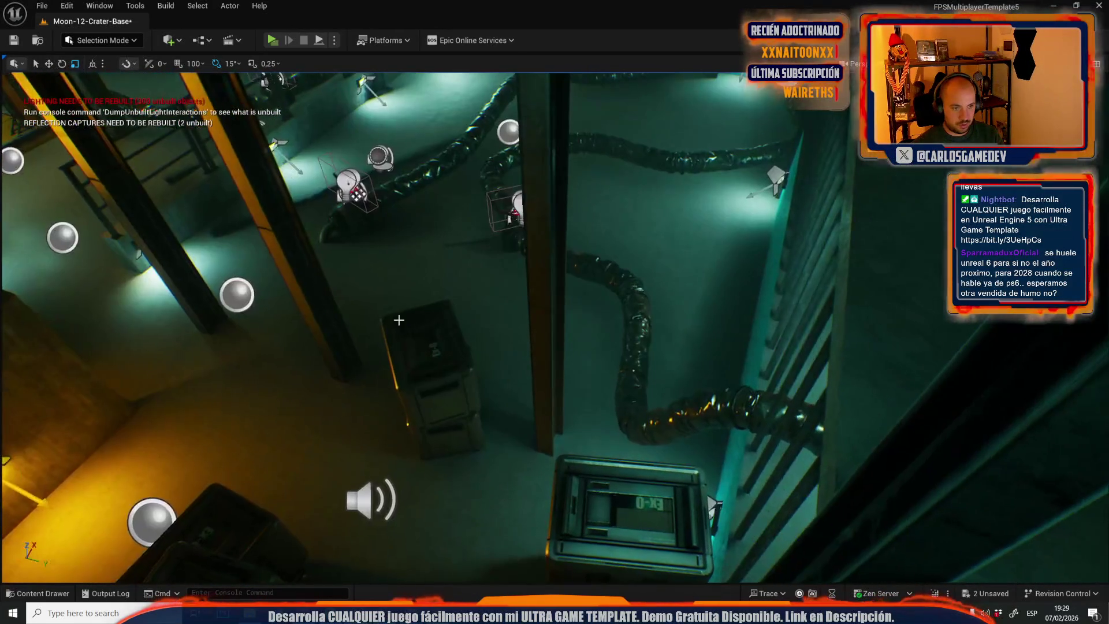
drag(452, 419, 562, 423)
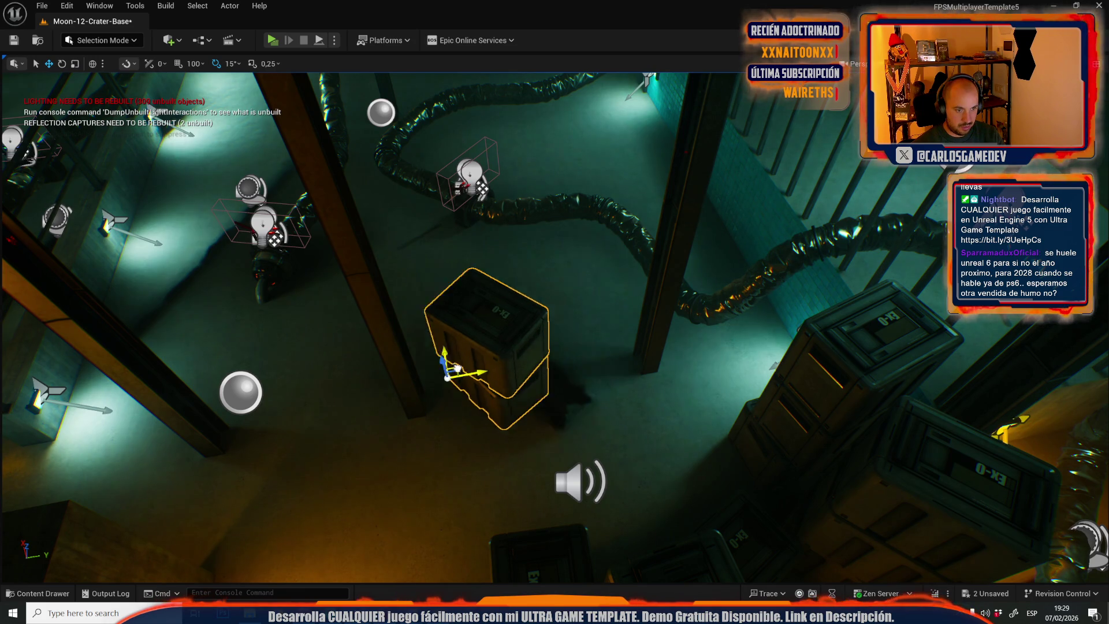
drag(427, 365, 473, 386)
drag(631, 472, 631, 473)
key(e)
drag(575, 440, 593, 417)
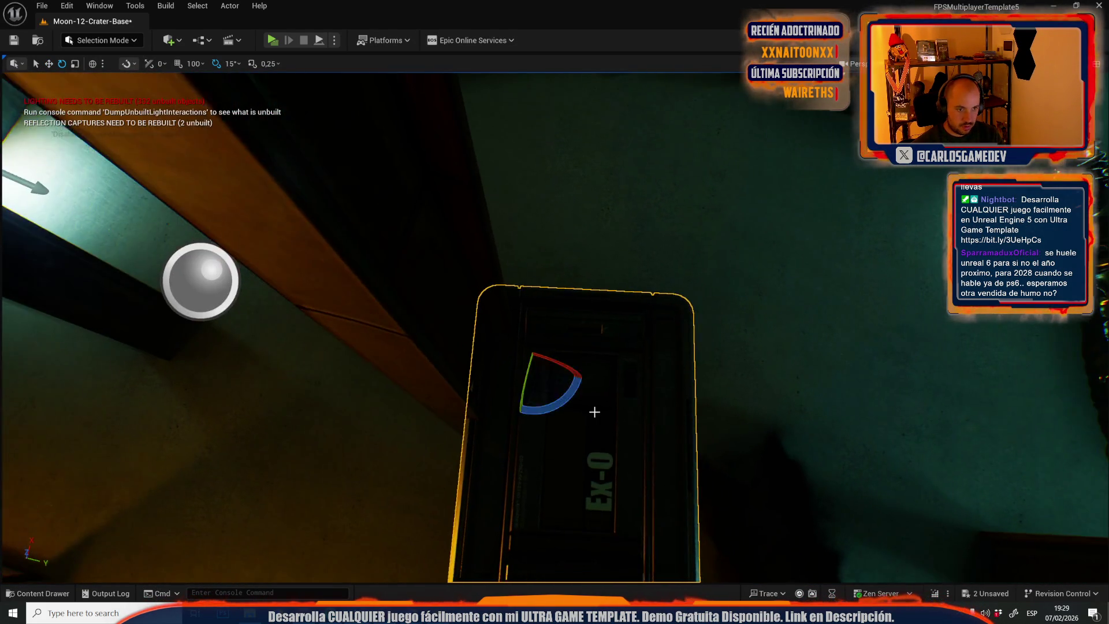
key(r)
mouse_move(547, 360)
mouse_down()
mouse_move(606, 384)
mouse_move(526, 330)
mouse_move(508, 335)
mouse_move(577, 312)
mouse_move(664, 335)
mouse_up()
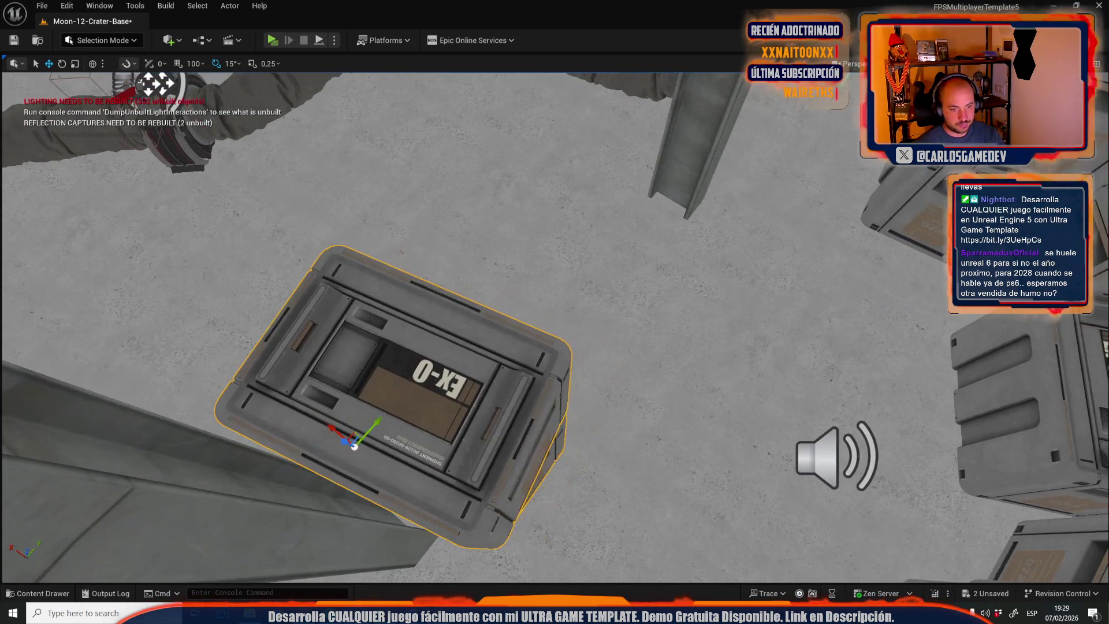
key(ctrl+s)
key(alt+Tab)
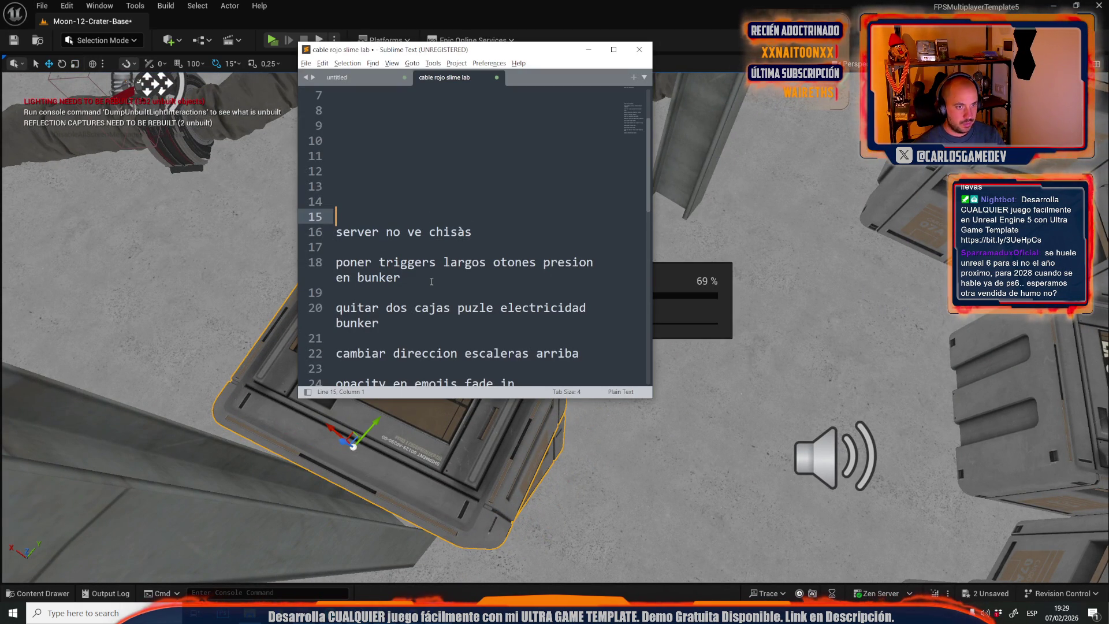
Delete the finished notes on lines 14–20 and select the level's upper landing slab.
scroll(432, 280, down, 1)
drag(367, 161, 445, 263)
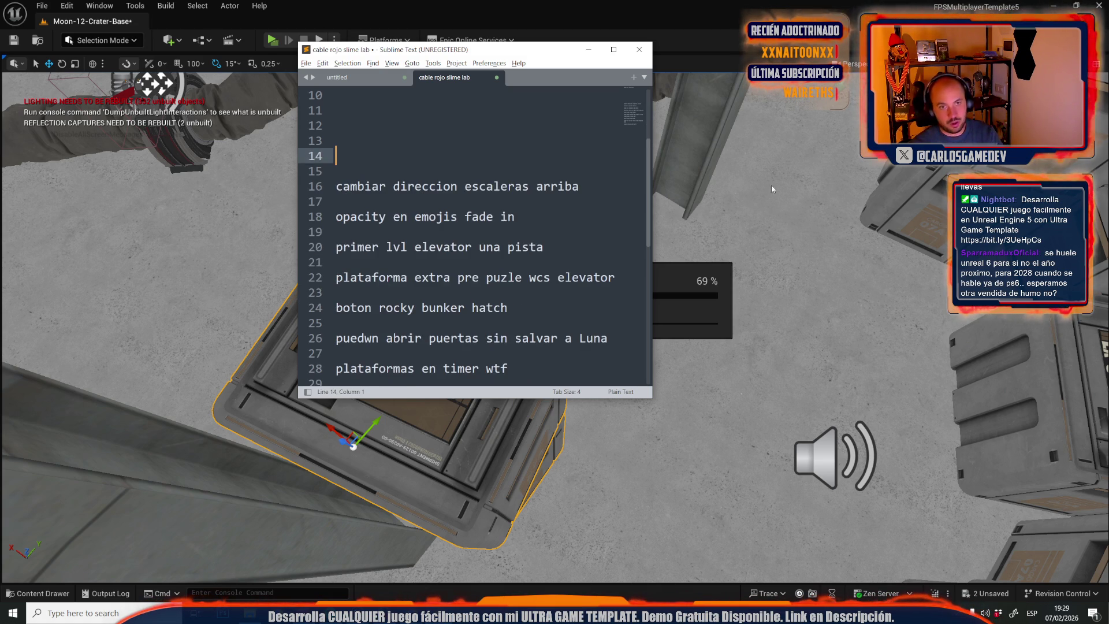
drag(785, 238, 785, 238)
click(462, 139)
Switch to Mesh Tool mode and inspect the upper landing slab and staircase.
drag(197, 130, 197, 130)
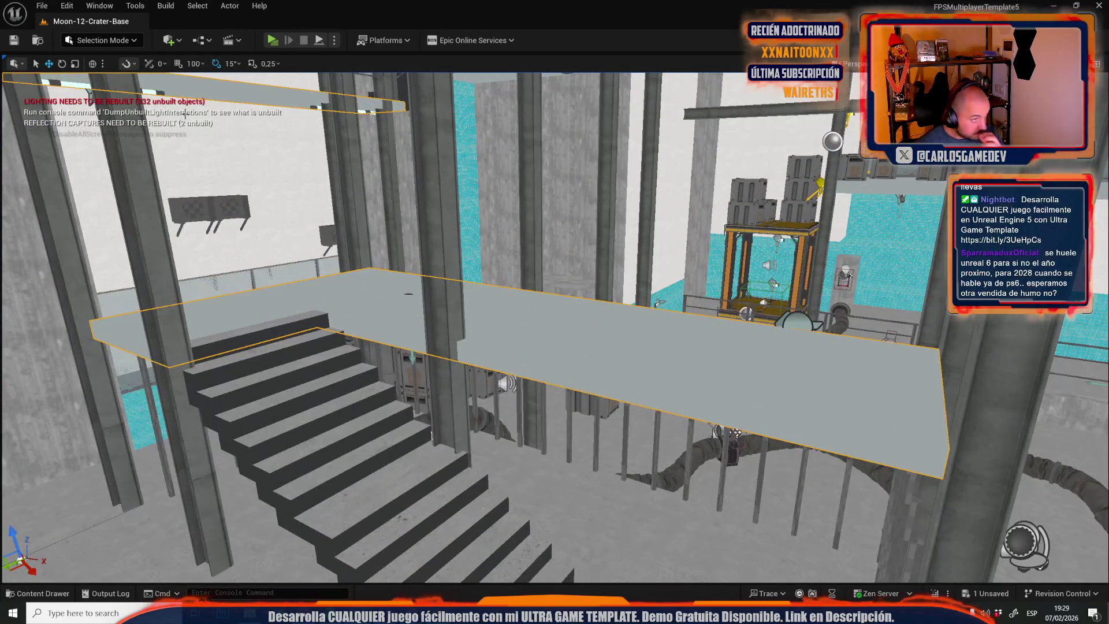
click(119, 48)
click(119, 183)
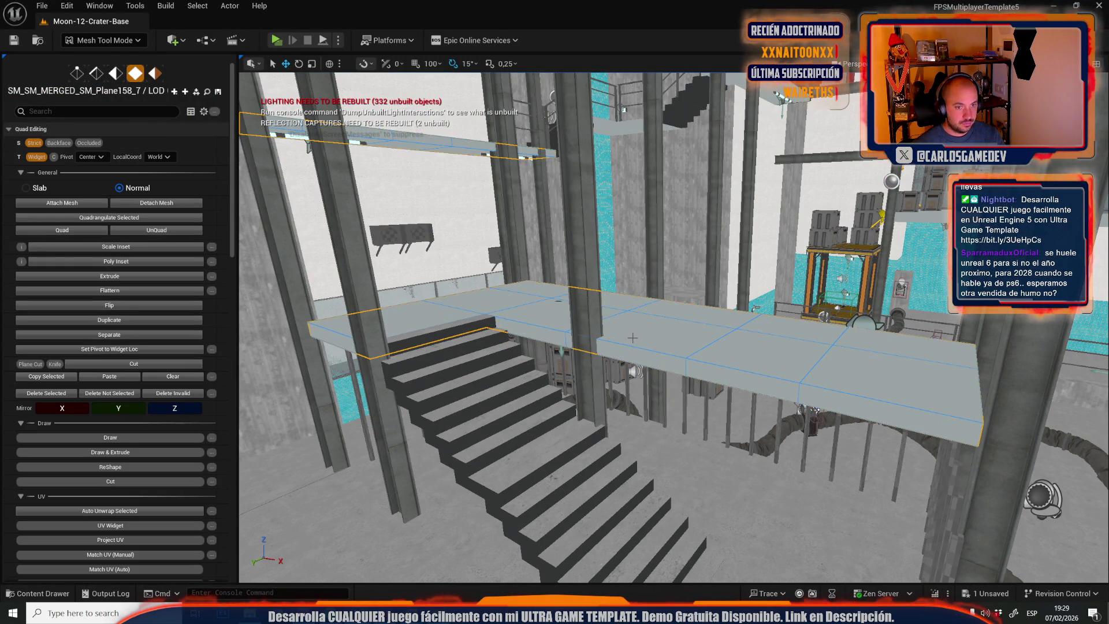
drag(649, 347, 657, 335)
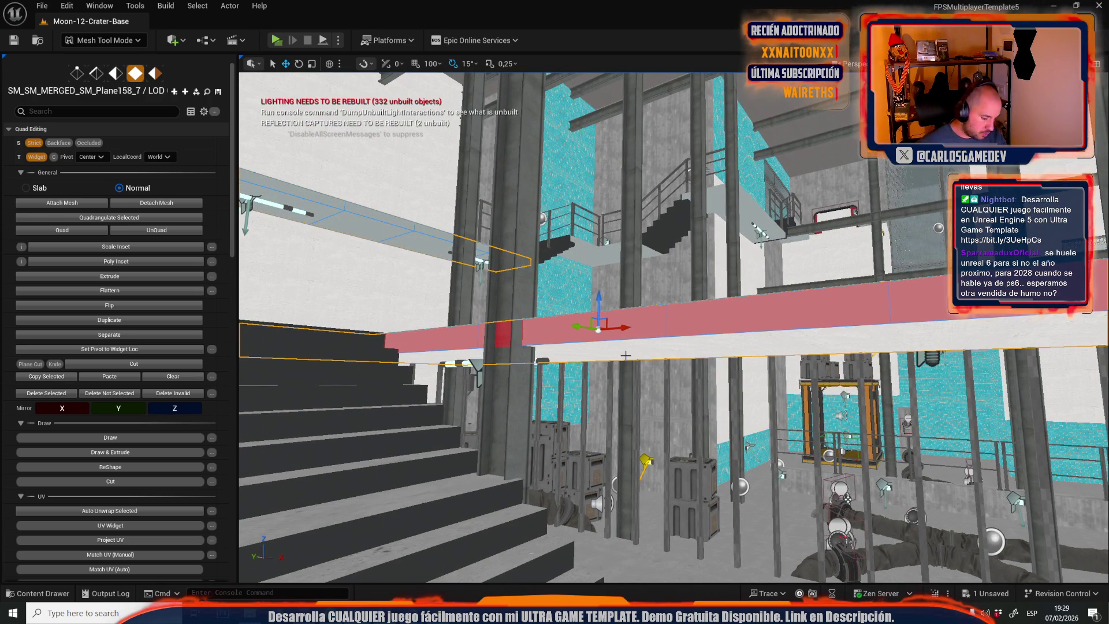
drag(657, 335, 674, 268)
drag(851, 260, 715, 273)
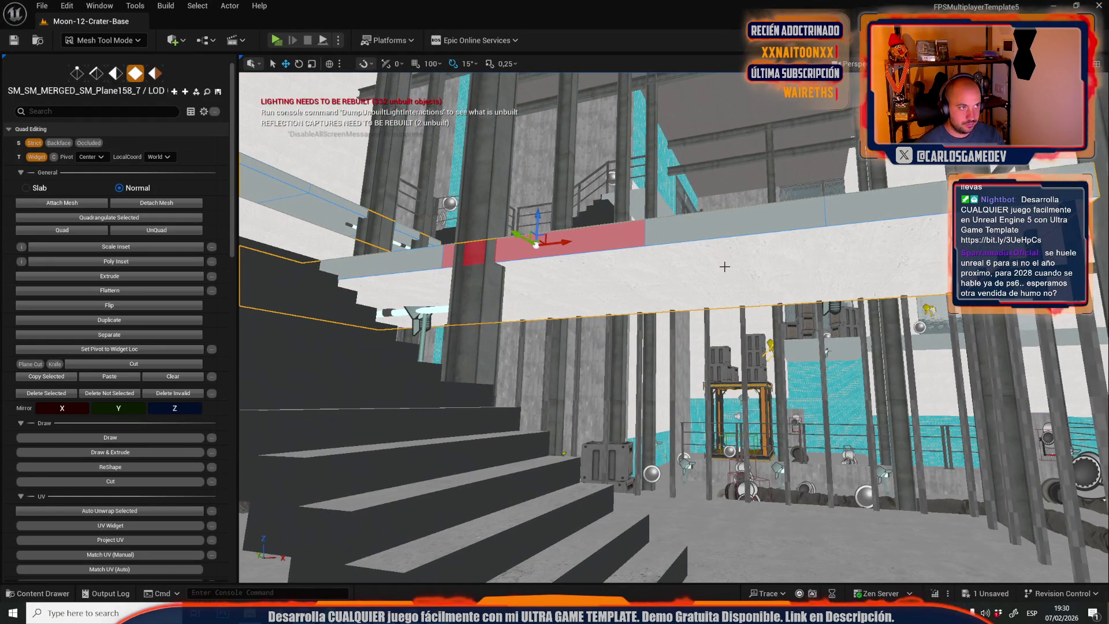
Tilt SM_Plane103 by 45°, undo it, and place SM_SM_MERGED_SM_Plane158_7 in the level.
key(5)
click(717, 267)
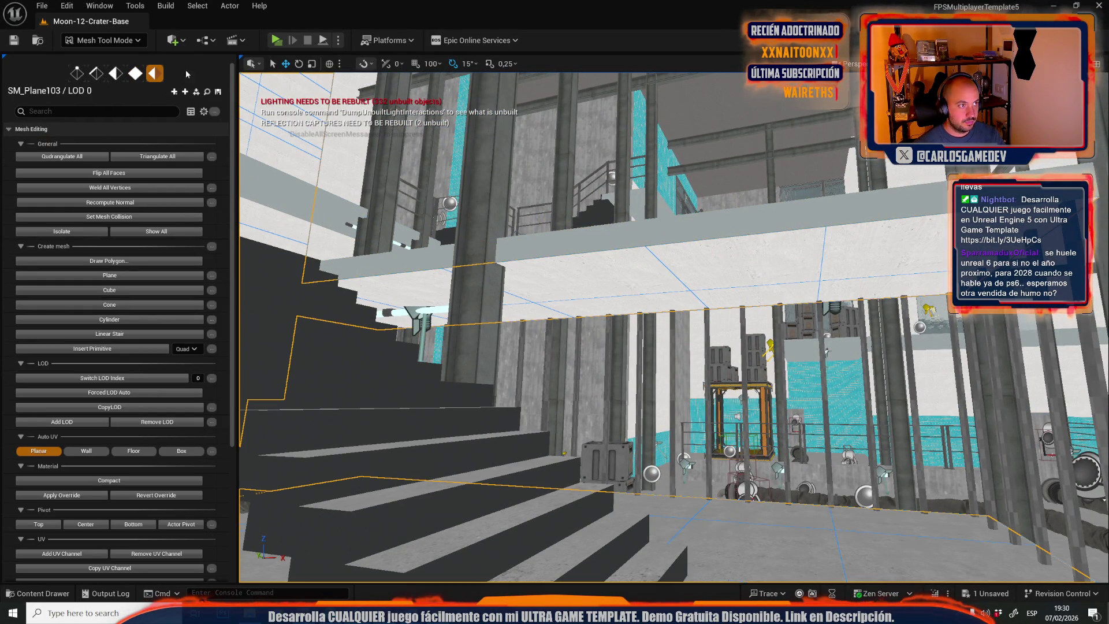
click(135, 73)
mouse_move(690, 269)
mouse_down()
mouse_move(739, 298)
mouse_move(724, 270)
mouse_up()
key(e)
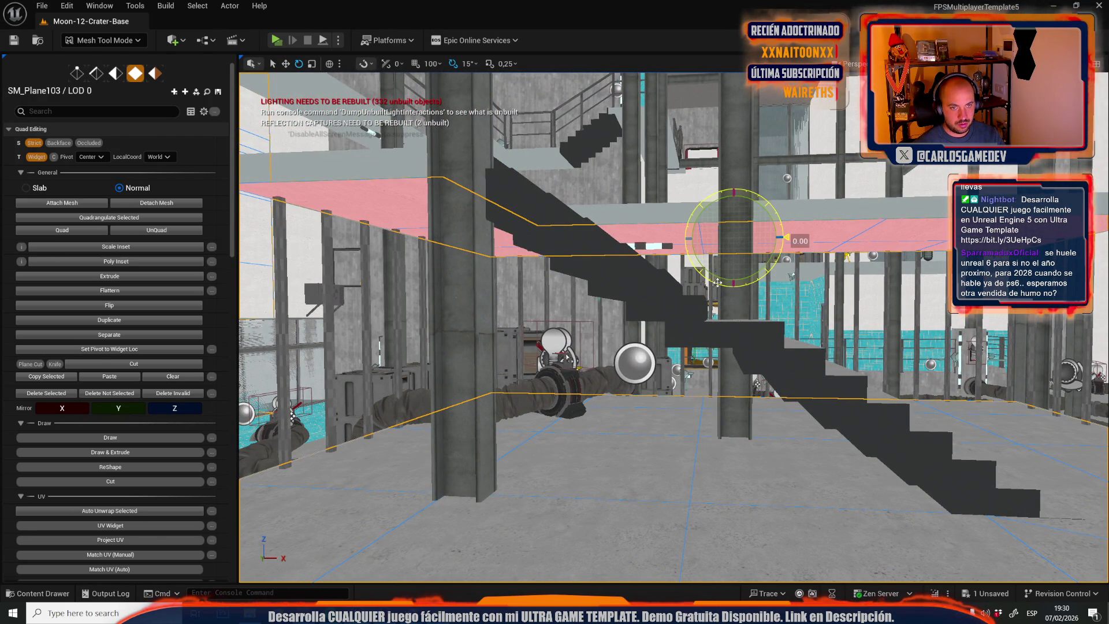
drag(717, 282, 768, 205)
drag(736, 311, 726, 306)
key(ctrl+z)
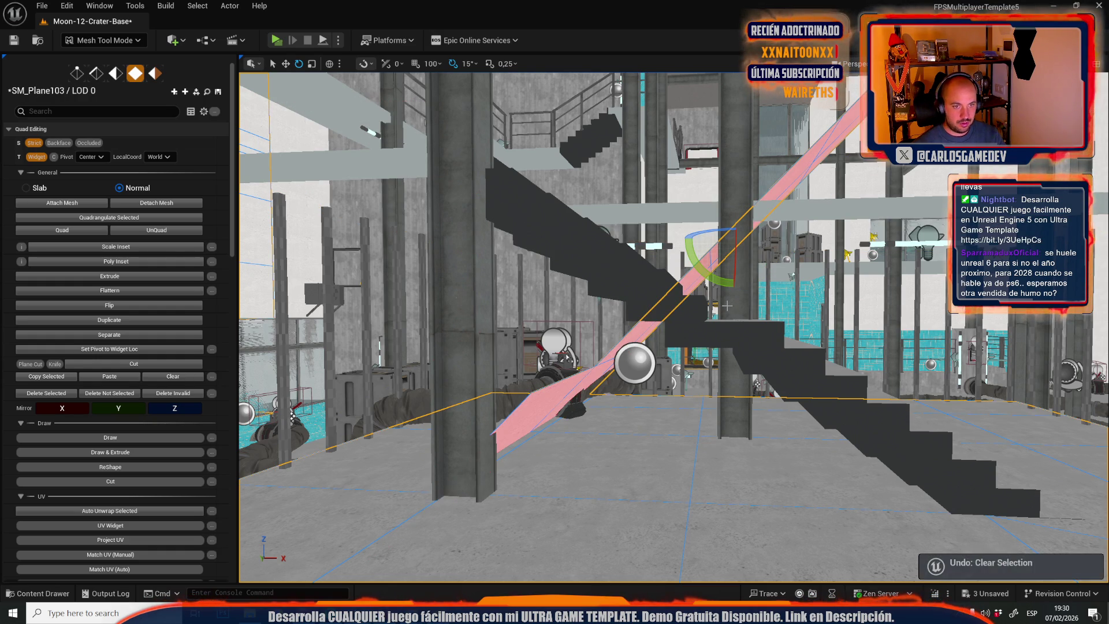
key(ctrl+z)
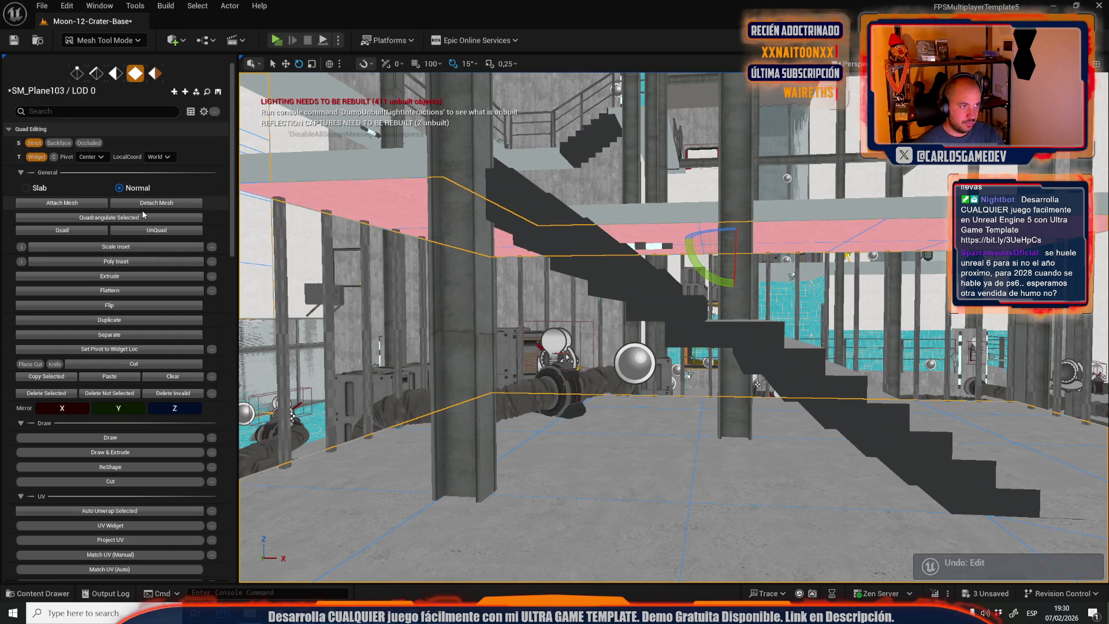
key(ctrl+space)
drag(321, 539, 676, 216)
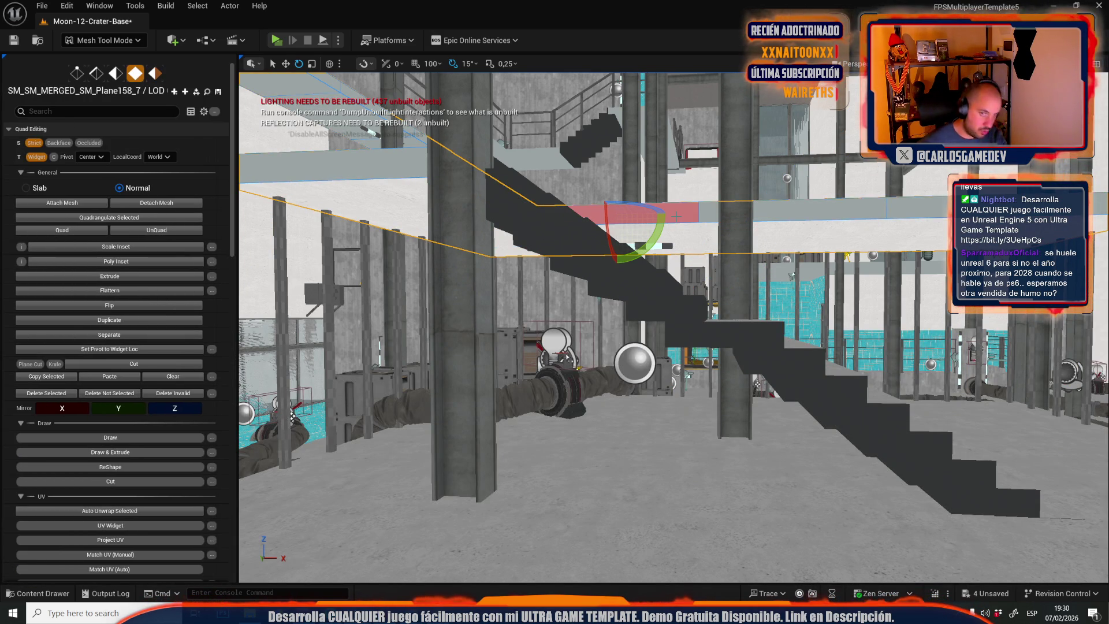
Detach the selected landing faces into a new separate mesh.
click(172, 202)
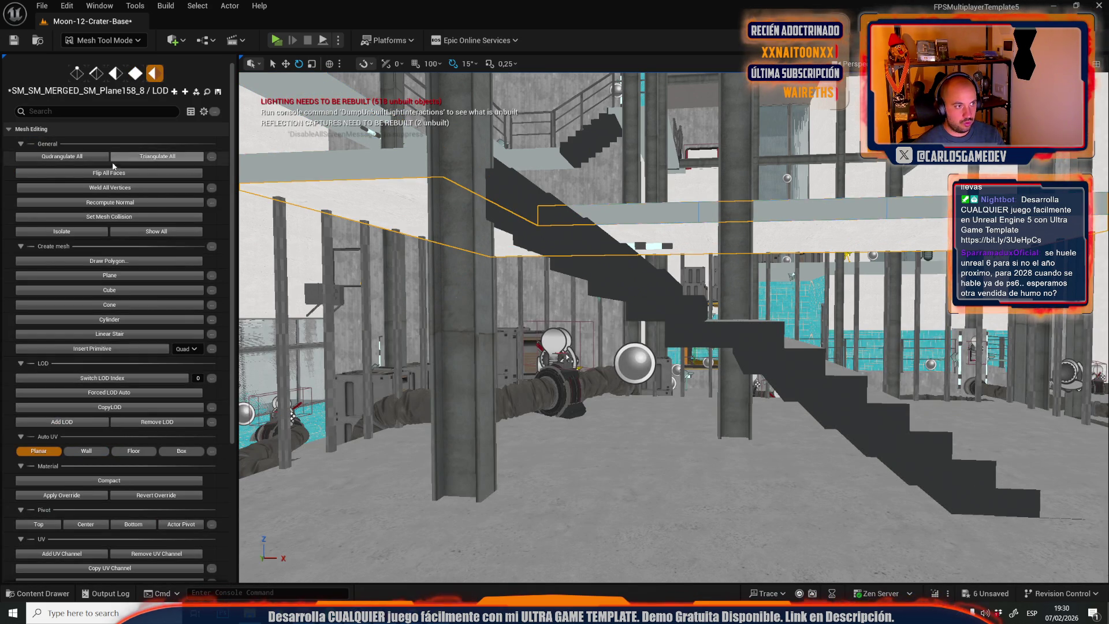
drag(520, 346, 520, 346)
drag(604, 250, 603, 250)
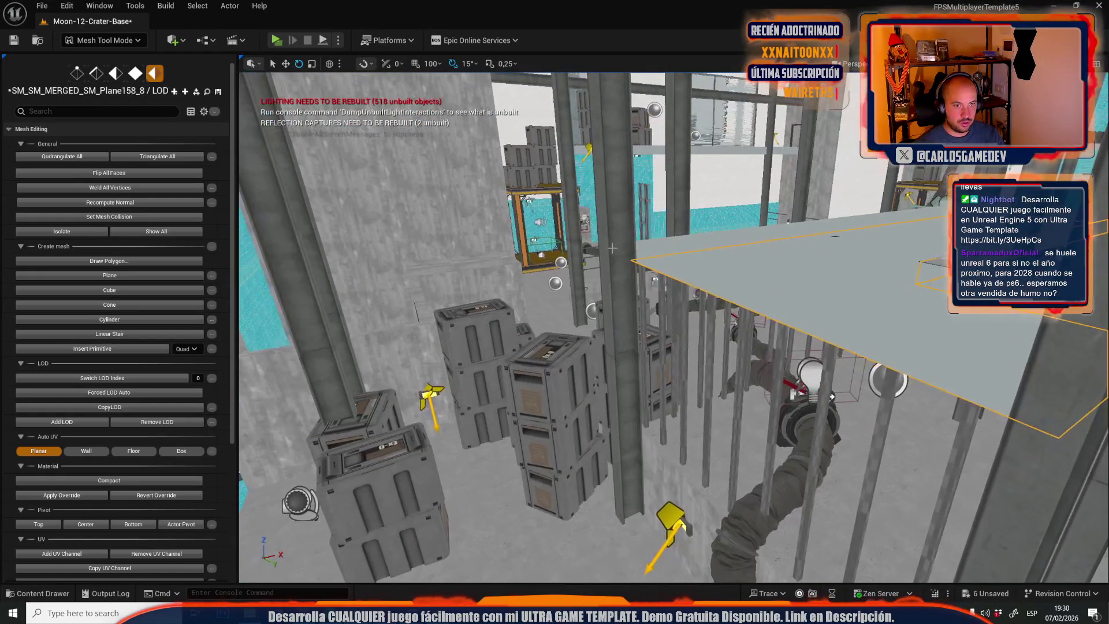
mouse_move(757, 277)
mouse_down()
mouse_move(582, 167)
mouse_move(602, 165)
mouse_up()
key(4)
key(5)
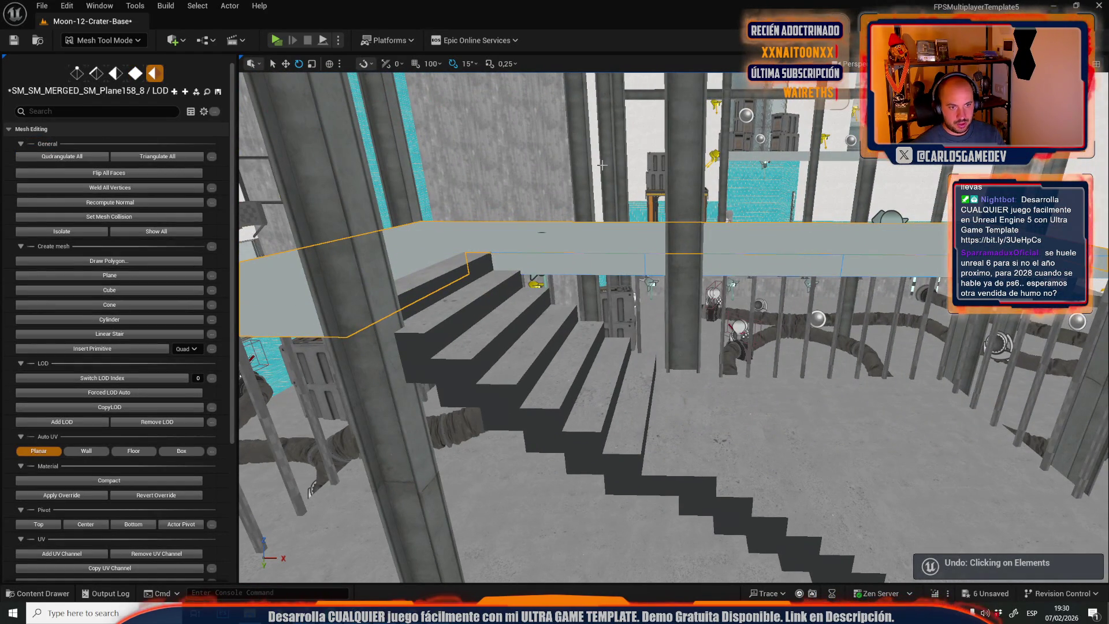
Select a strip of the stair landing's faces and detach them into another mesh.
click(594, 237)
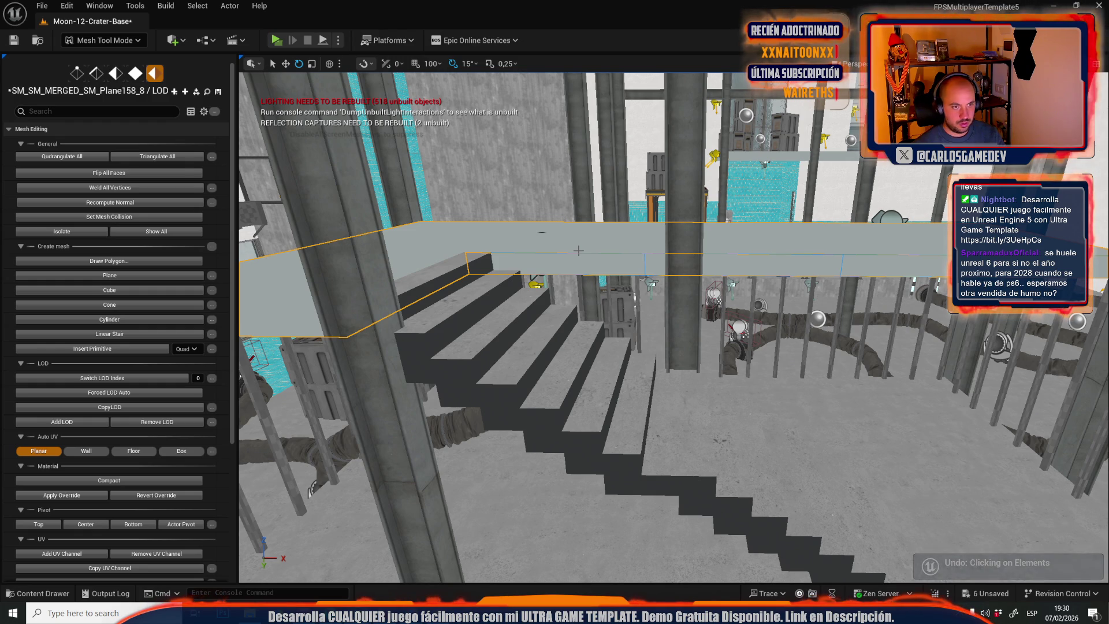
key(ctrl+z)
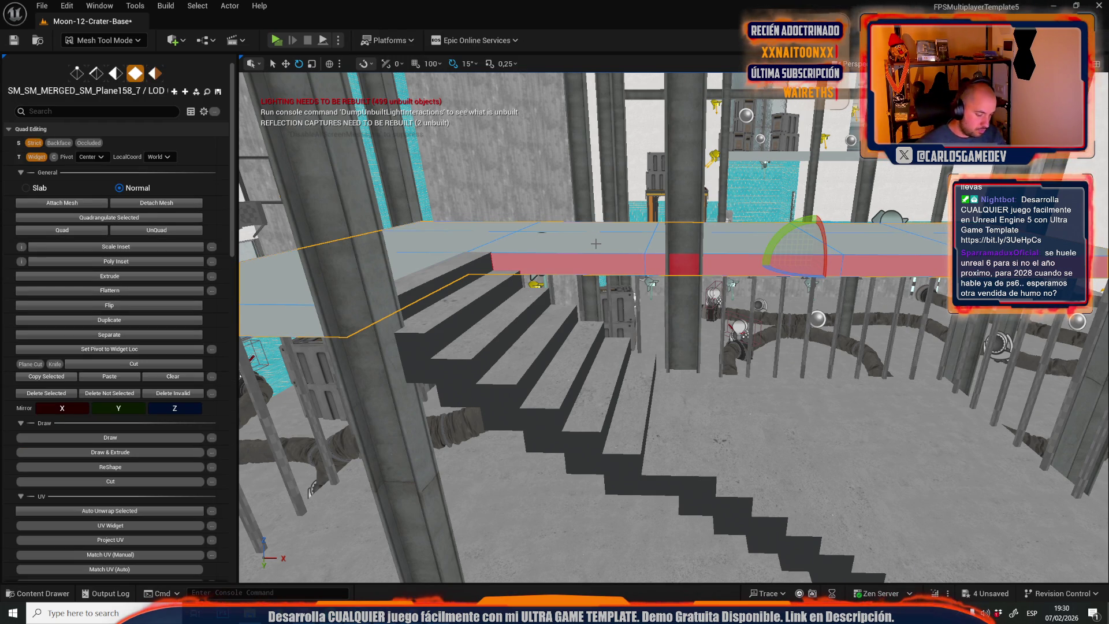
mouse_move(596, 244)
mouse_down()
mouse_move(676, 220)
mouse_move(631, 268)
mouse_move(715, 364)
mouse_move(699, 312)
mouse_move(741, 349)
mouse_move(718, 367)
mouse_move(589, 323)
mouse_up()
click(142, 201)
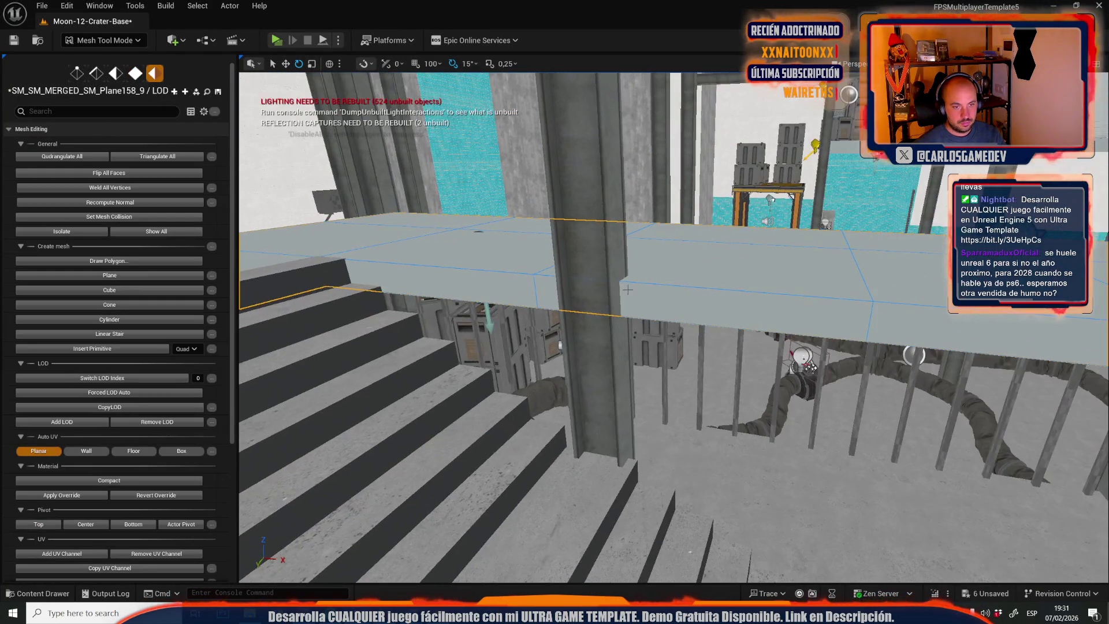
drag(628, 289, 625, 324)
Detach one more slab face into a separate mesh and open the Meshes folder.
key(4)
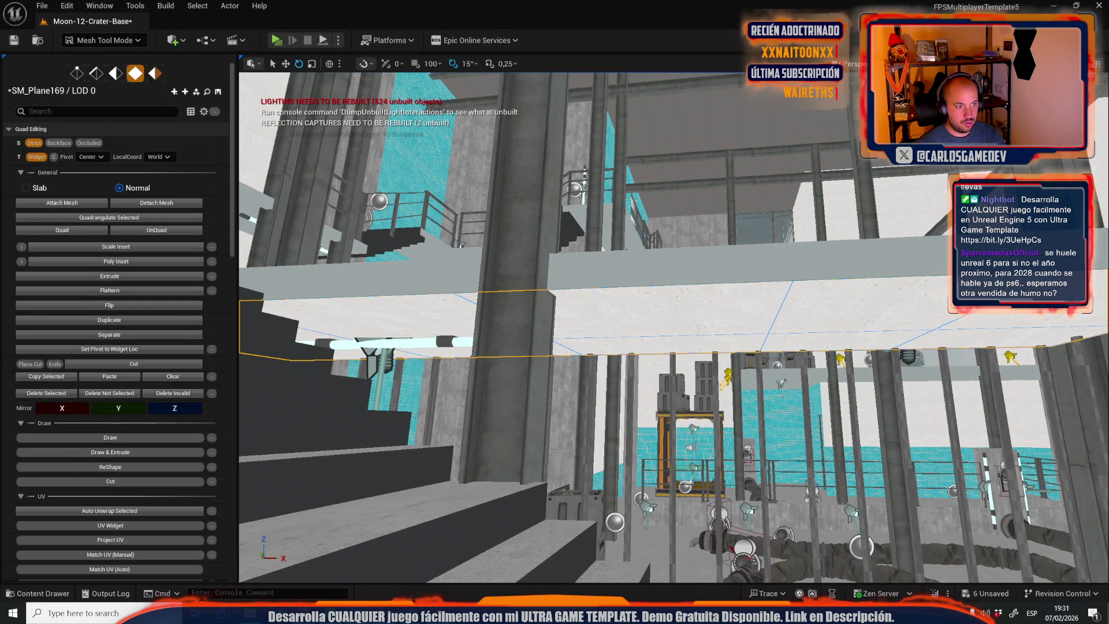
click(608, 325)
click(155, 203)
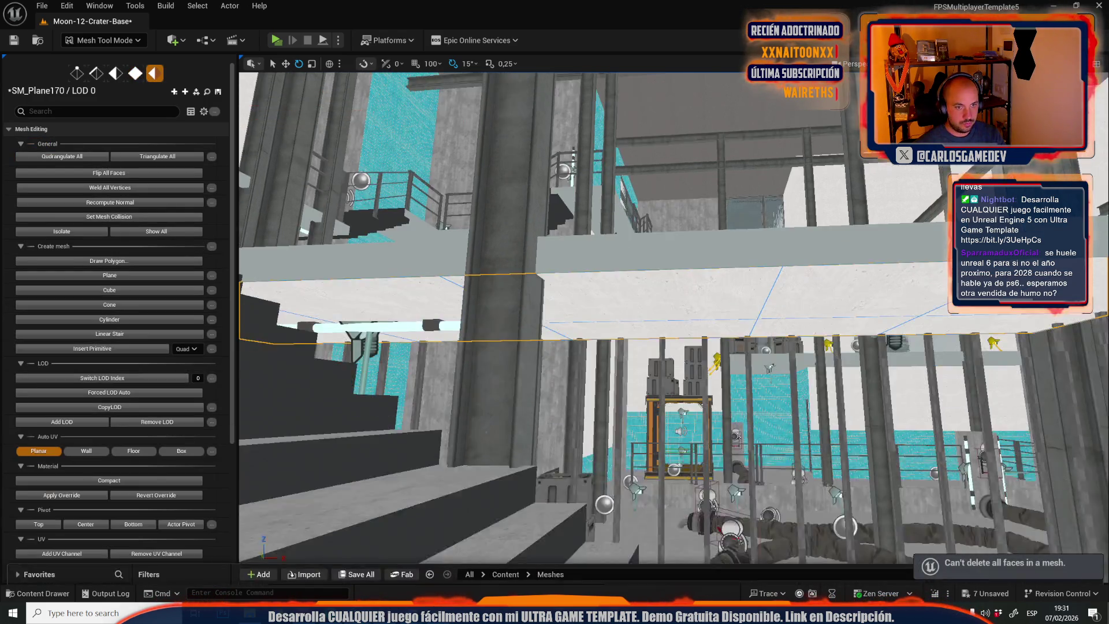
mouse_move(554, 241)
mouse_down()
mouse_move(553, 254)
mouse_move(566, 229)
mouse_up()
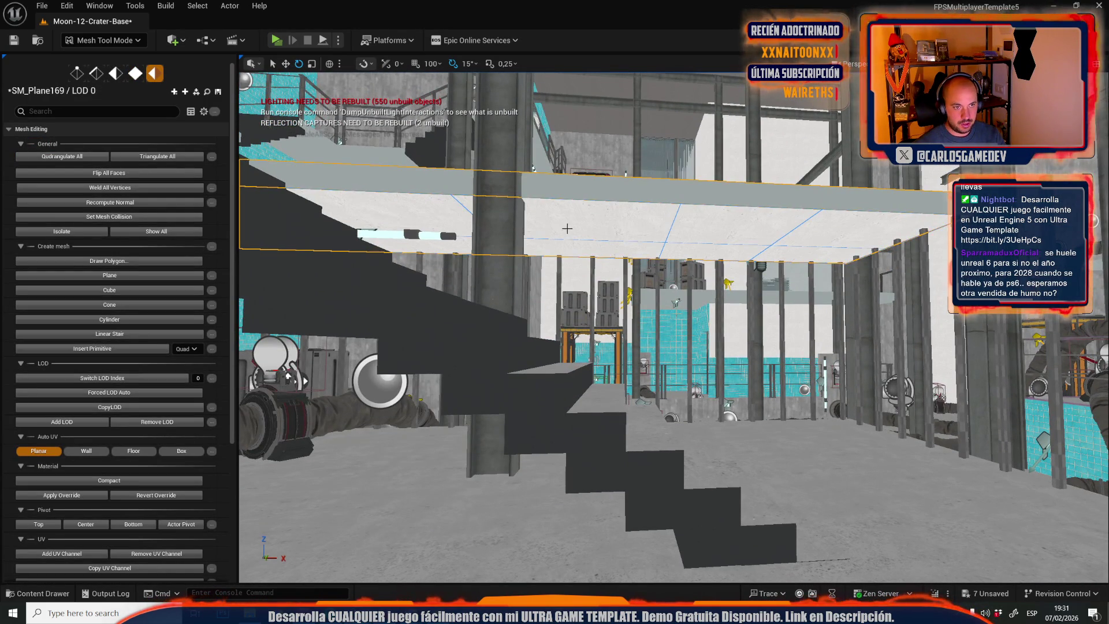
click(197, 93)
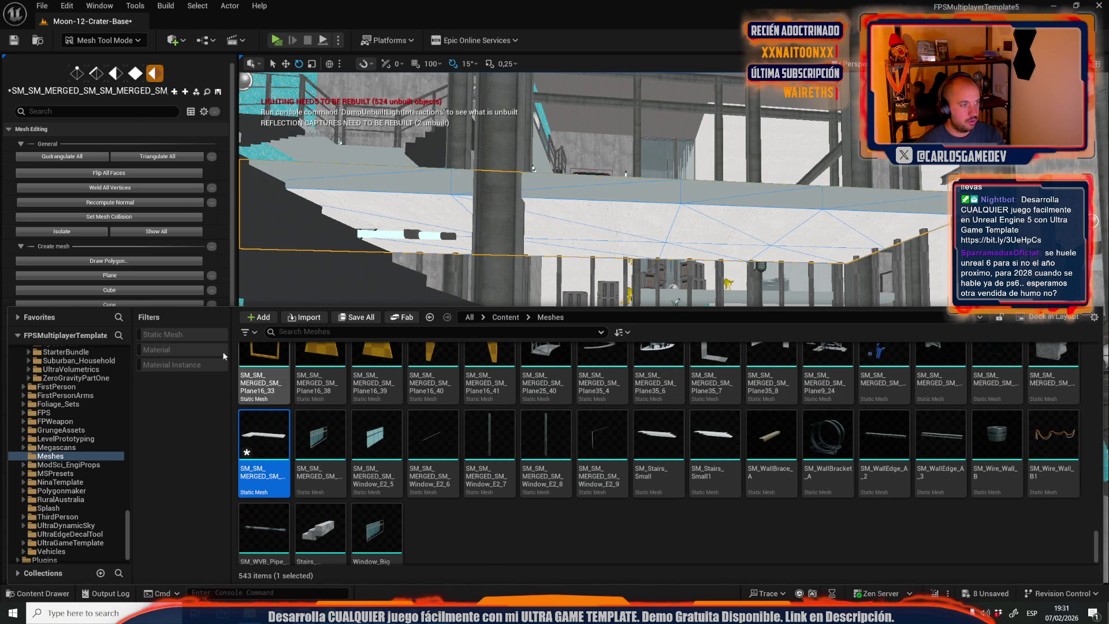
Save all unsaved level and mesh changes and close the Content Drawer.
click(366, 317)
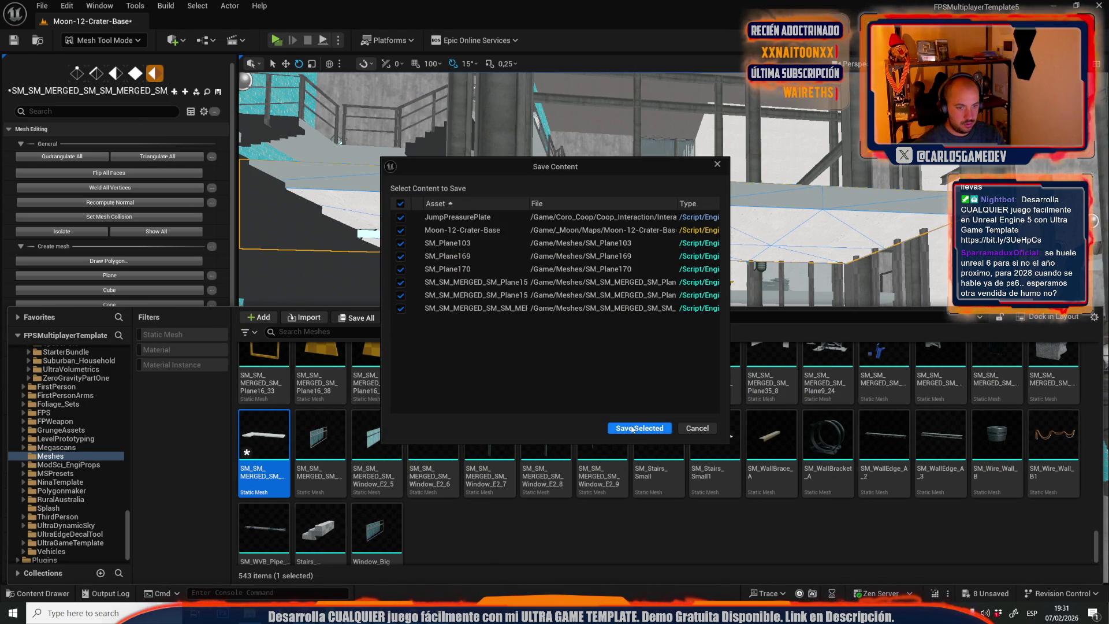
click(635, 428)
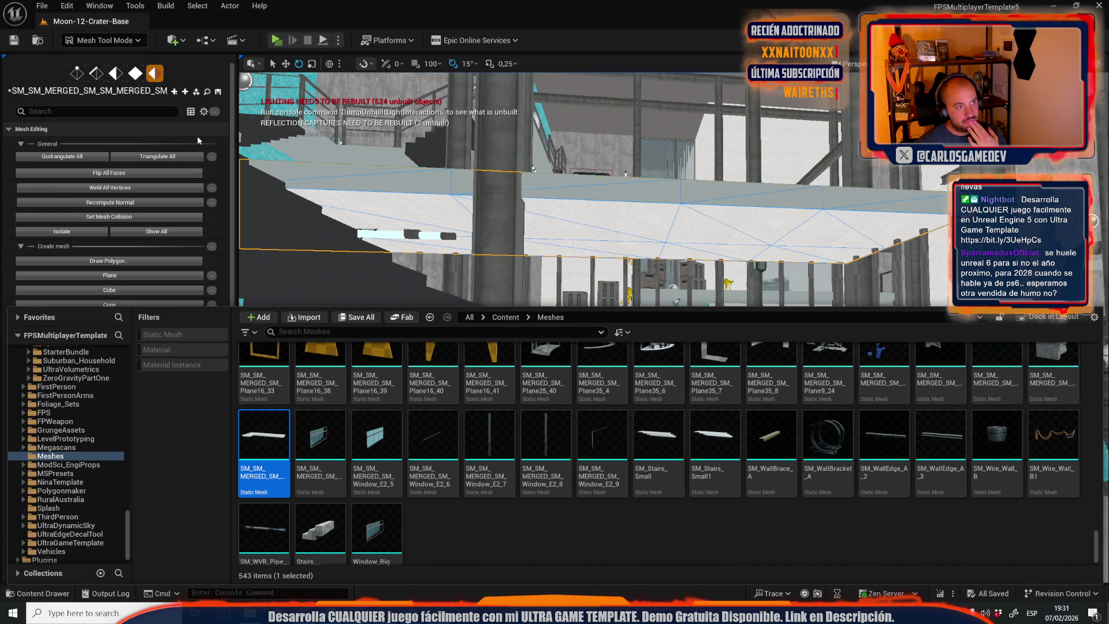
click(377, 439)
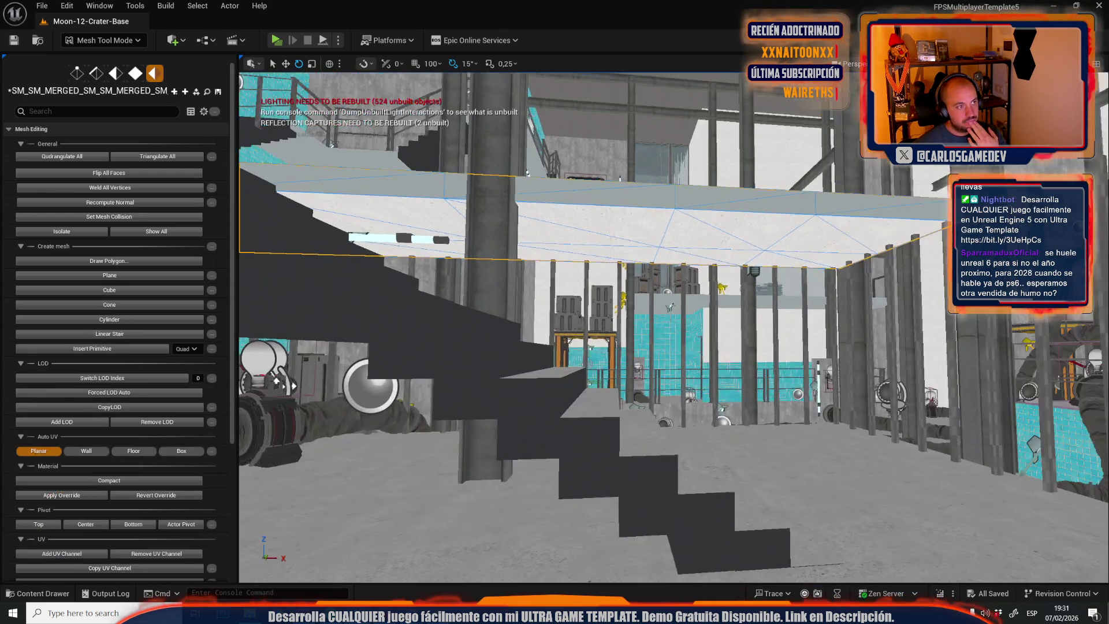
click(123, 304)
Apply the Actor Pivot change to the landing mesh and return to Selection Mode.
scroll(75, 359, down, 3)
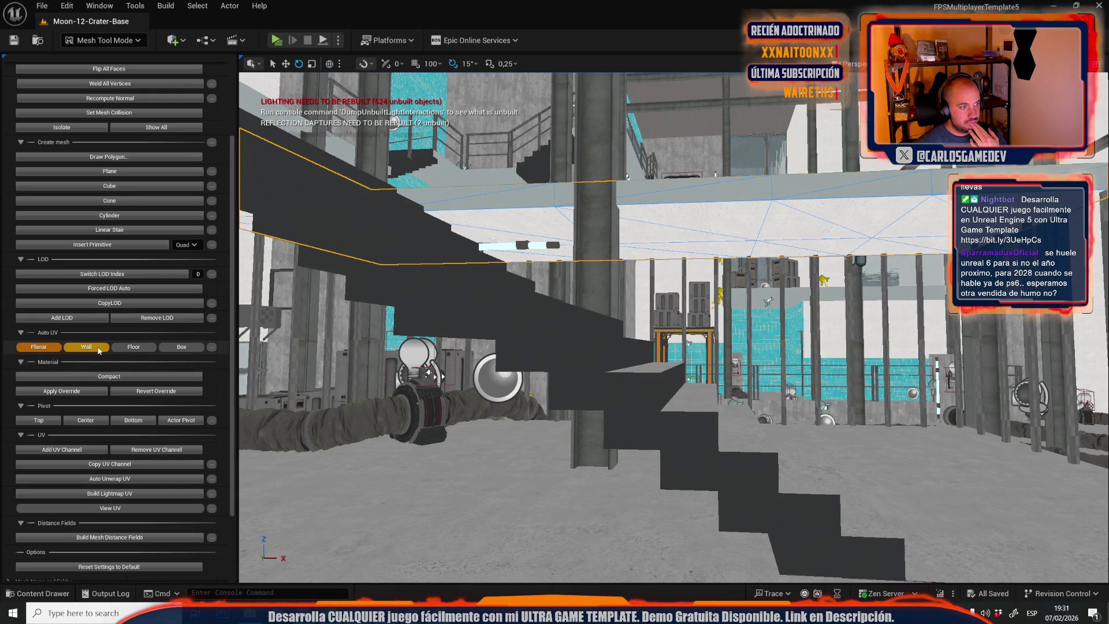
click(213, 421)
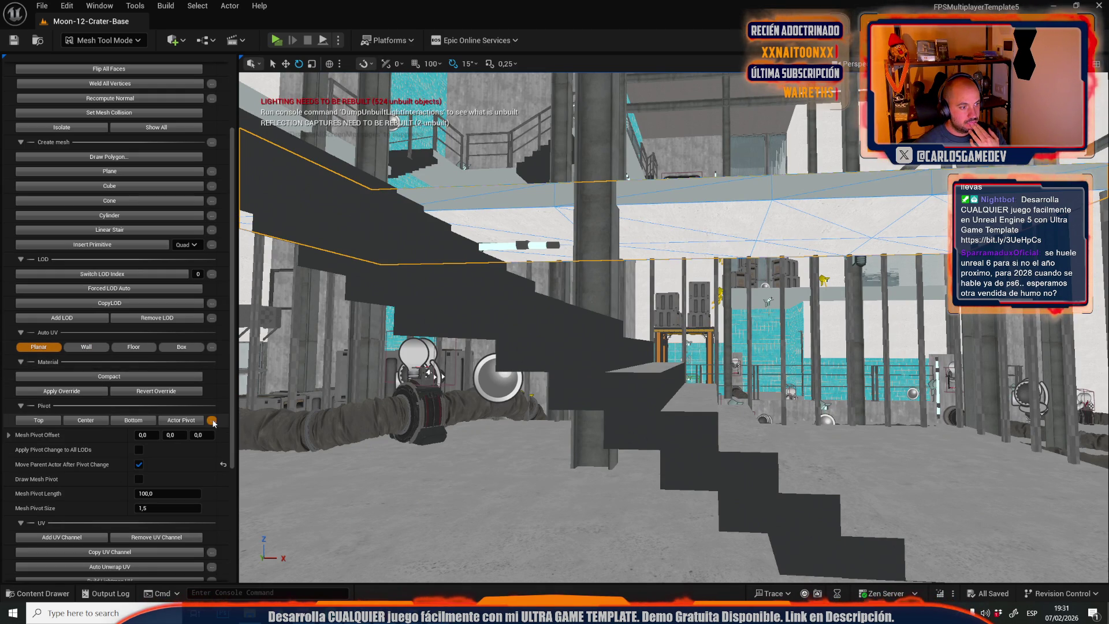
click(96, 422)
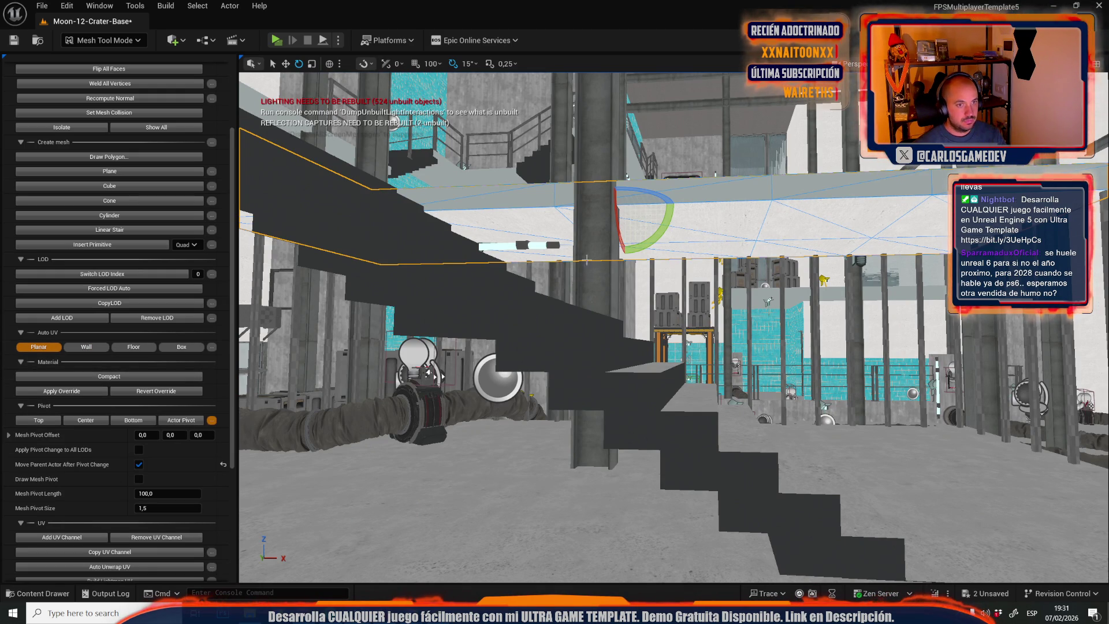
click(124, 42)
click(111, 74)
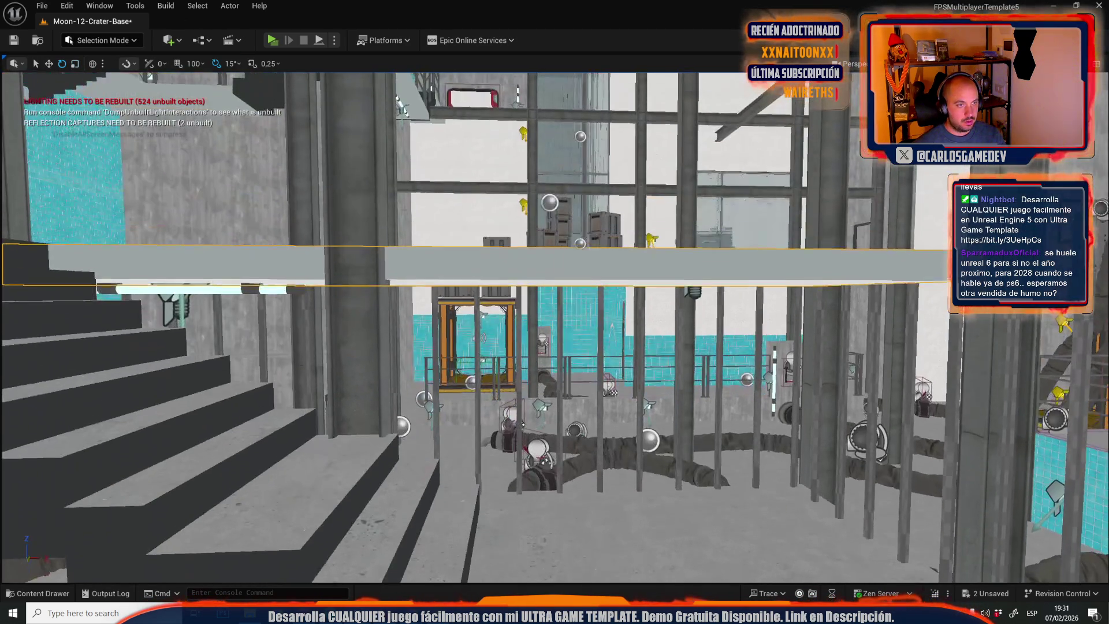
Rotate the upper stair section -180° and move it up and left beside the landing.
click(444, 272)
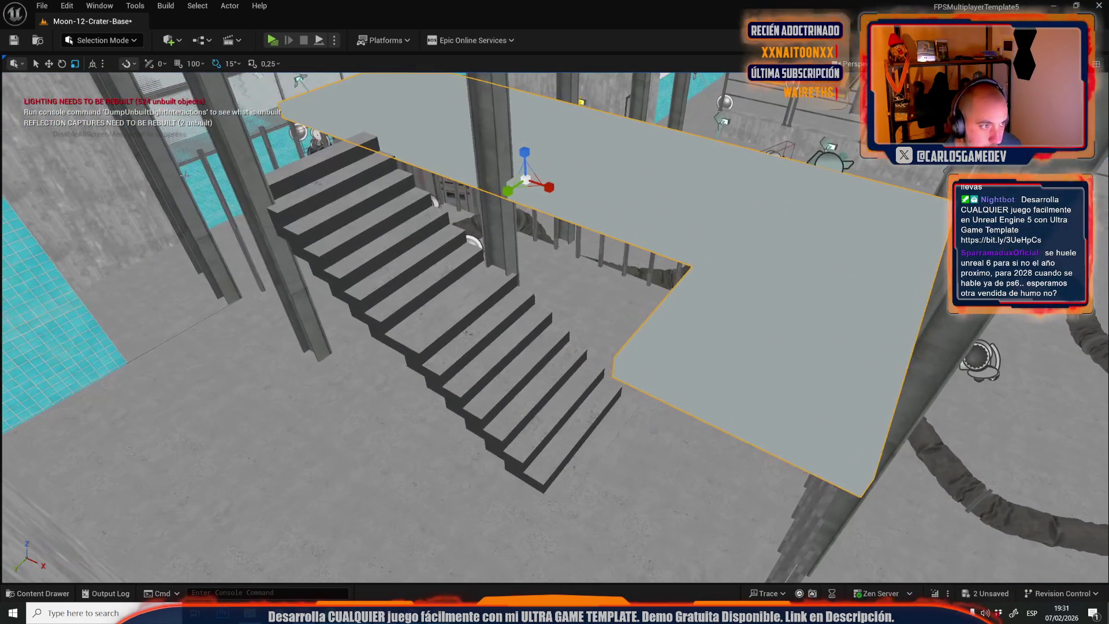
click(428, 277)
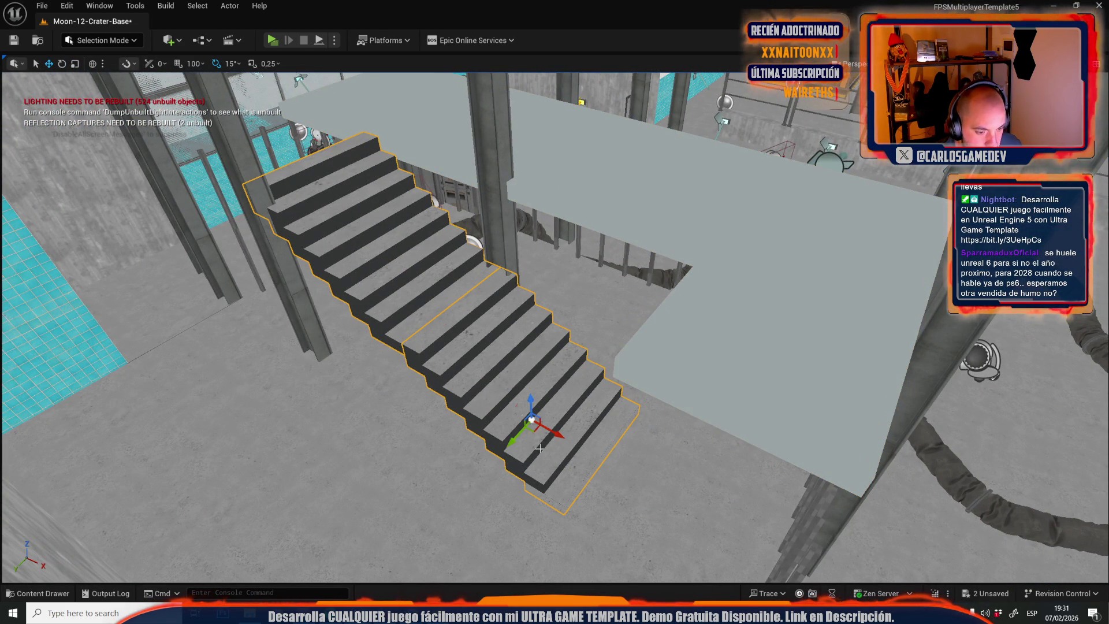
drag(540, 454, 456, 398)
mouse_move(553, 431)
mouse_down()
mouse_move(470, 379)
mouse_move(450, 347)
mouse_move(397, 22)
mouse_up()
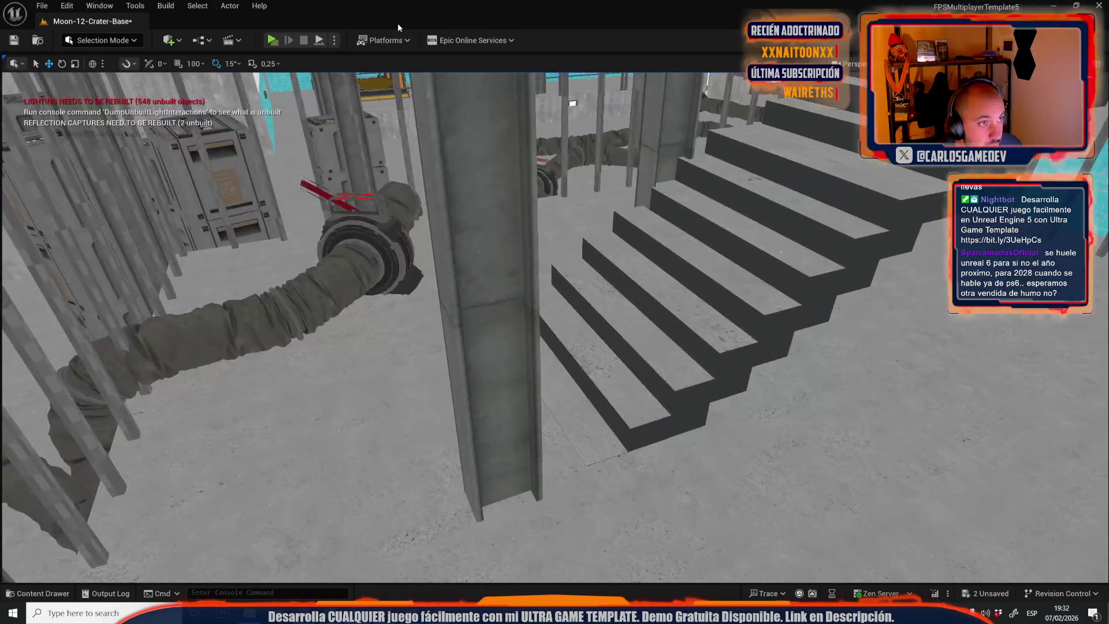
Run and stop several short Play-In-Editor tests of the level.
click(274, 41)
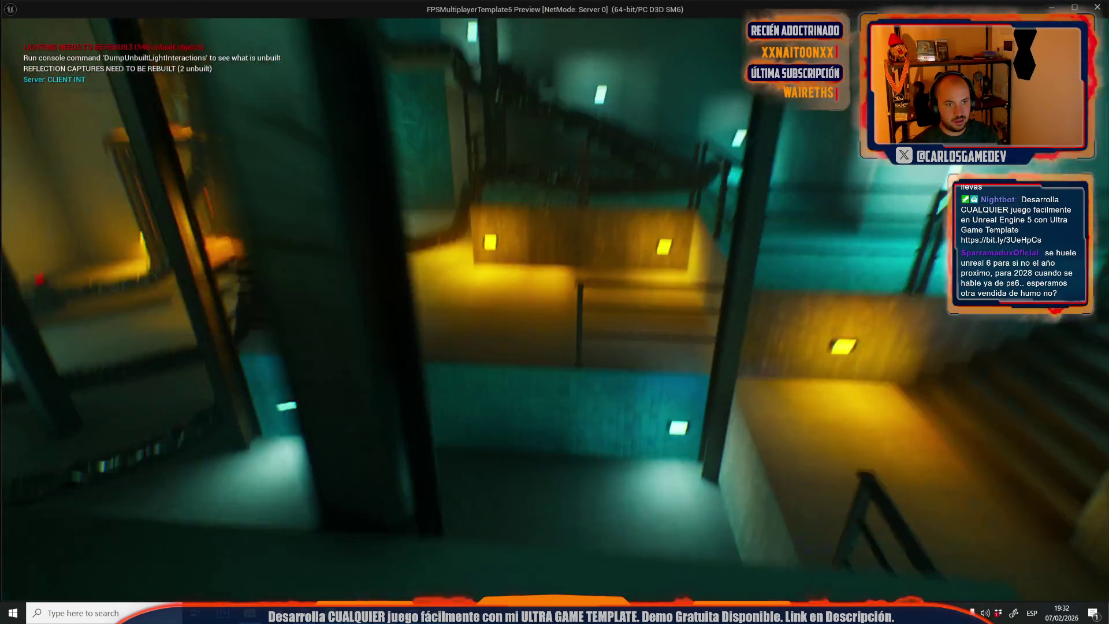
key(Escape)
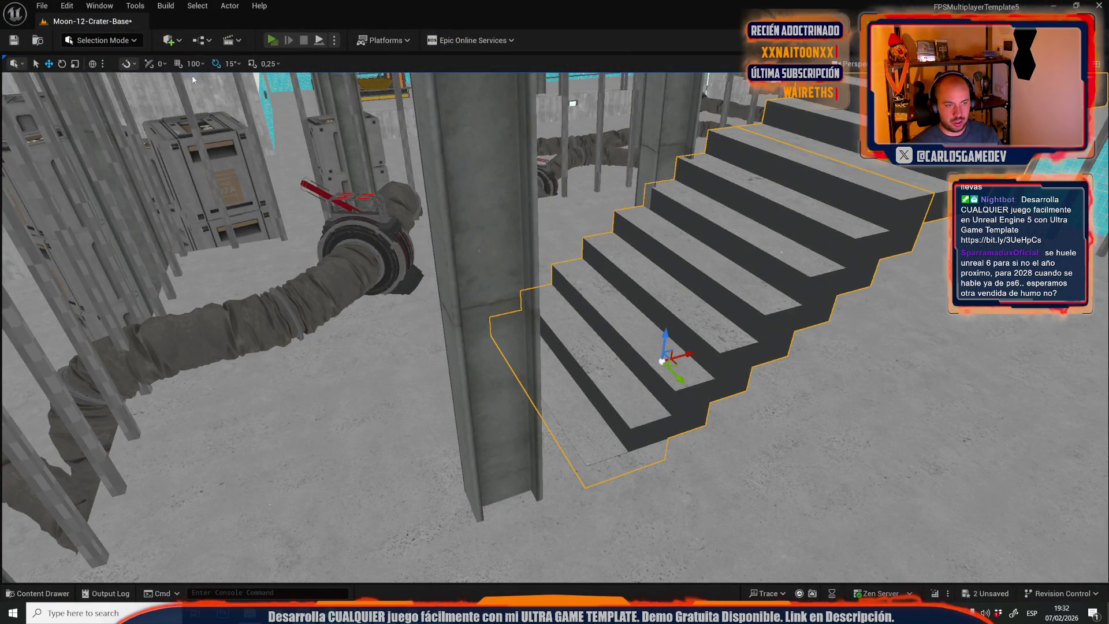
key(alt+p)
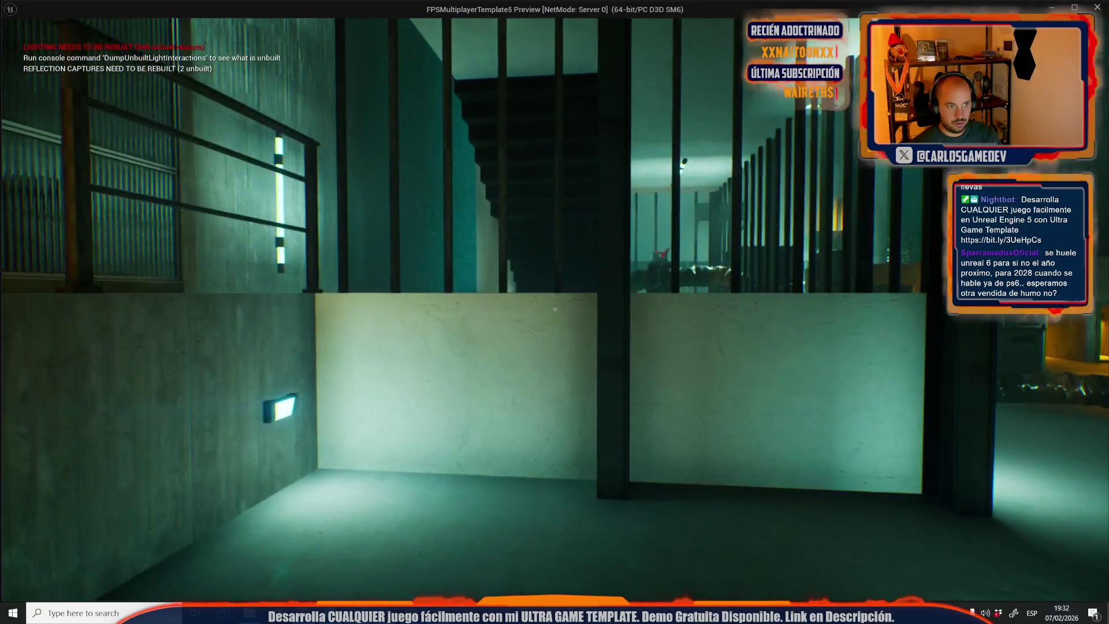
key(Escape)
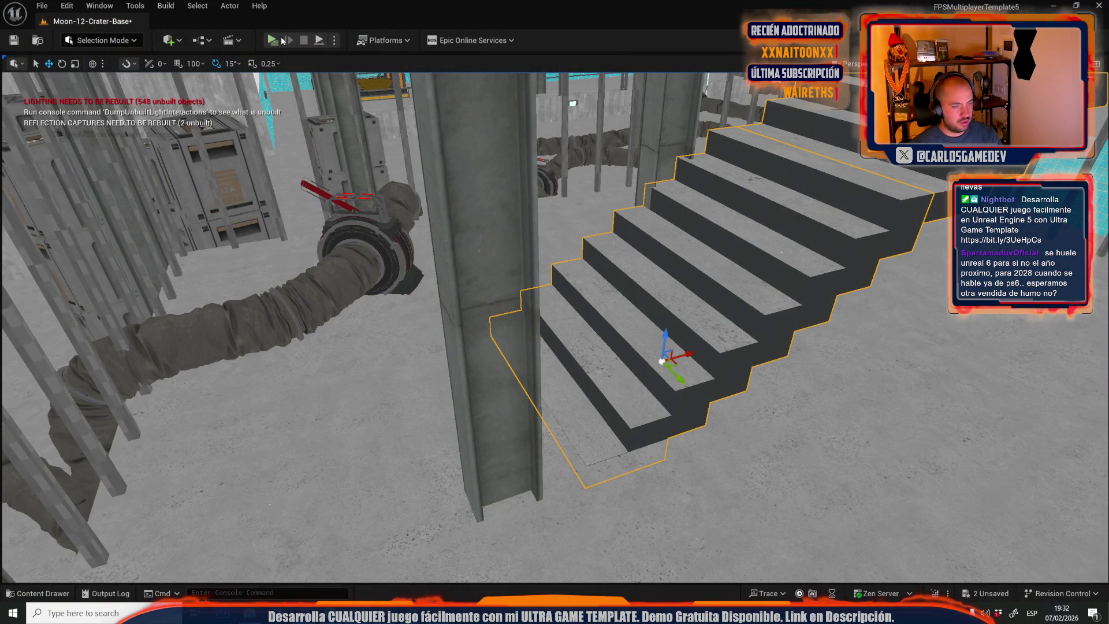
click(281, 39)
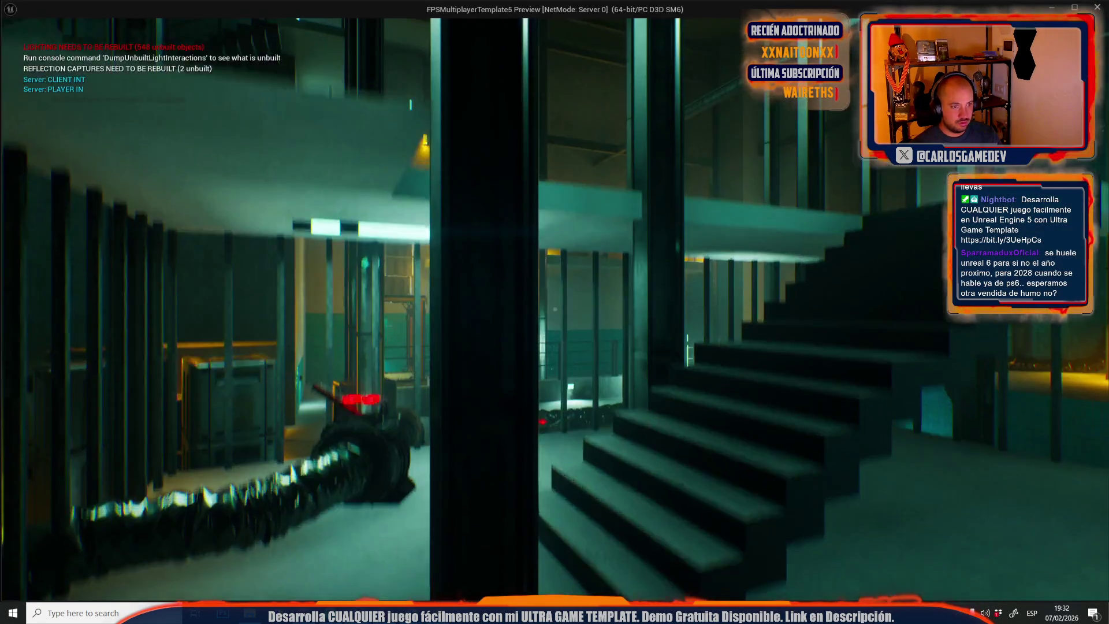
key(w)
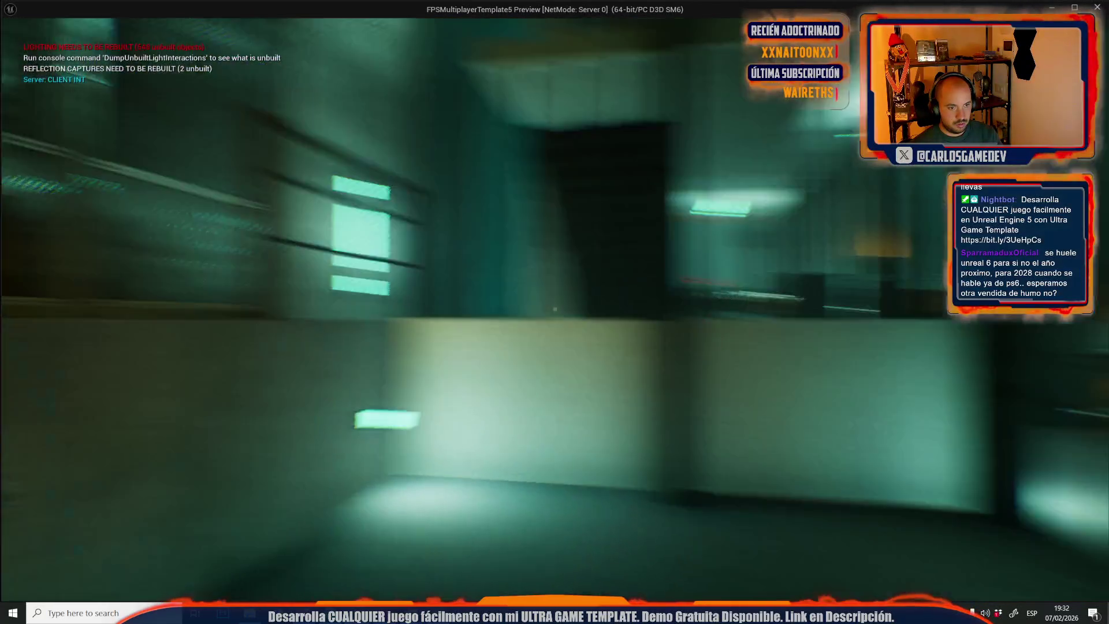
key(Escape)
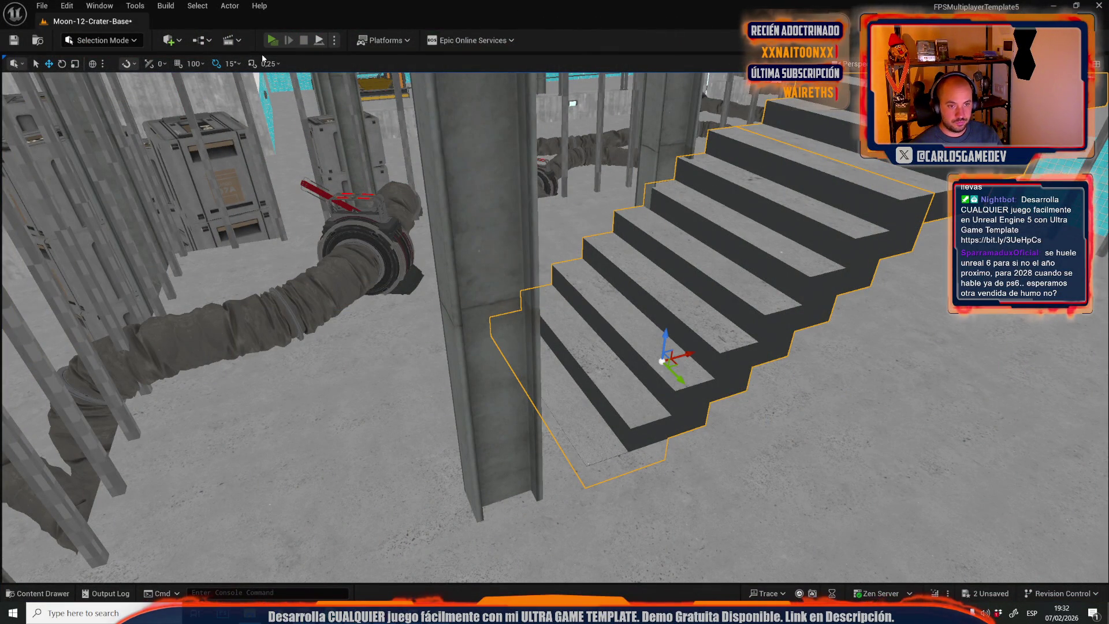
Play-test again, walking up the stairs and on to the barred corridor before stopping.
click(272, 40)
key(w)
key(w)
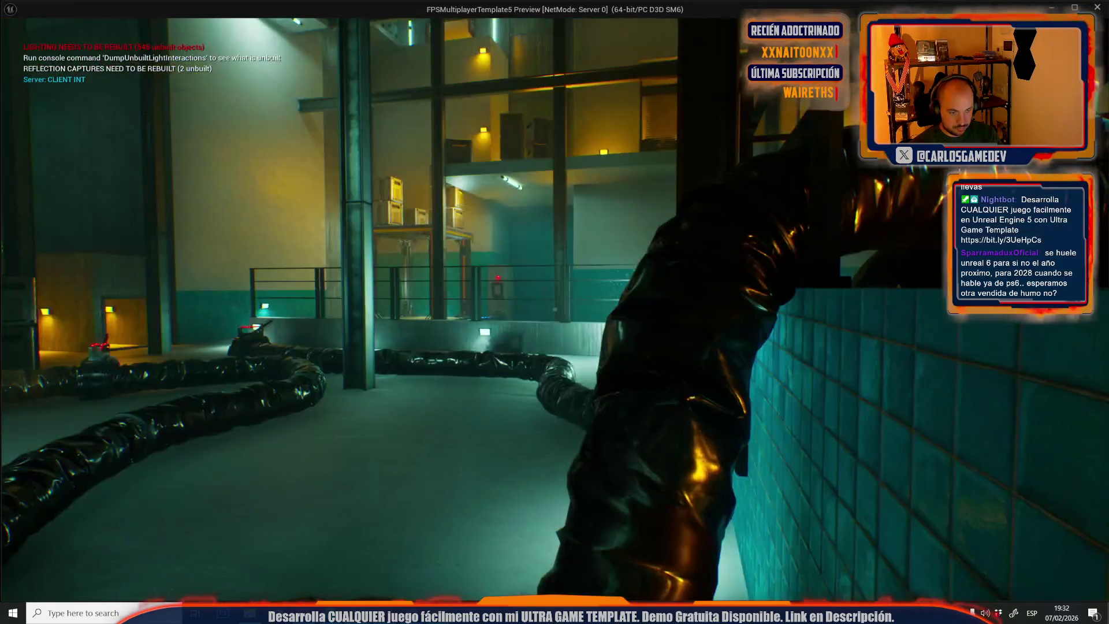
key(Escape)
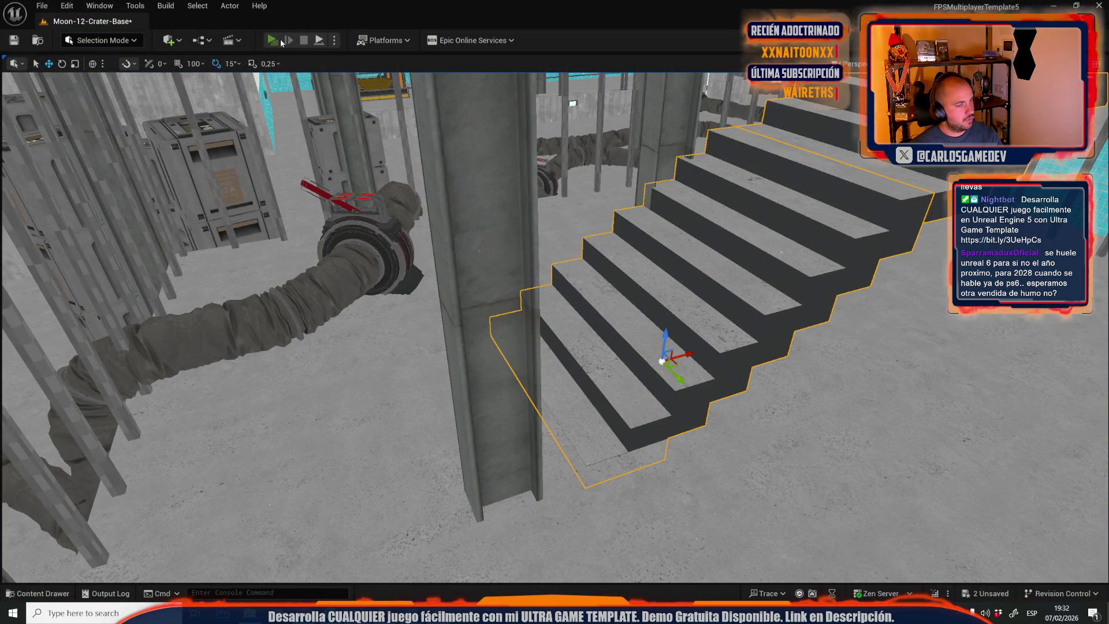
click(281, 40)
key(w)
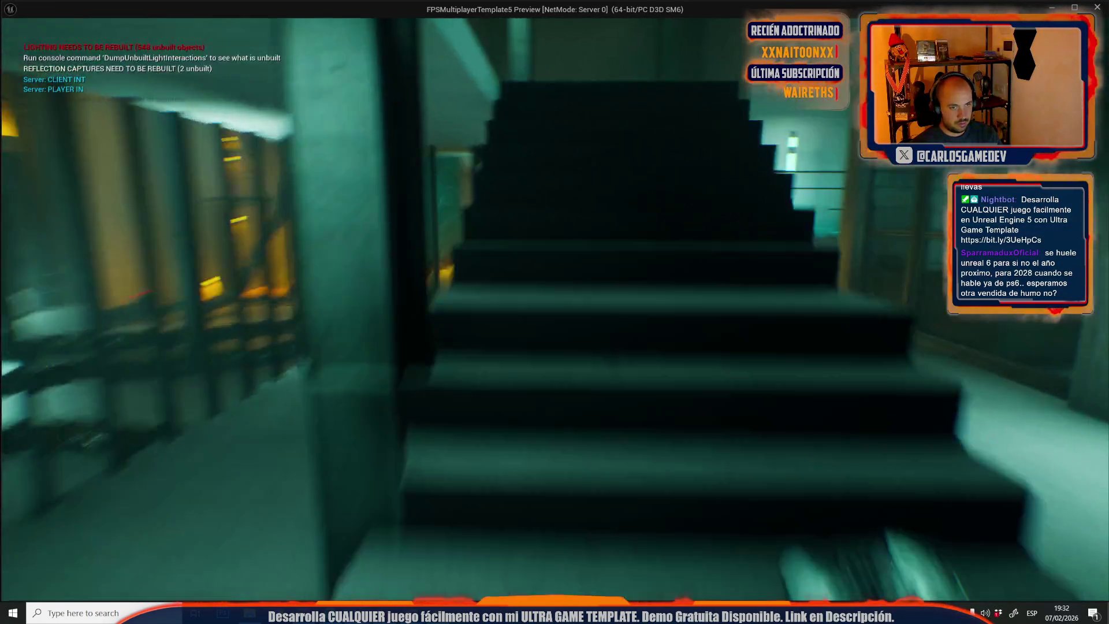
key(w)
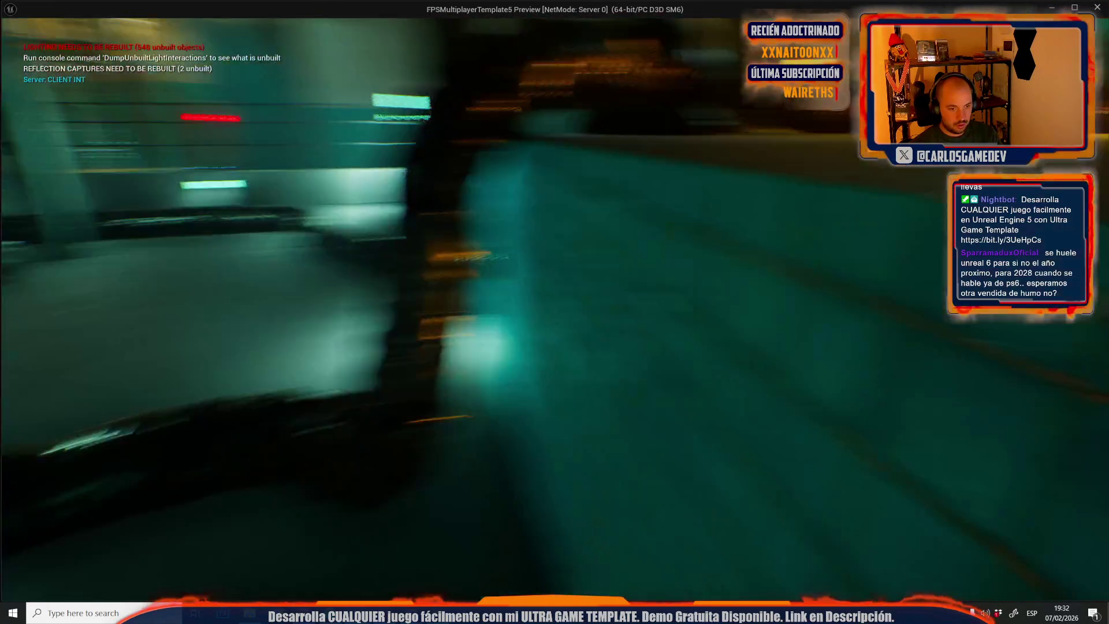
key(w)
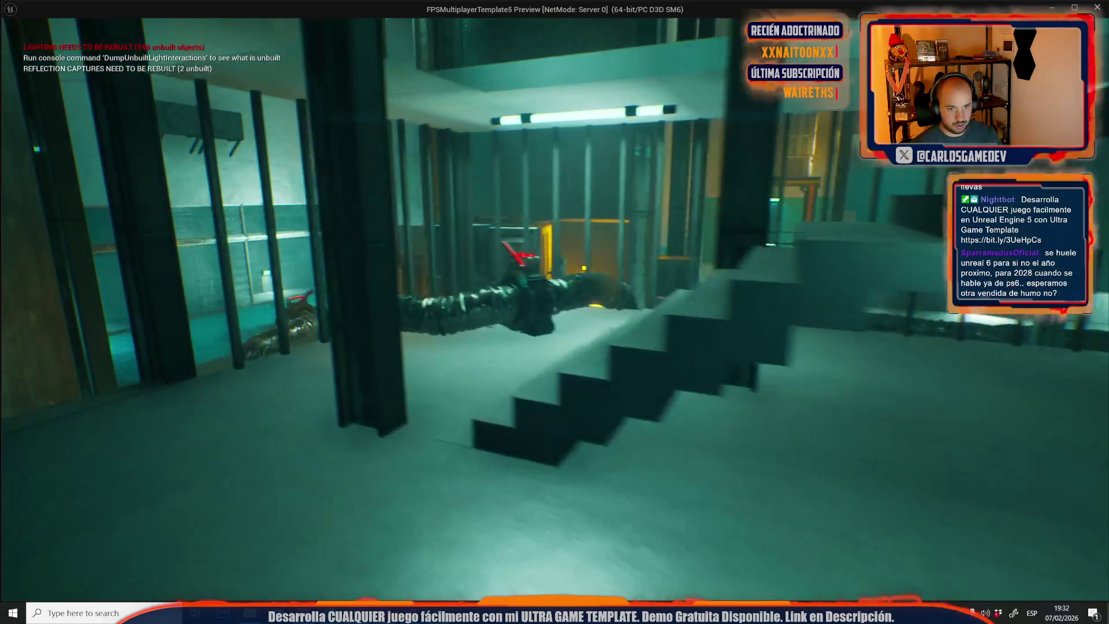
key(w)
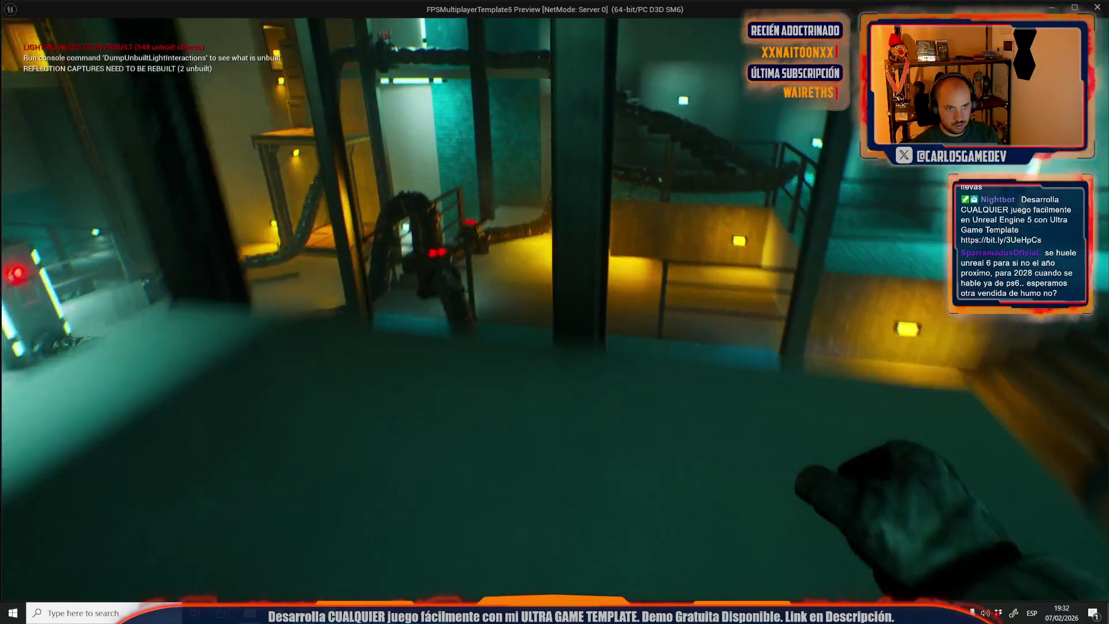
key(w)
key(Escape)
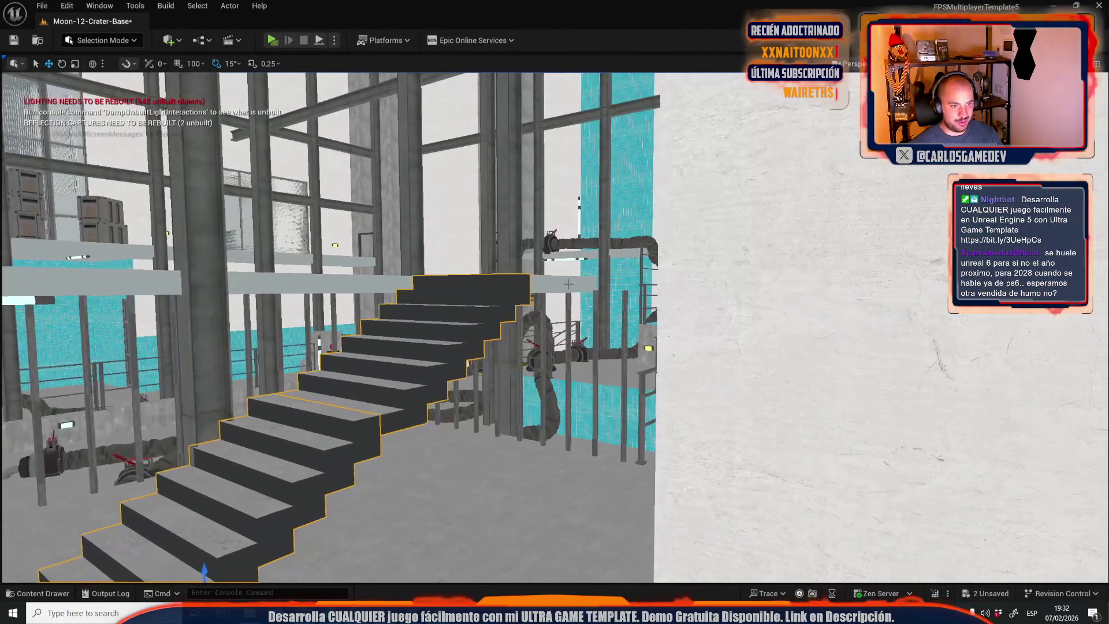
click(493, 270)
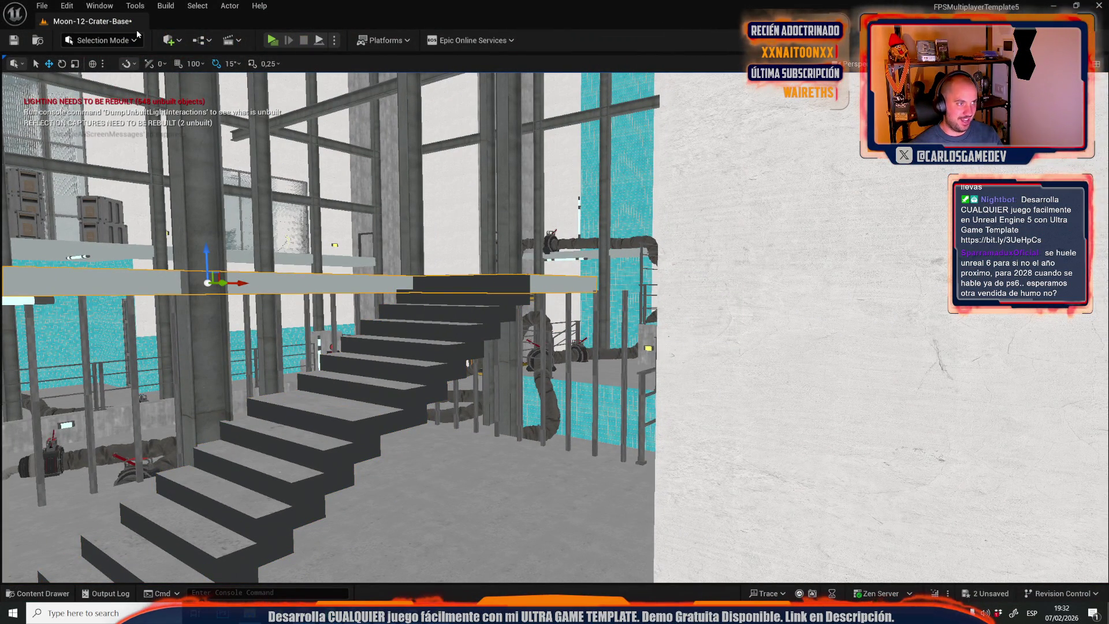
click(110, 41)
click(132, 184)
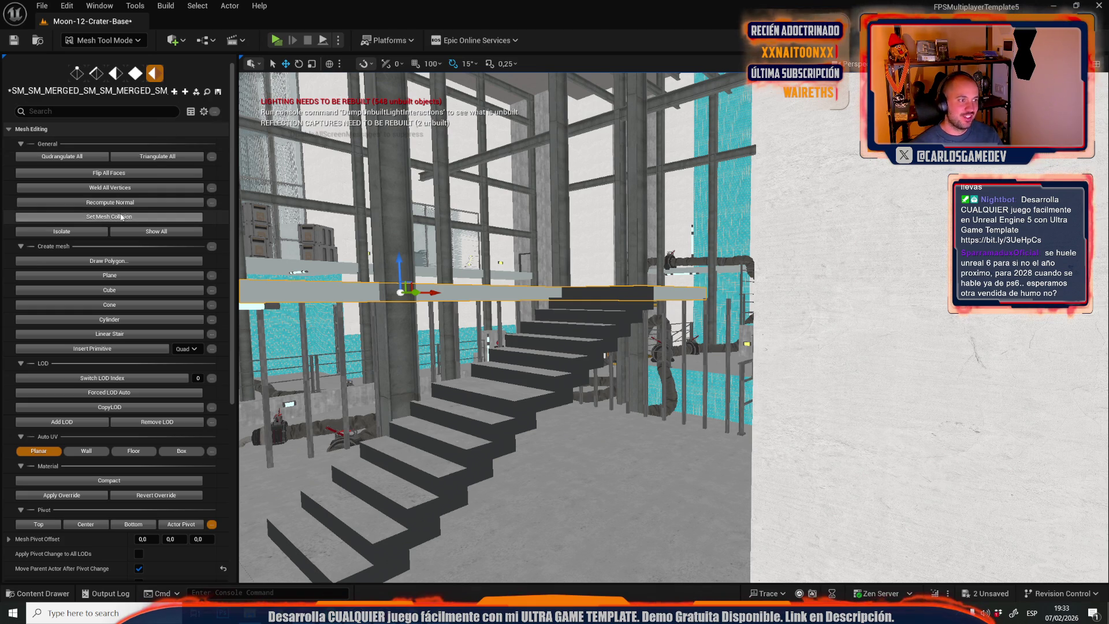
click(105, 40)
click(113, 75)
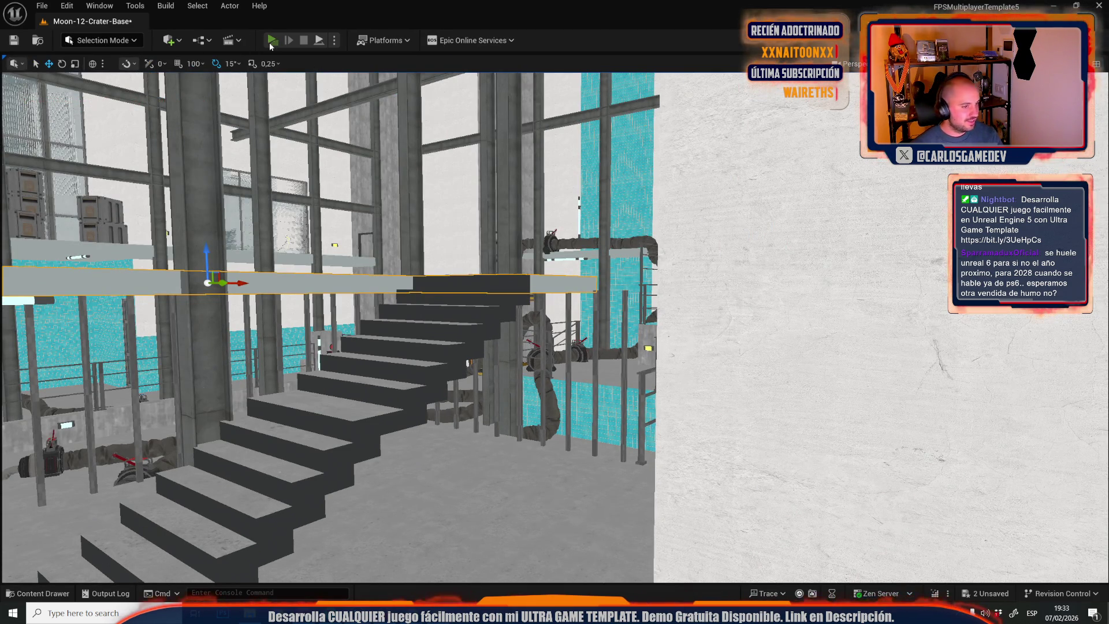
click(270, 42)
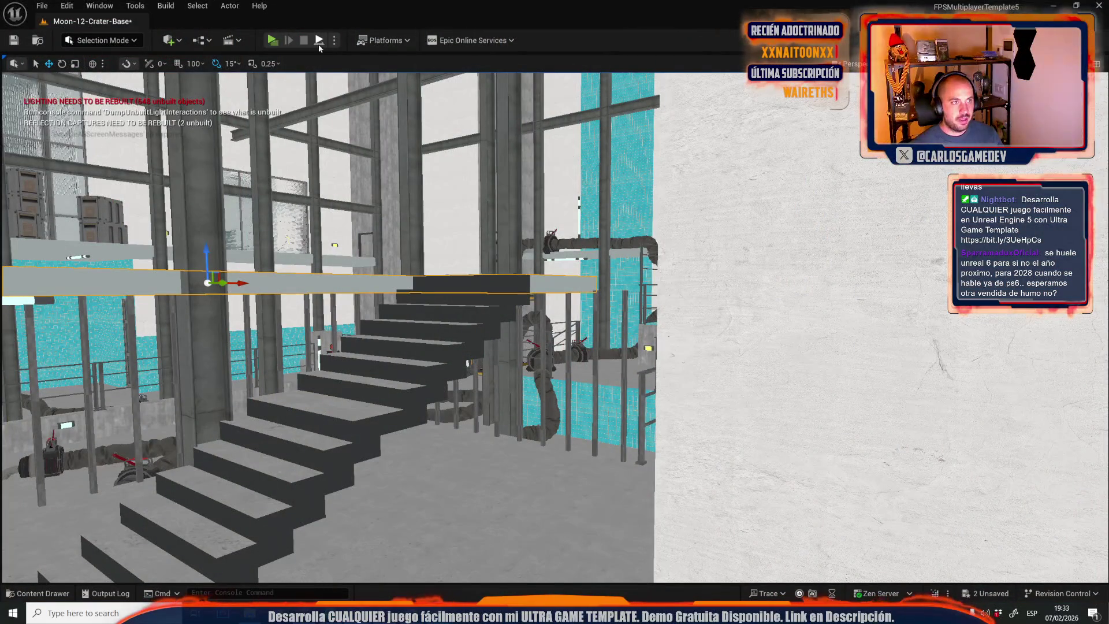
click(272, 40)
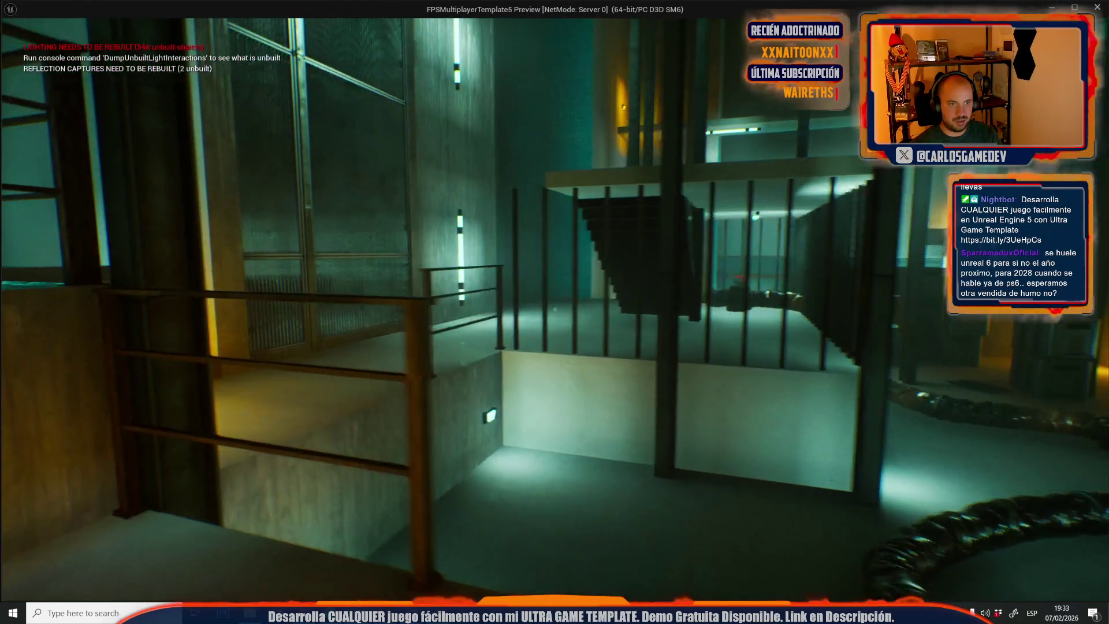
key(Escape)
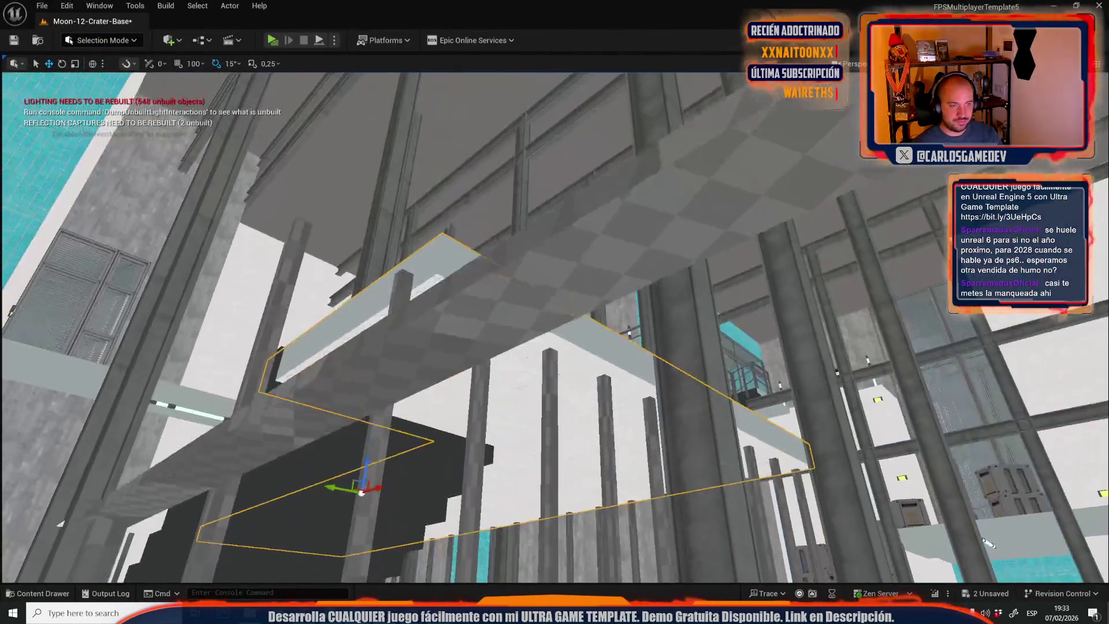
In mesh editing face mode, push the landing slab's side face outward.
drag(982, 541, 855, 473)
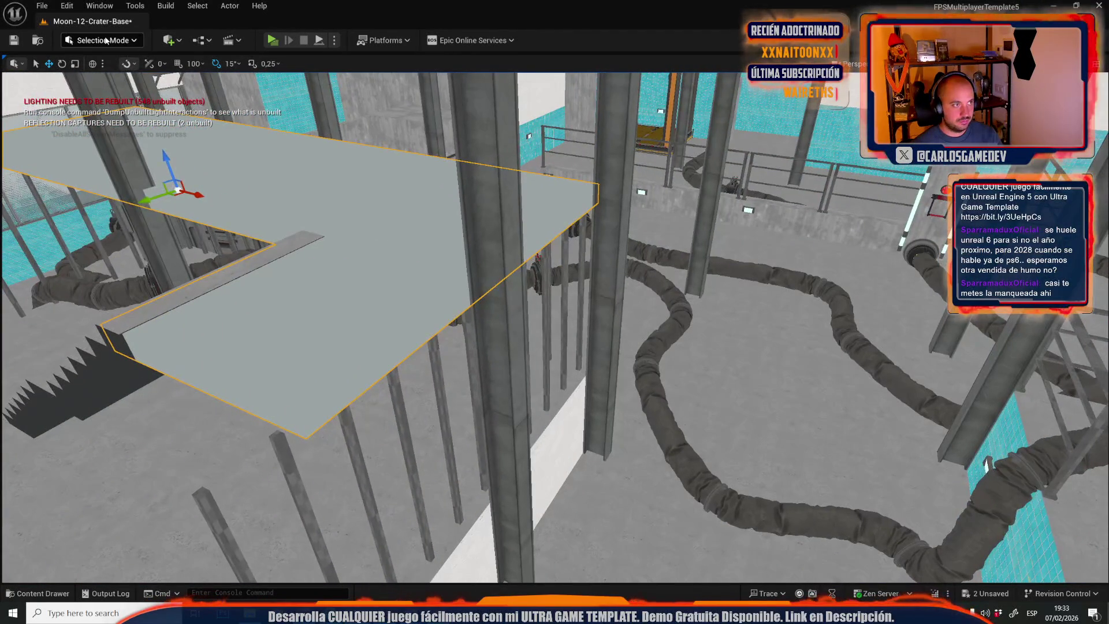
click(101, 40)
click(104, 183)
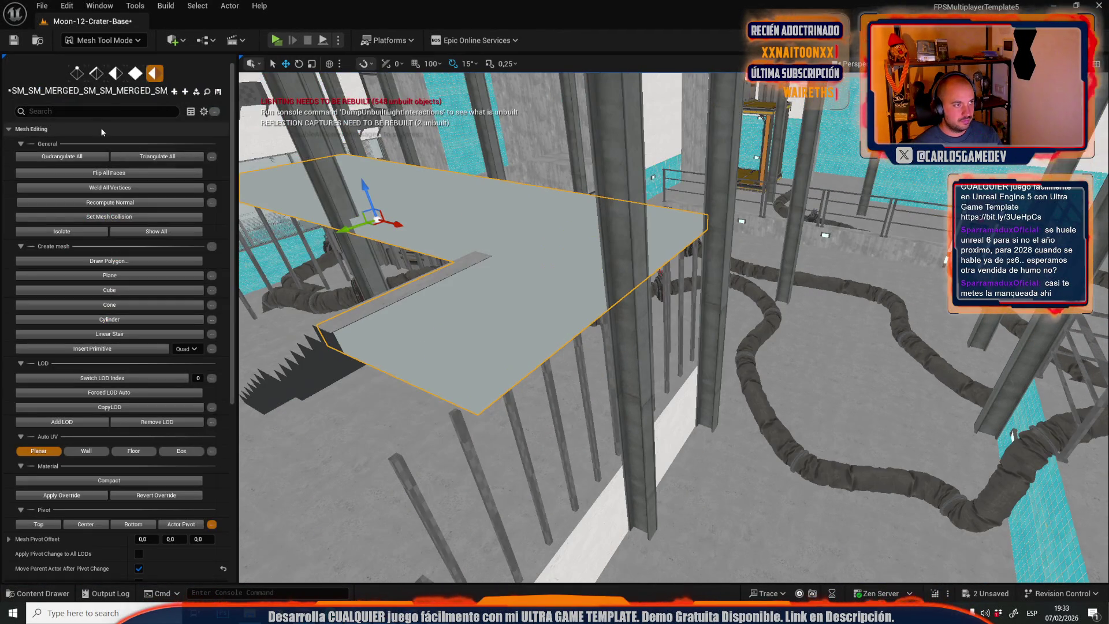
click(132, 74)
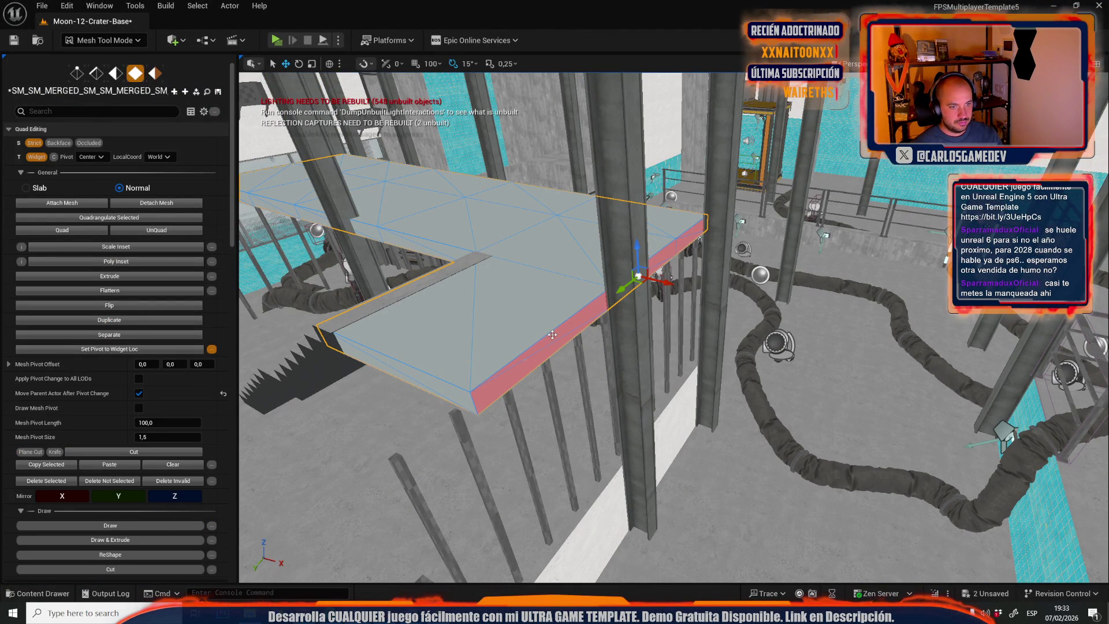
mouse_move(697, 291)
mouse_down()
mouse_move(777, 309)
mouse_move(755, 298)
mouse_move(775, 295)
mouse_up()
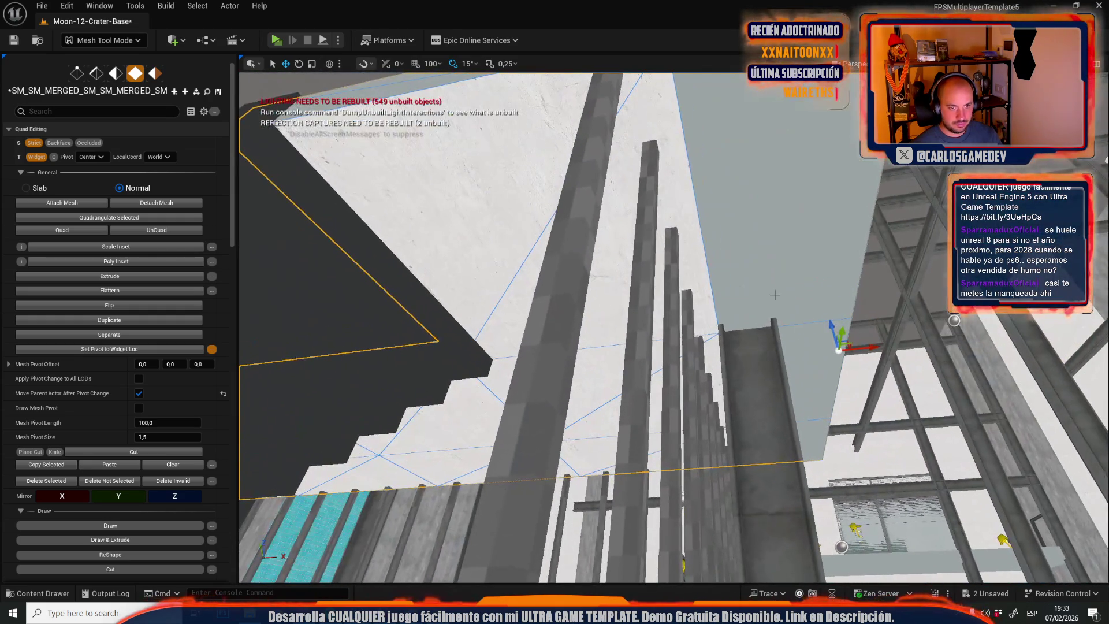
Reapply the material to the landing slab's large face.
click(767, 239)
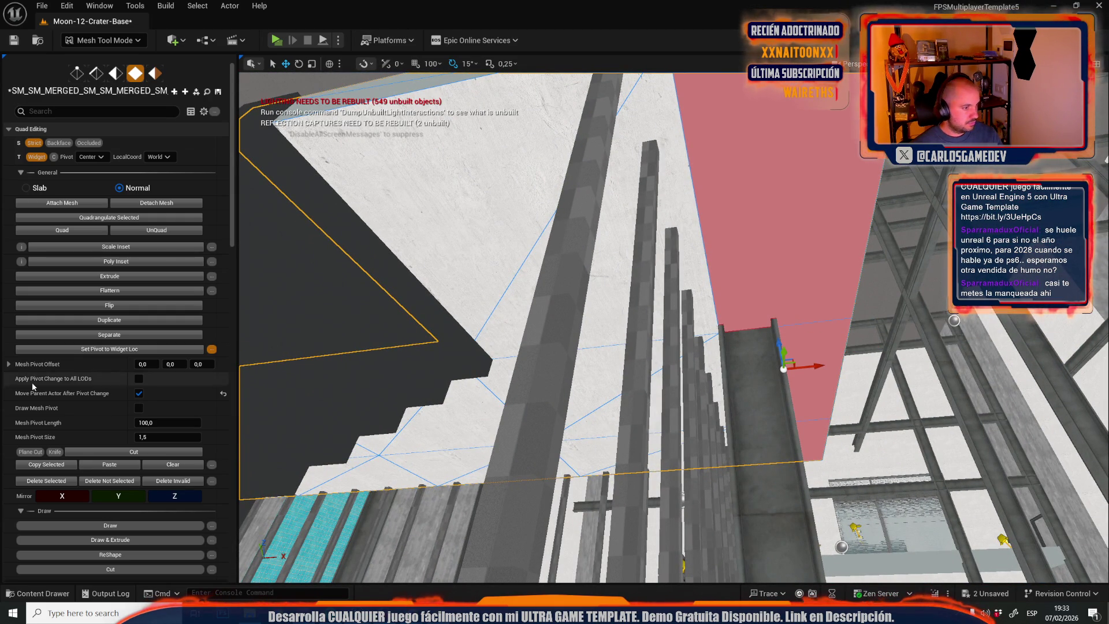
scroll(178, 396, down, 5)
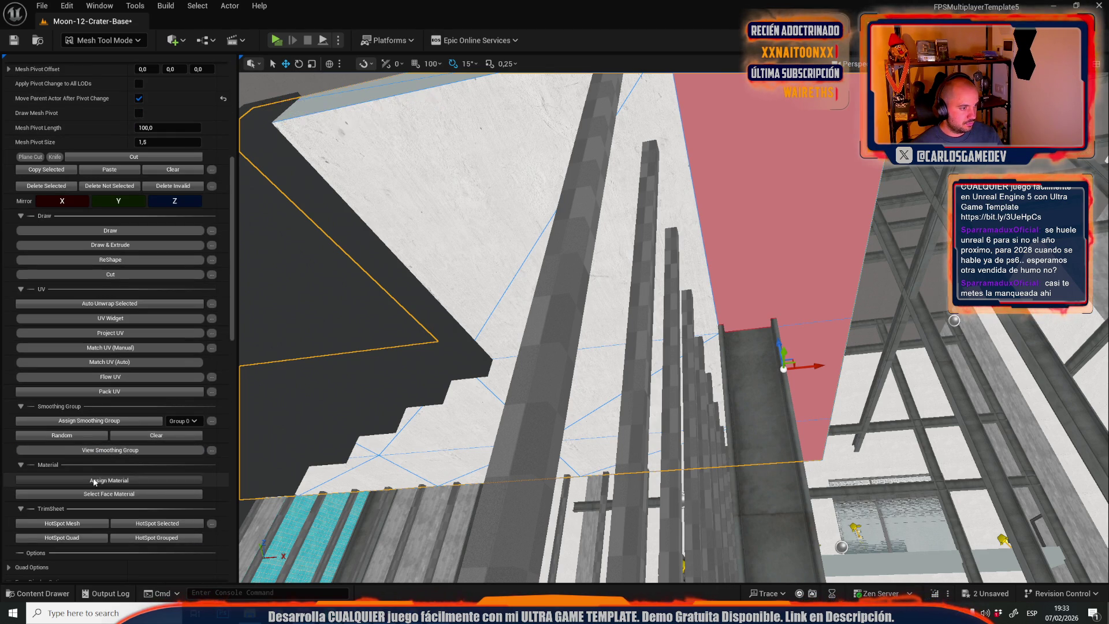
key(f)
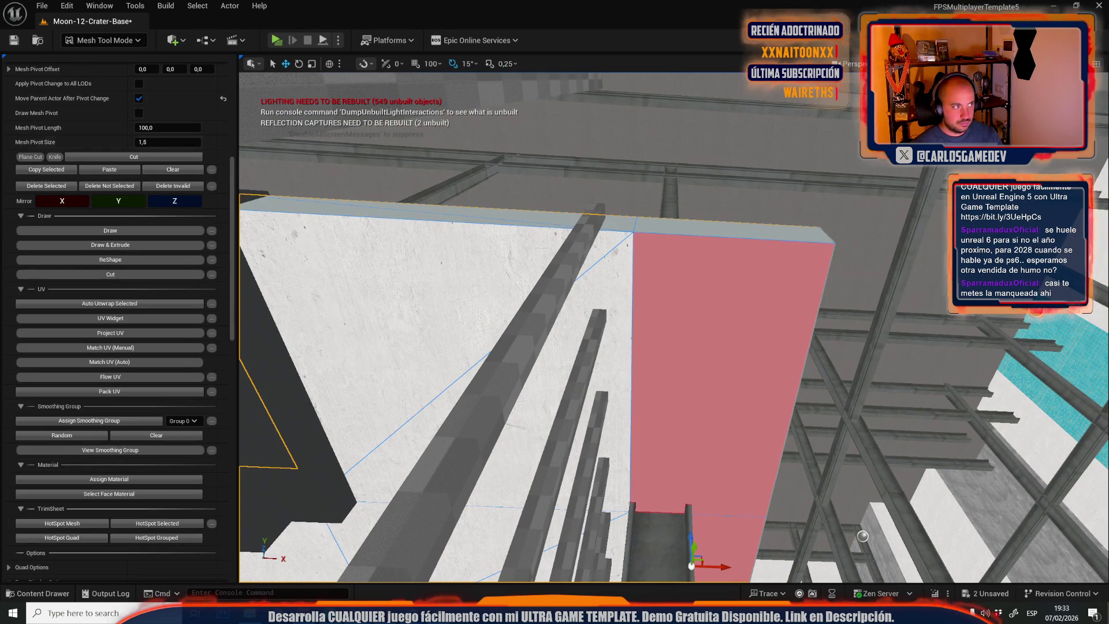
click(109, 479)
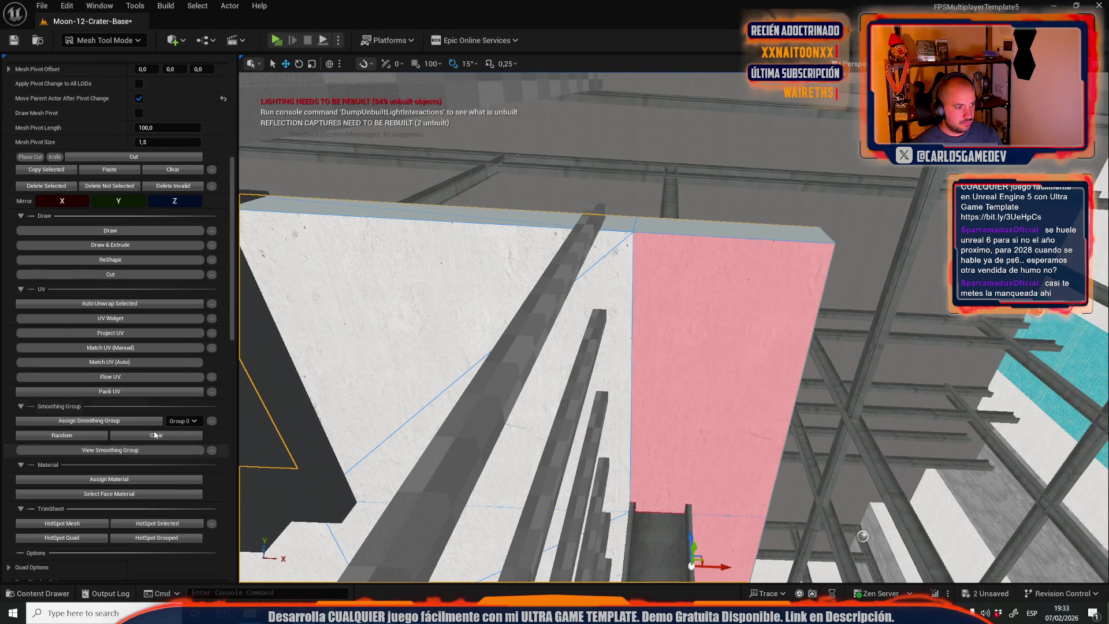
Select the slab's large faces and quadrangulate them.
click(657, 344)
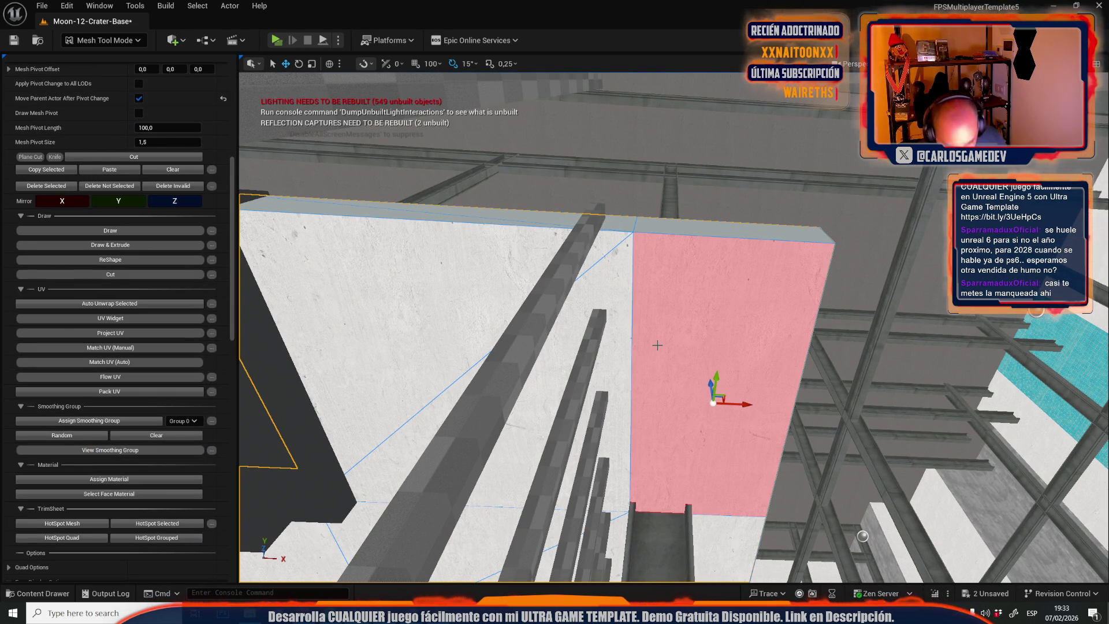
shift+click(657, 345)
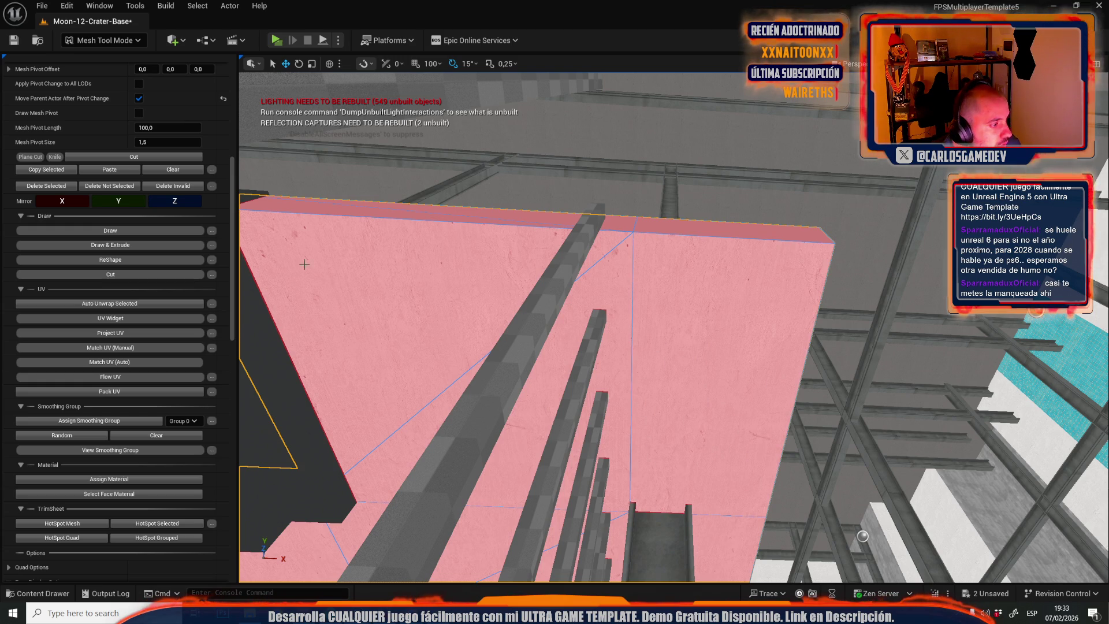
scroll(161, 330, up, 5)
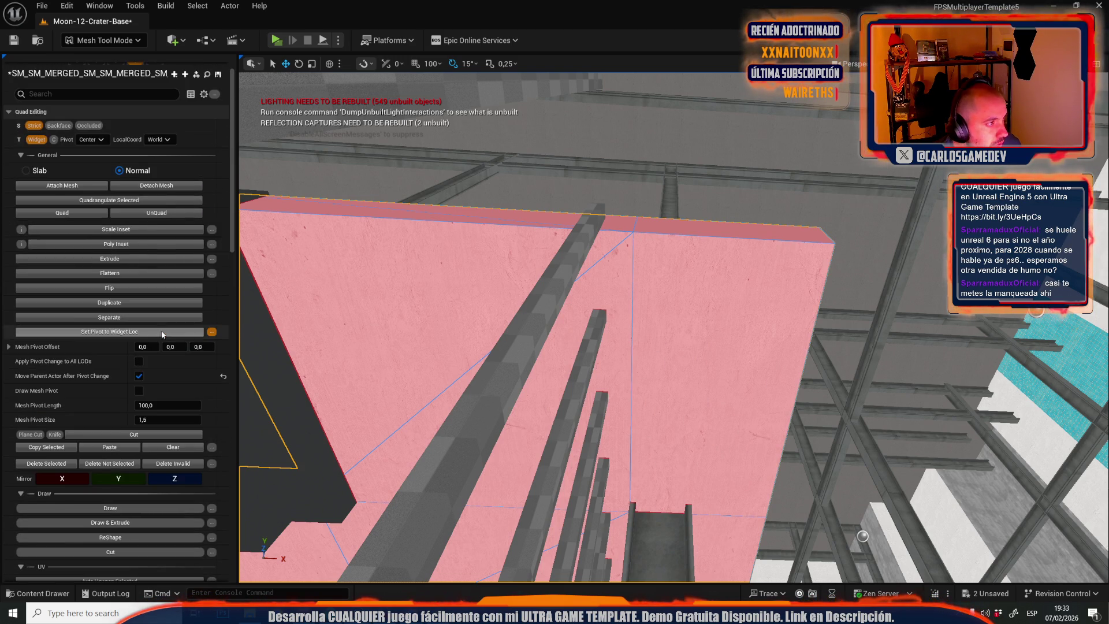
click(108, 200)
key(f)
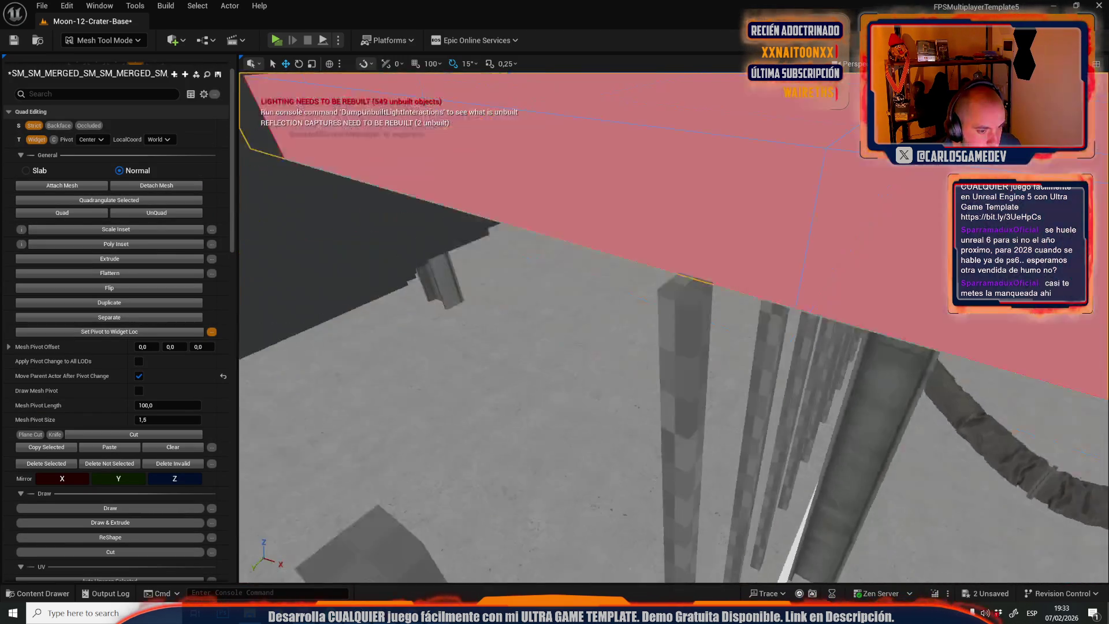
scroll(171, 71, up, 1)
click(154, 73)
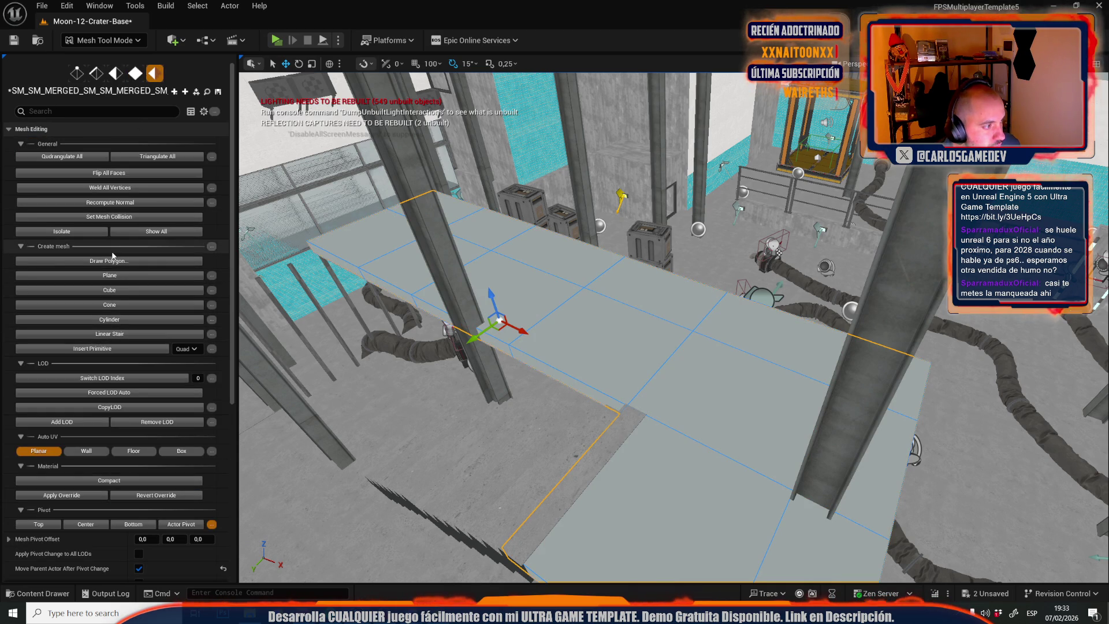
Generate lightmap UVs for the reshaped slab and return to selection mode.
scroll(181, 454, down, 6)
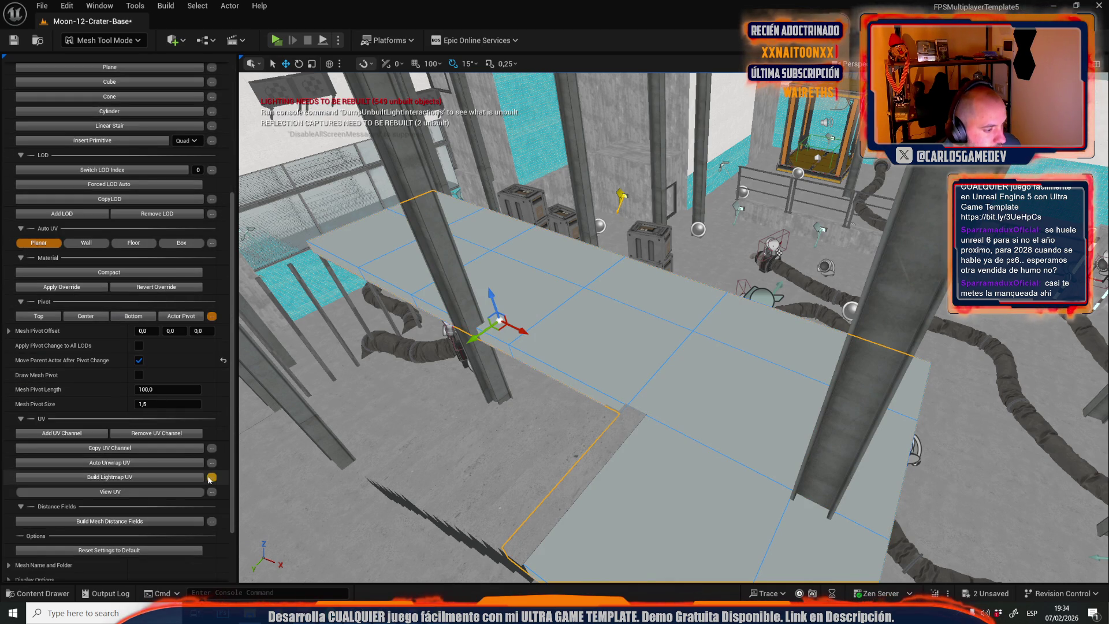
click(211, 477)
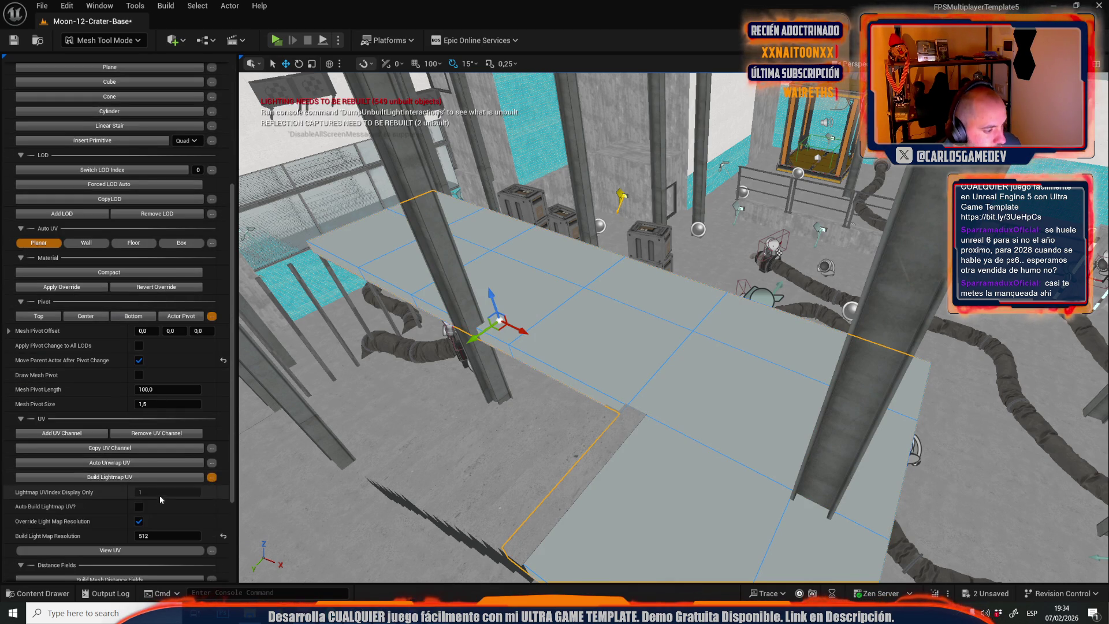
click(128, 477)
click(104, 40)
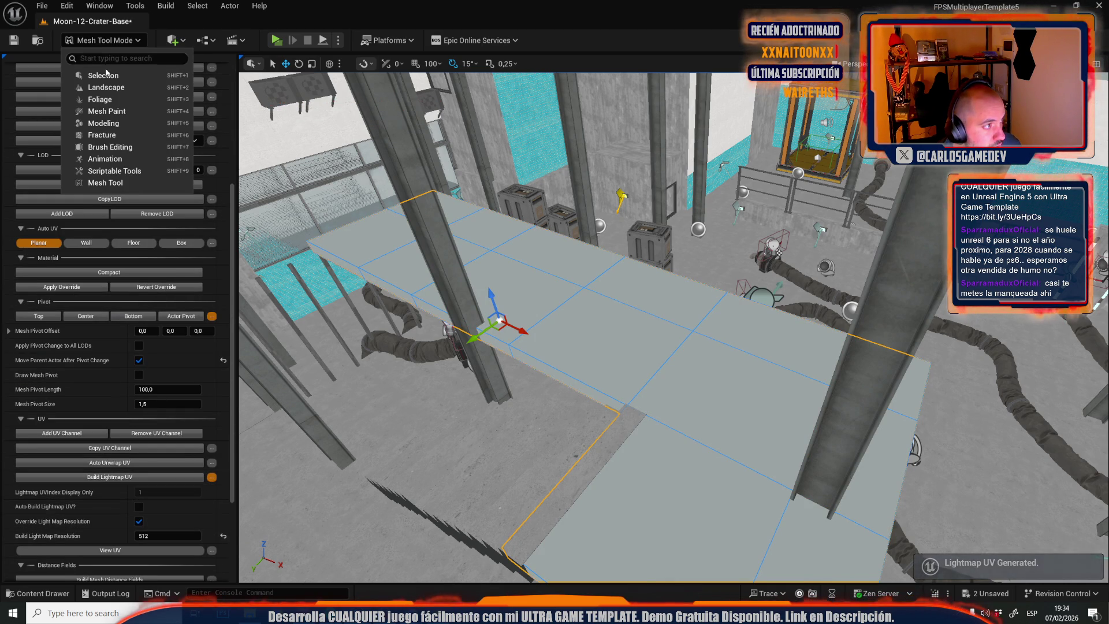
click(82, 75)
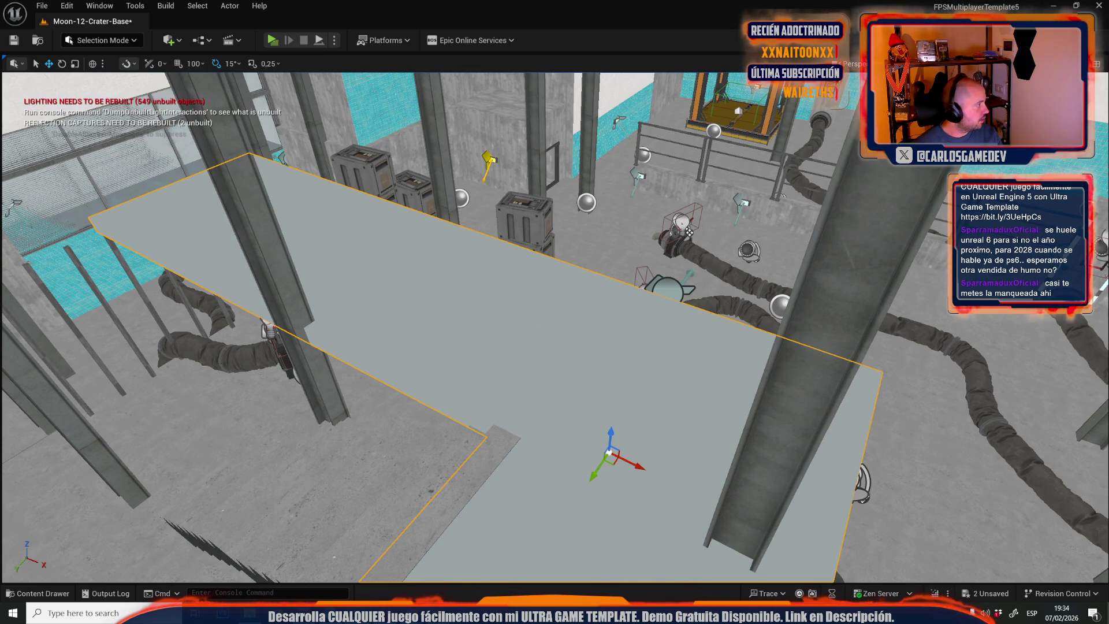
Switch the viewport to Lit view and play-test the extended landing.
drag(279, 261, 528, 257)
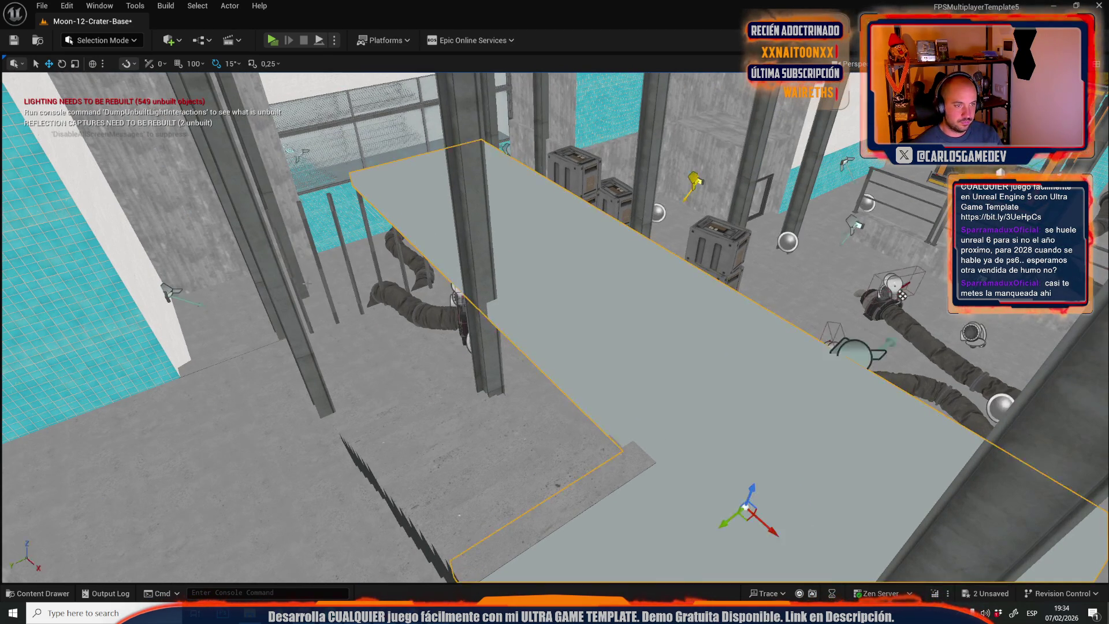
click(958, 64)
click(982, 81)
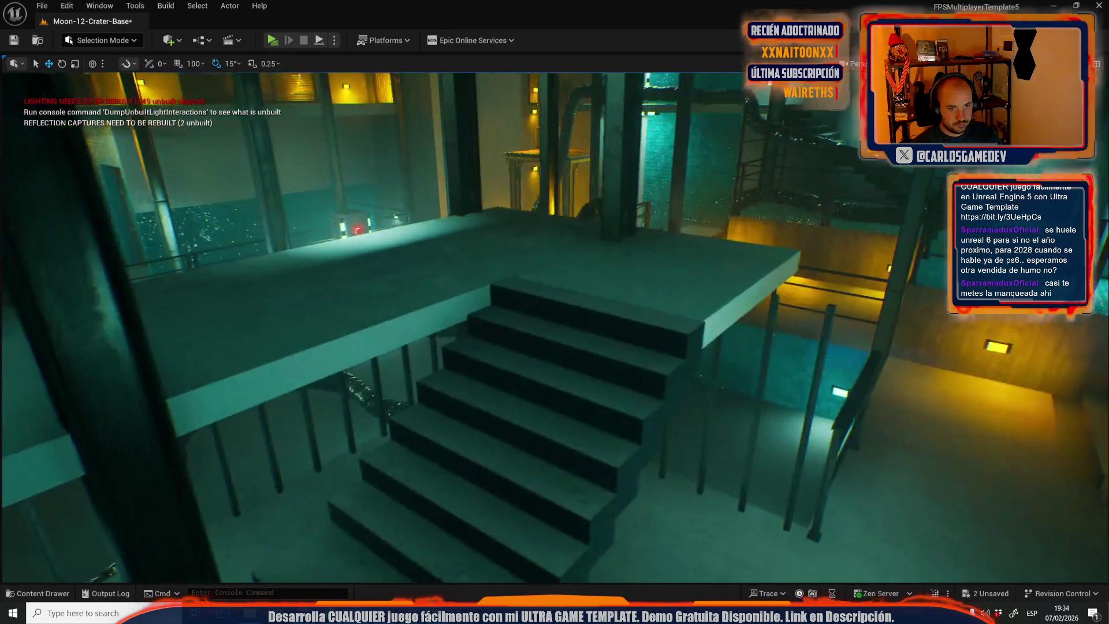
drag(775, 230, 763, 234)
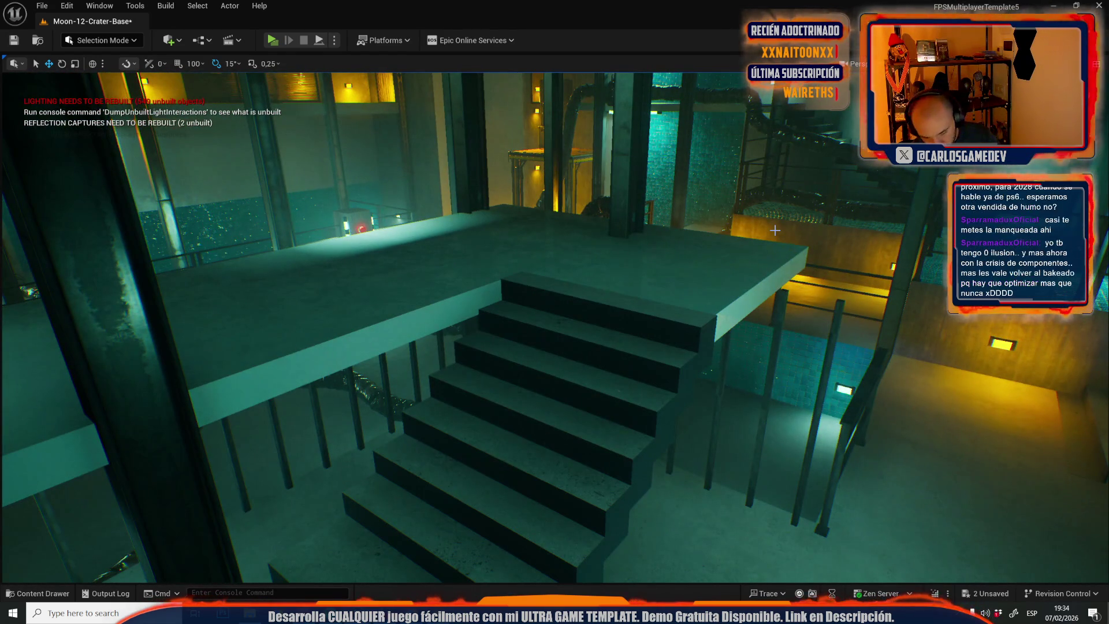
key(alt+p)
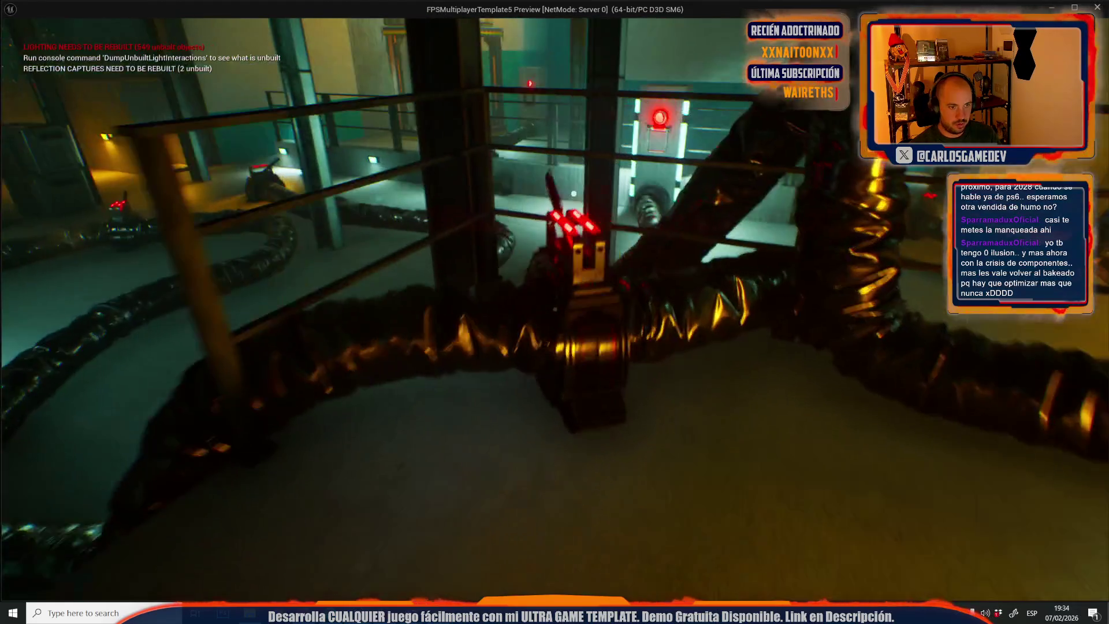
key(Escape)
Highlight the stairs-direction task on lines 15–16 in the Sublime Text notes, then return to Unreal.
click(505, 253)
click(106, 38)
click(98, 76)
key(alt+Tab)
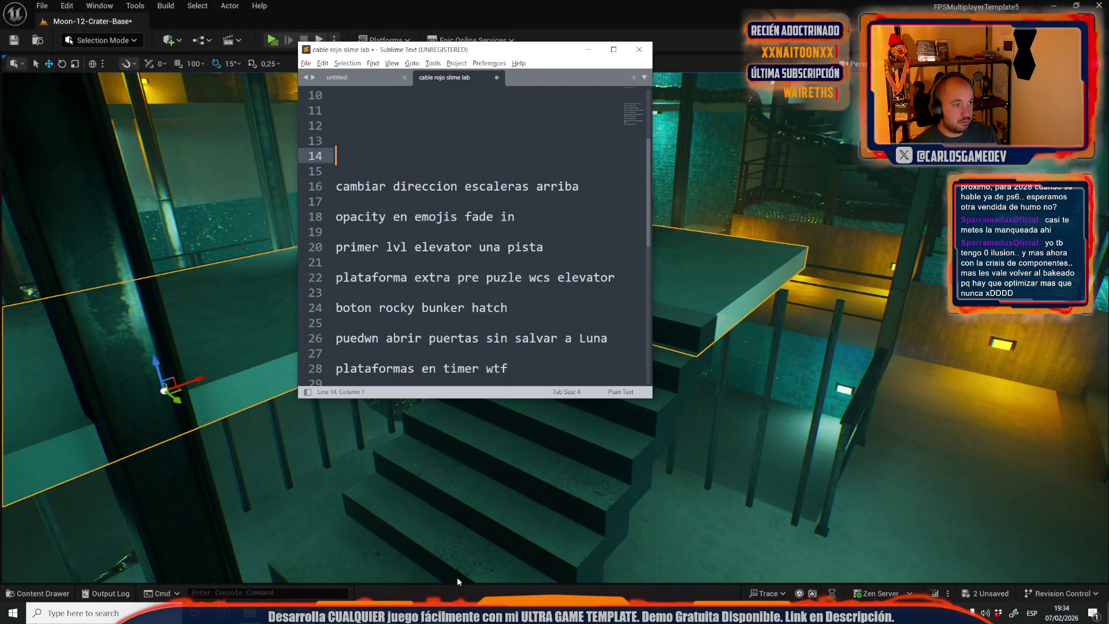
drag(594, 192, 228, 166)
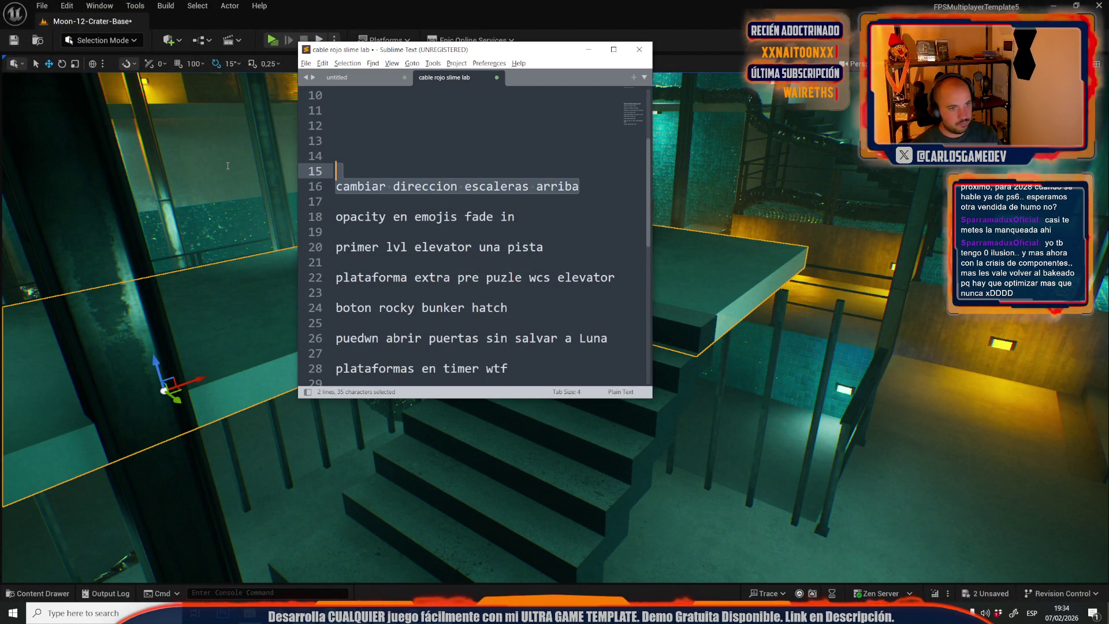
key(alt+Tab)
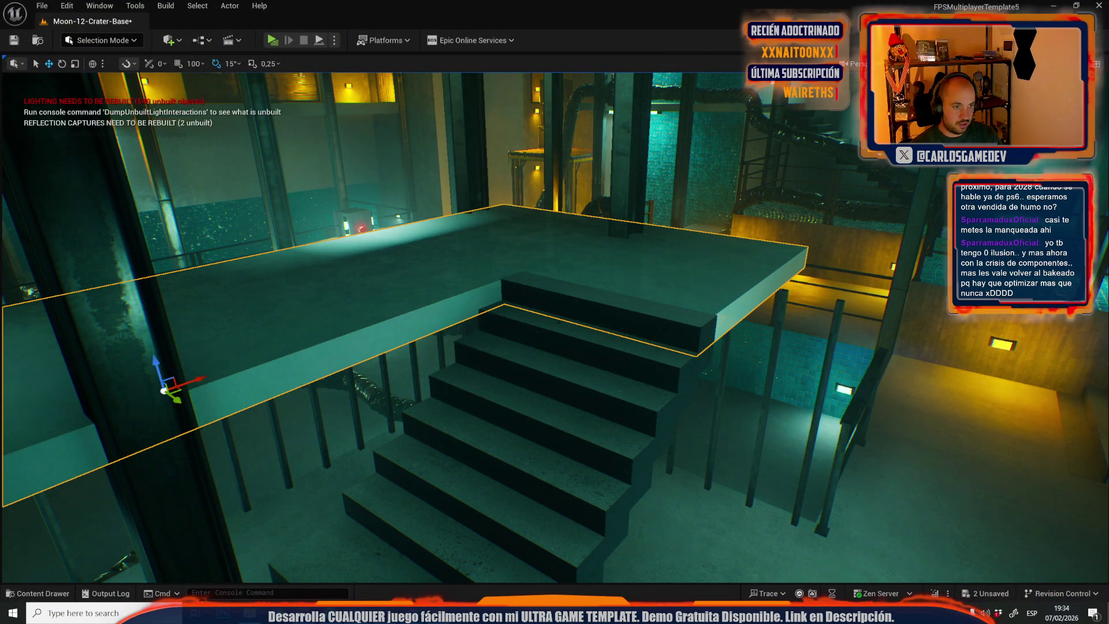
key(ctrl+space)
Search all Content for 'emote', 'emote umg', 'wheel' and 'emote wid'.
scroll(69, 450, up, 5)
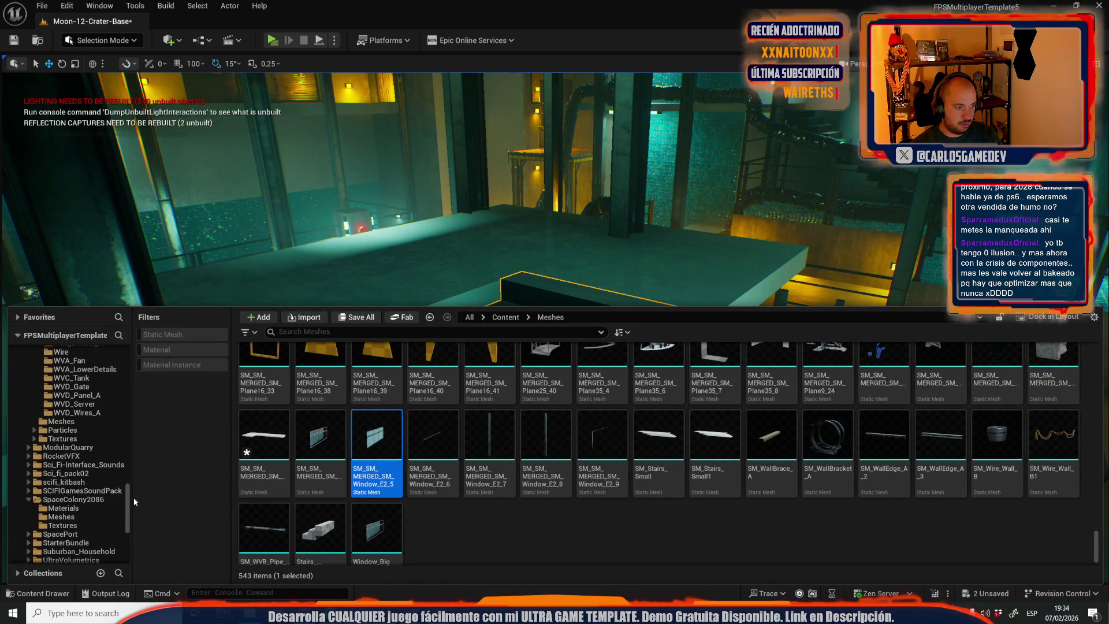
scroll(42, 375, up, 10)
click(45, 356)
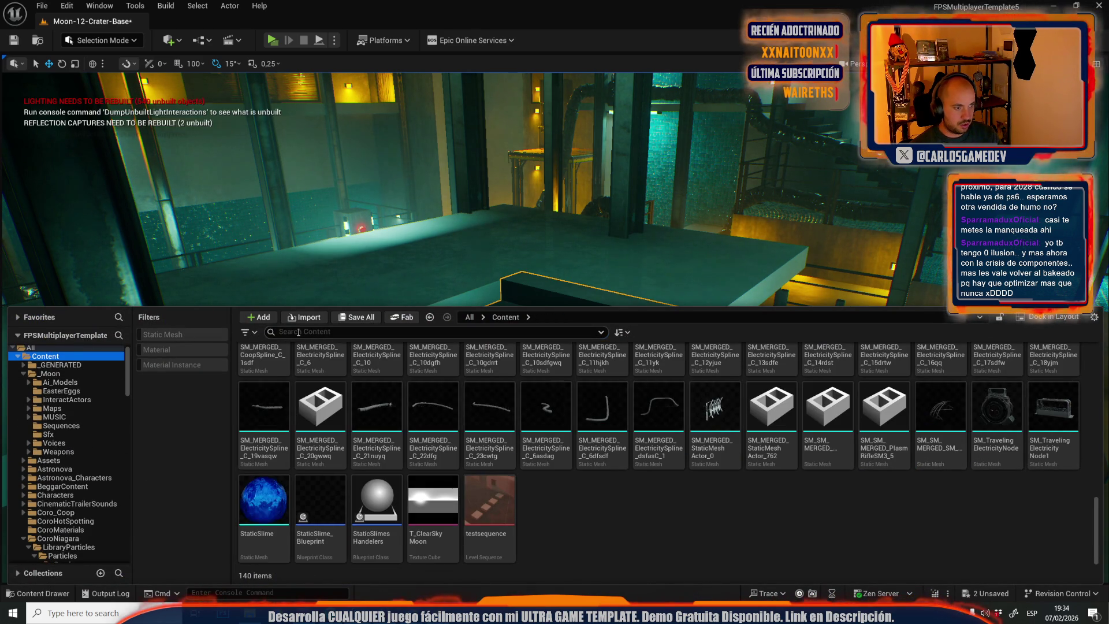
text(emote)
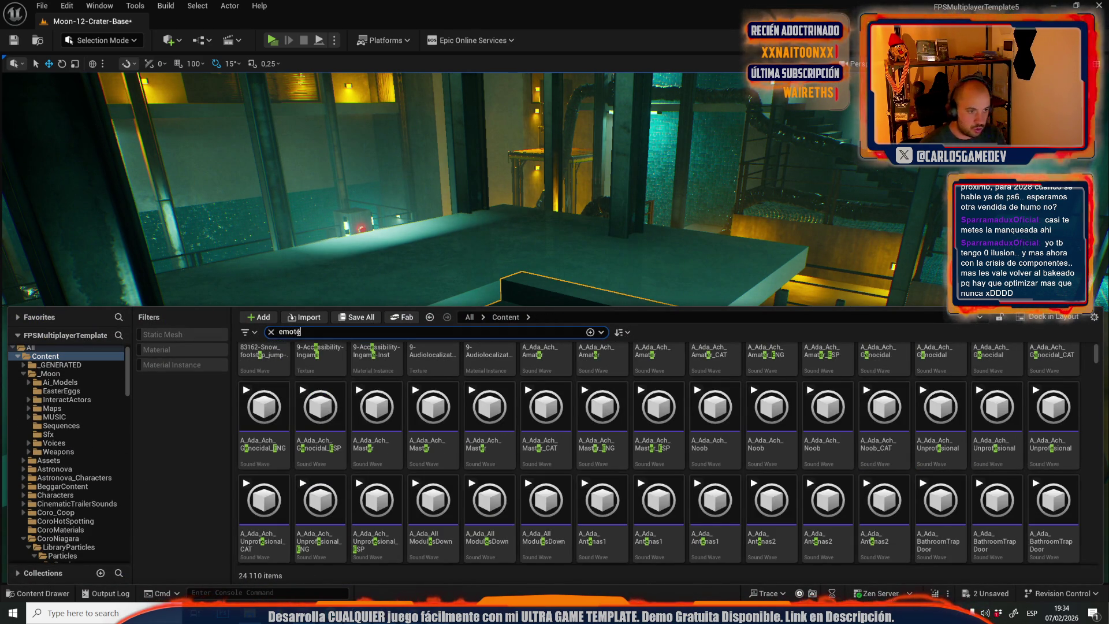
scroll(475, 482, down, 5)
scroll(474, 481, up, 10)
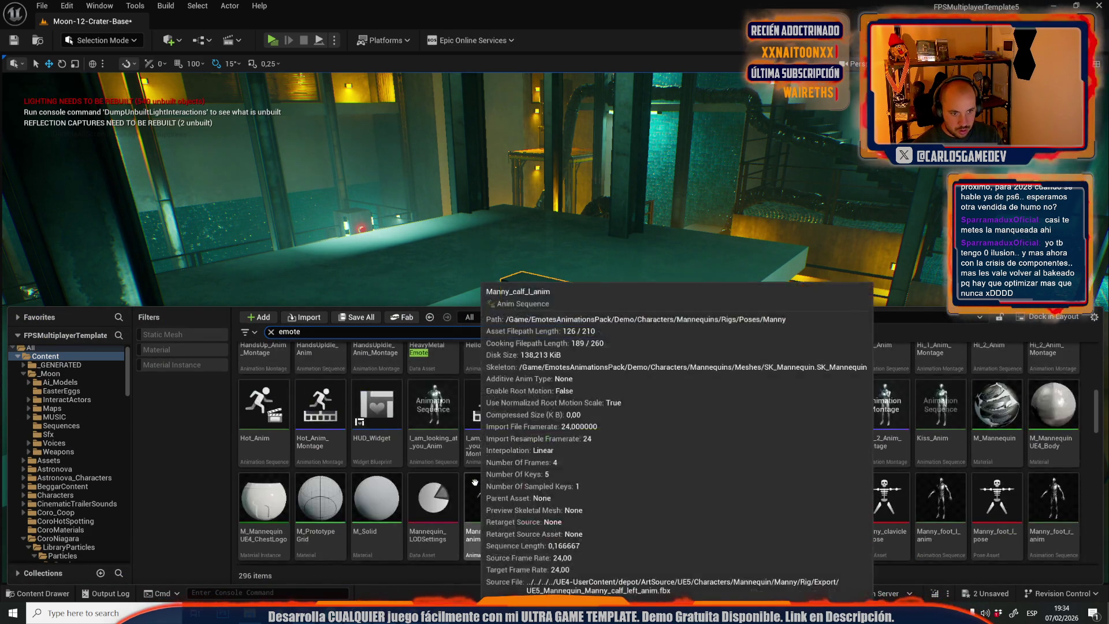
scroll(504, 479, up, 2)
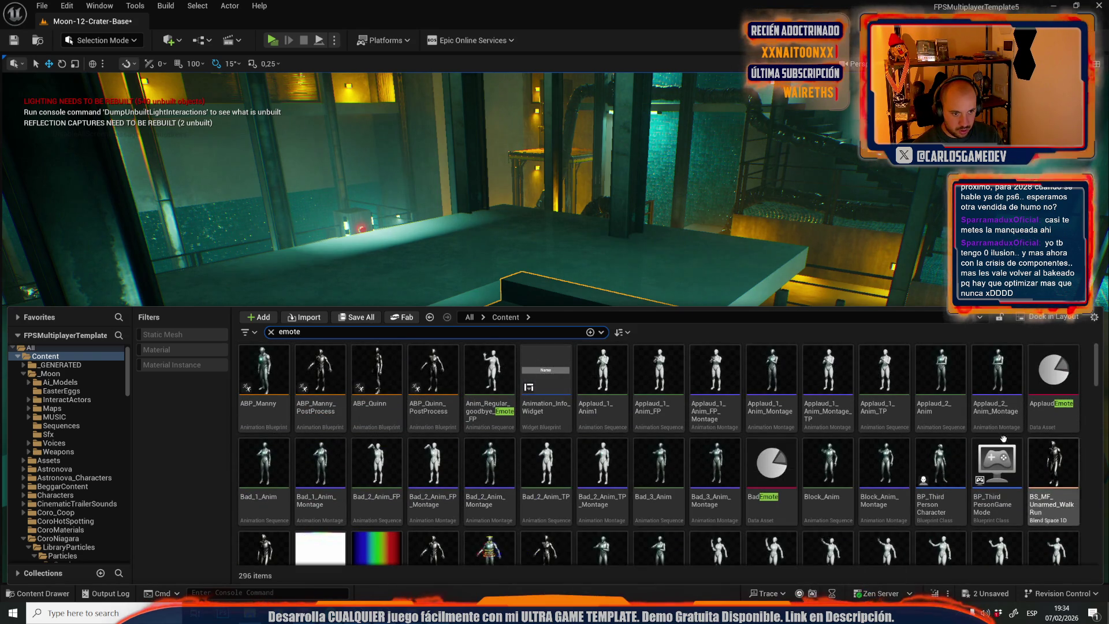
text( w)
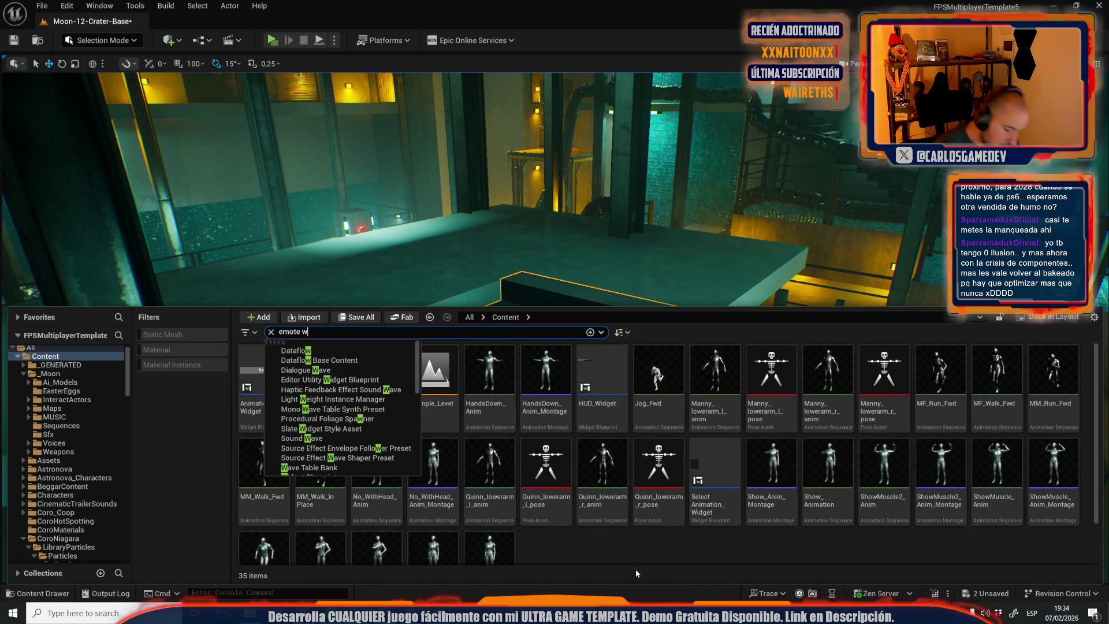
key(BackSpace)
text(umg)
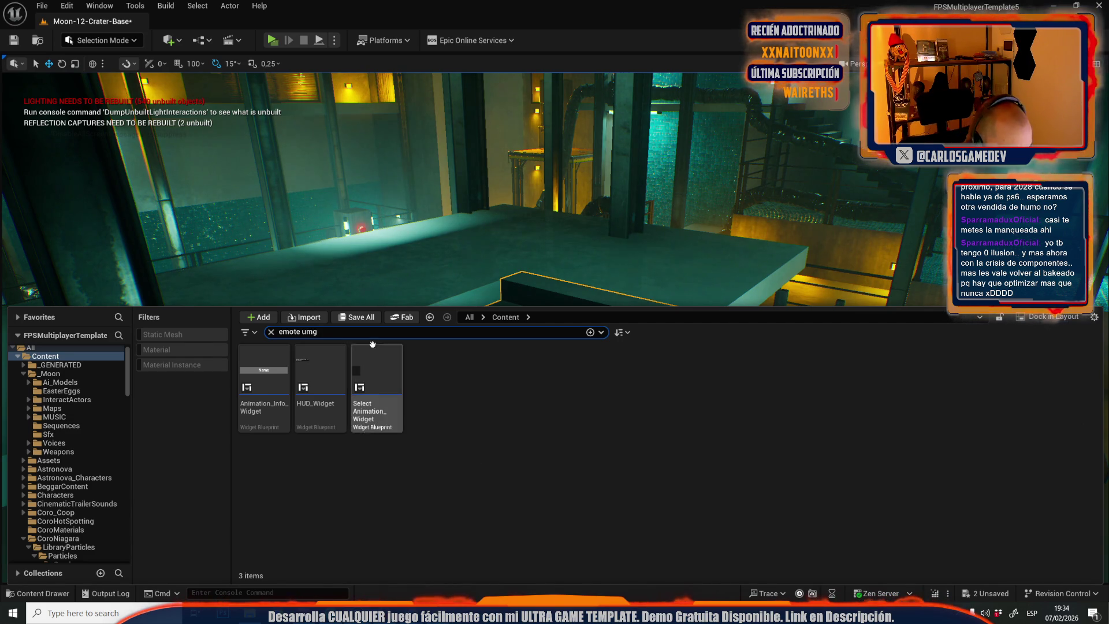
key(ctrl+a)
text(wheel)
key(ctrl+a)
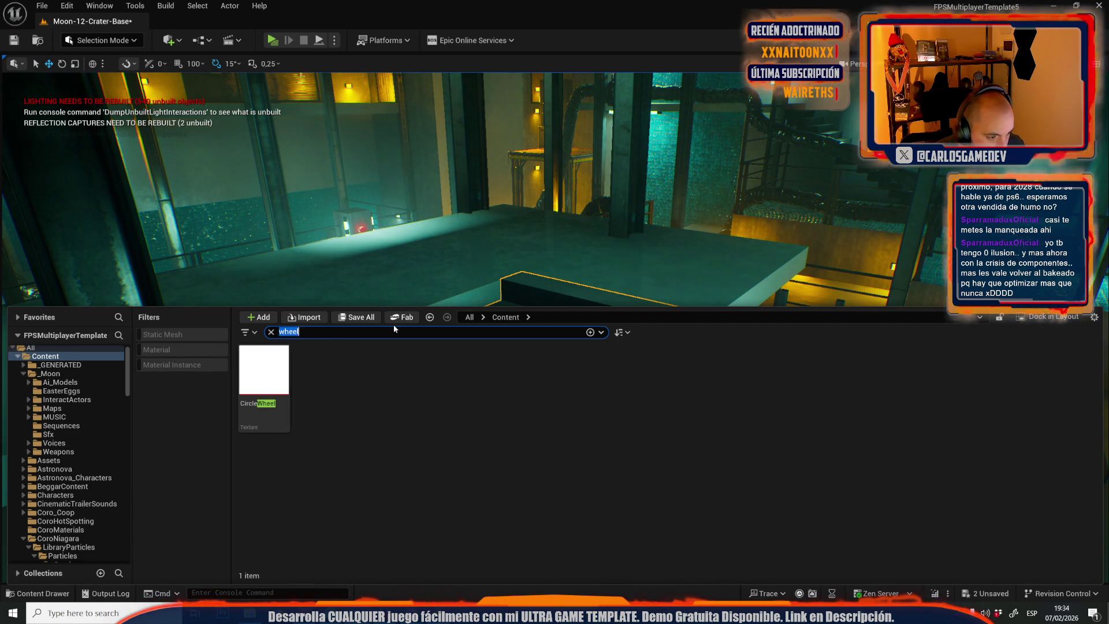
text(emote wid)
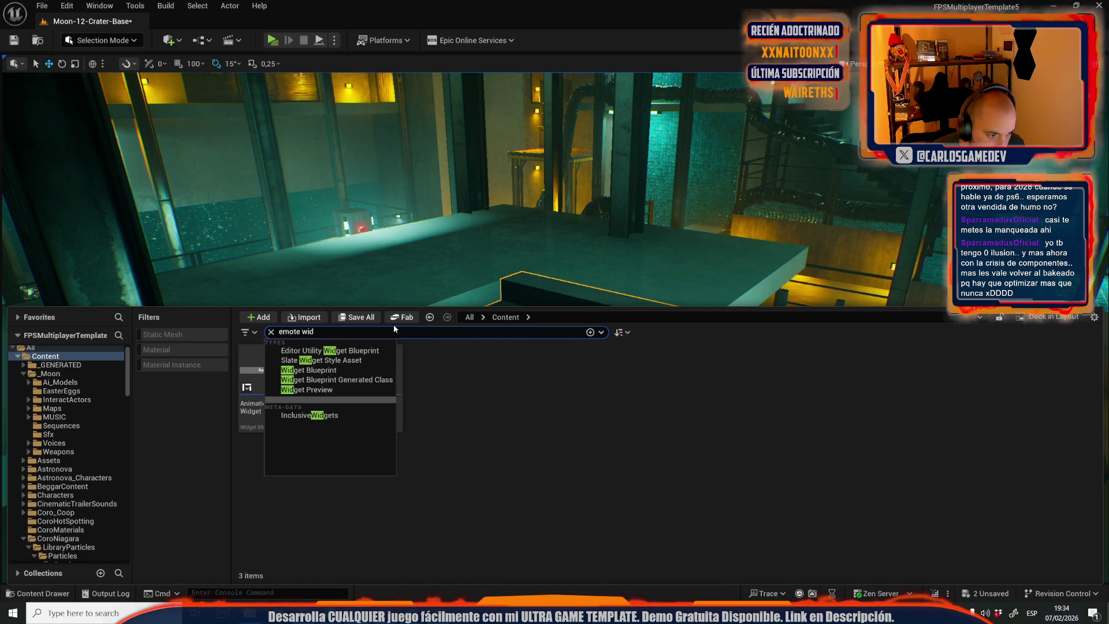
key(Return)
Narrow the search to 'emote', inspect emote montages, then search 'circle'.
click(306, 332)
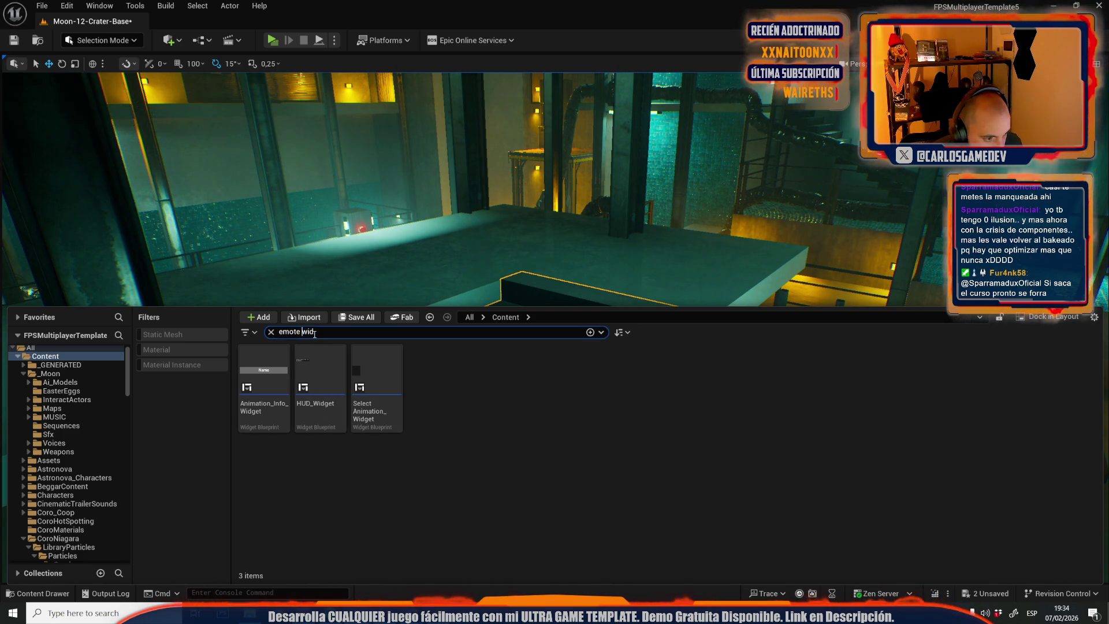
key(BackSpace)
key(BackSpace)
key(BackSpace)
click(489, 440)
scroll(489, 440, down, 5)
click(822, 456)
scroll(823, 456, down, 8)
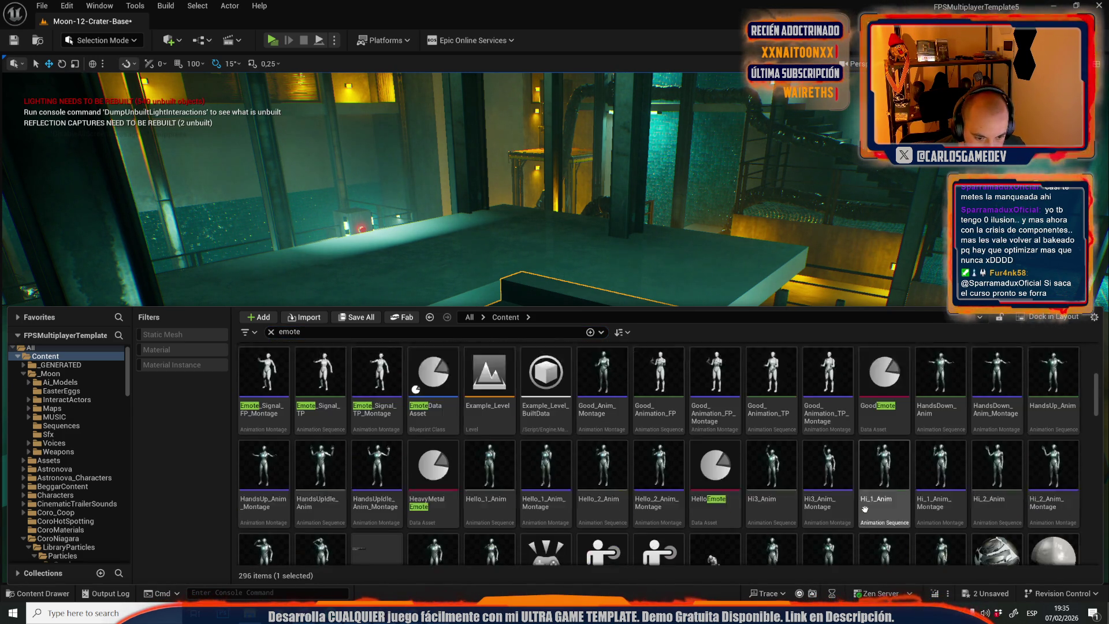
scroll(722, 408, down, 6)
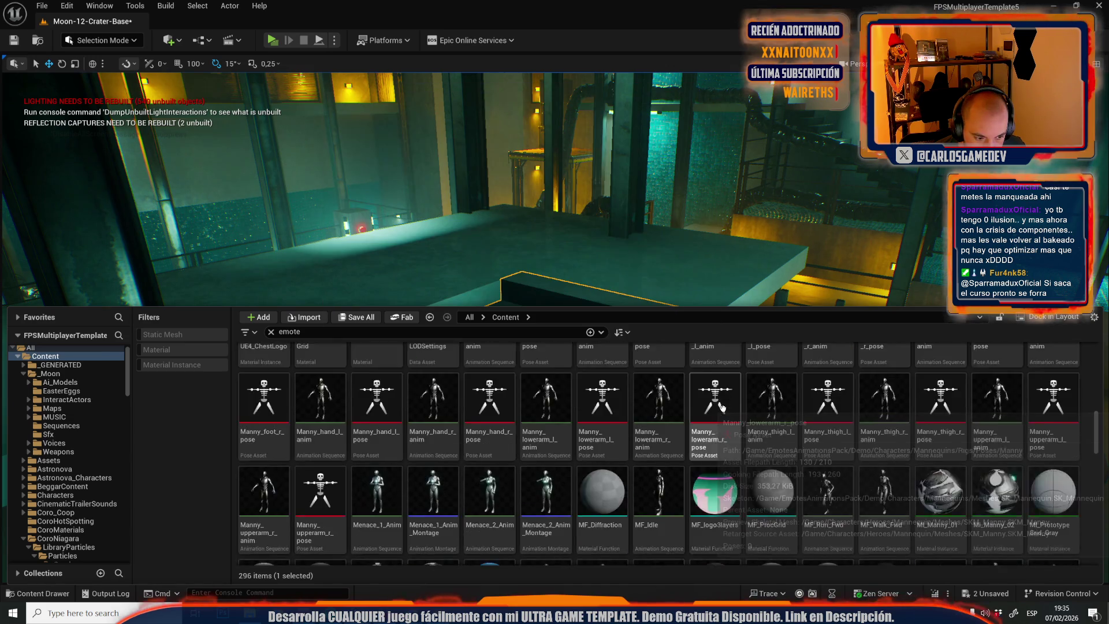
key(ctrl+a)
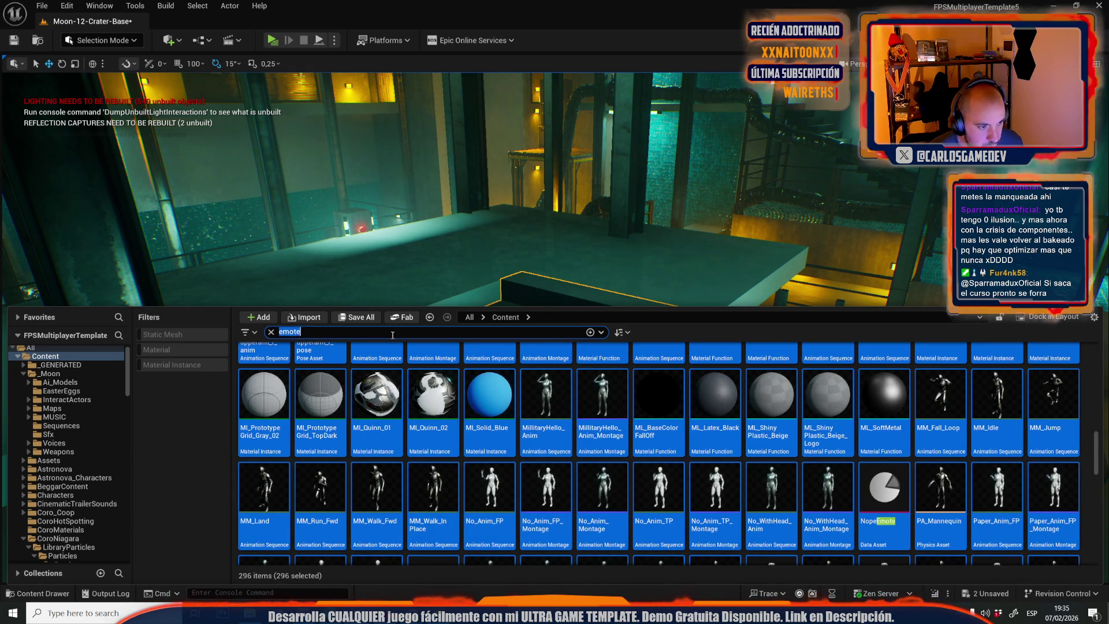
text(c)
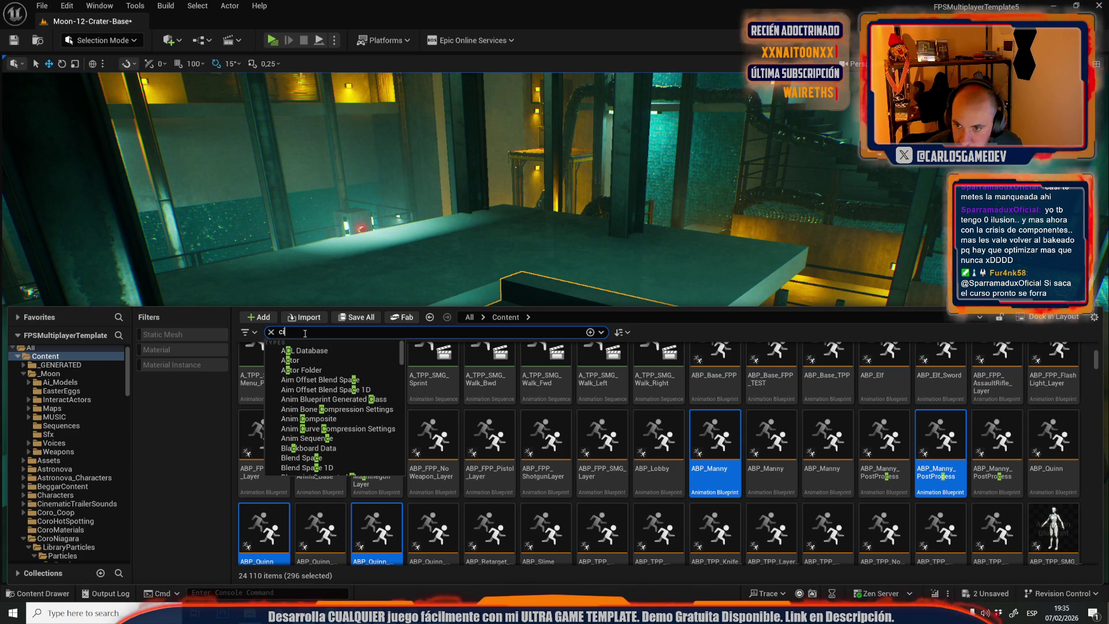
text(ircle)
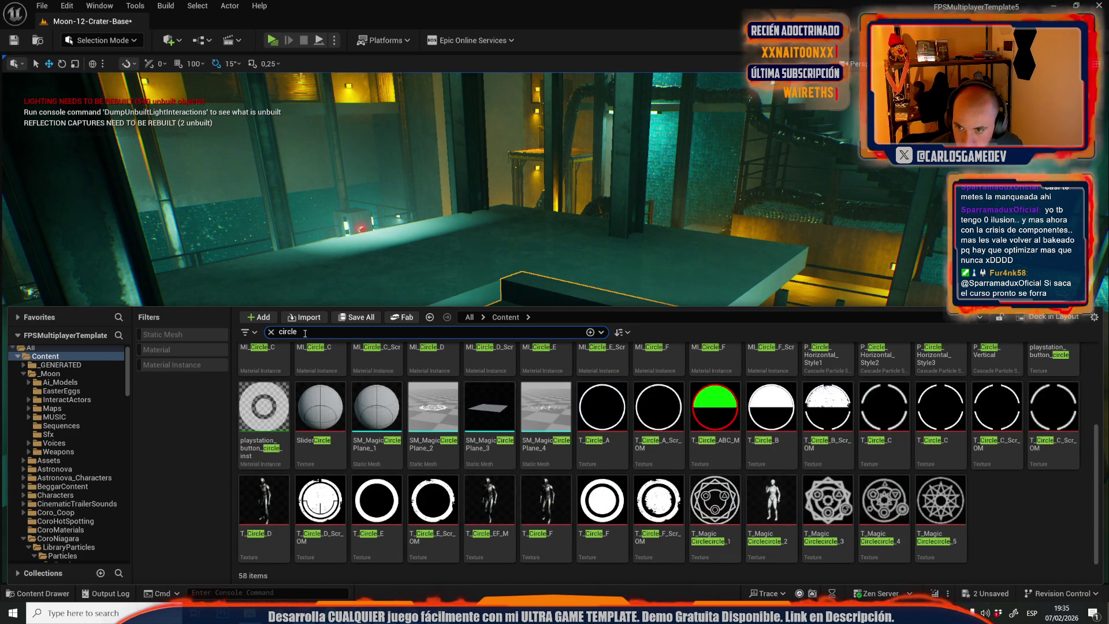
scroll(381, 404, up, 2)
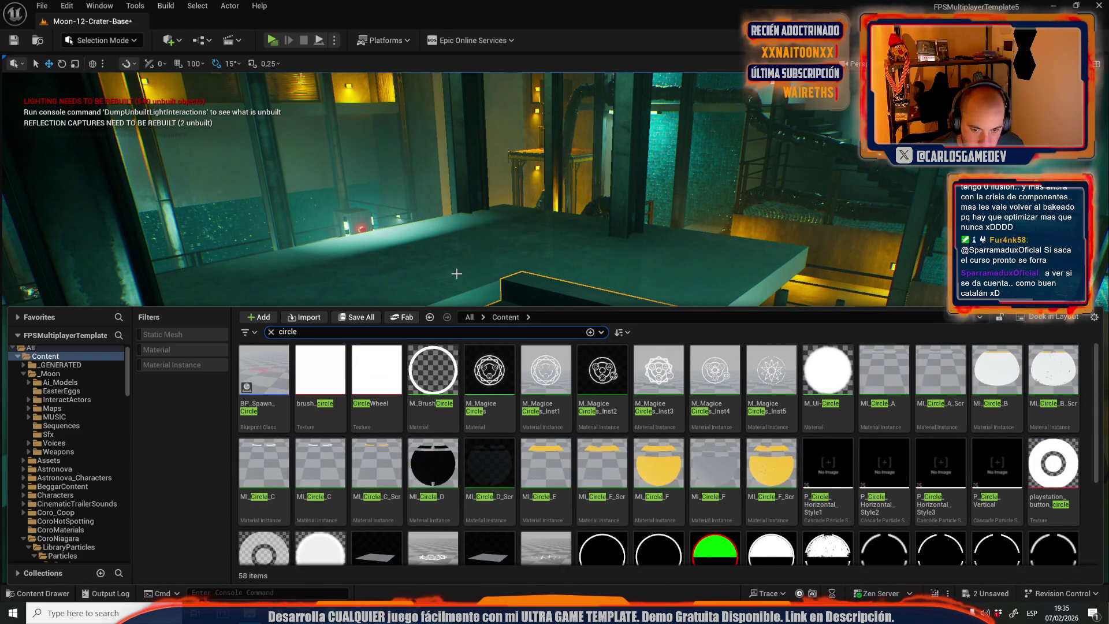
Search 'bp chara' and open the BP_PlayerCharacter blueprint.
drag(358, 283, 369, 283)
key(ctrl+space)
click(281, 331)
text(bp chara)
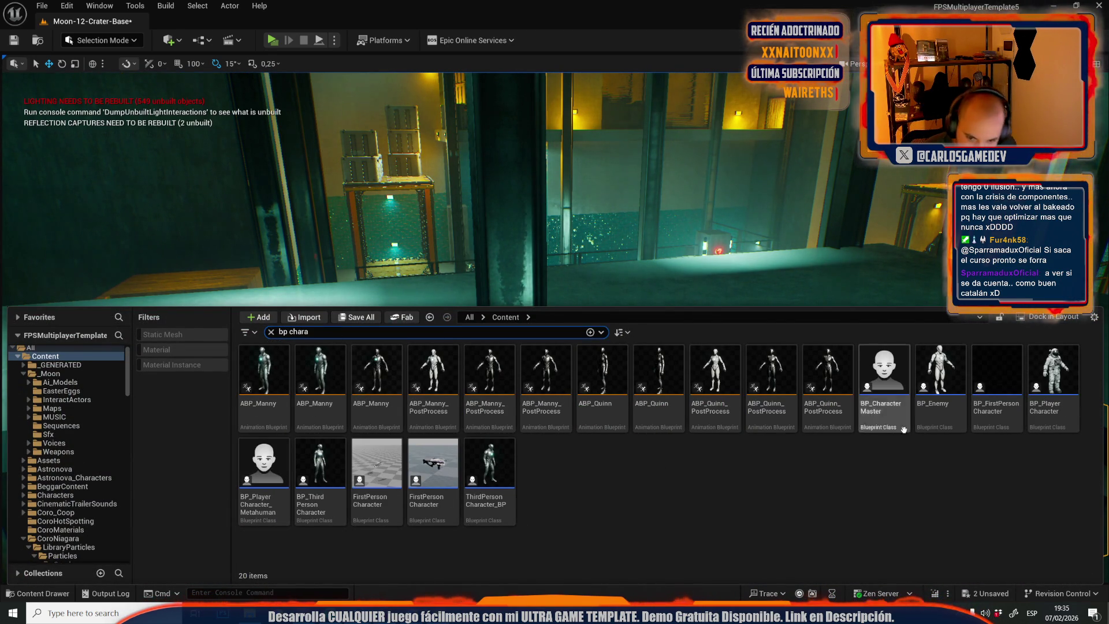
double_click(1052, 375)
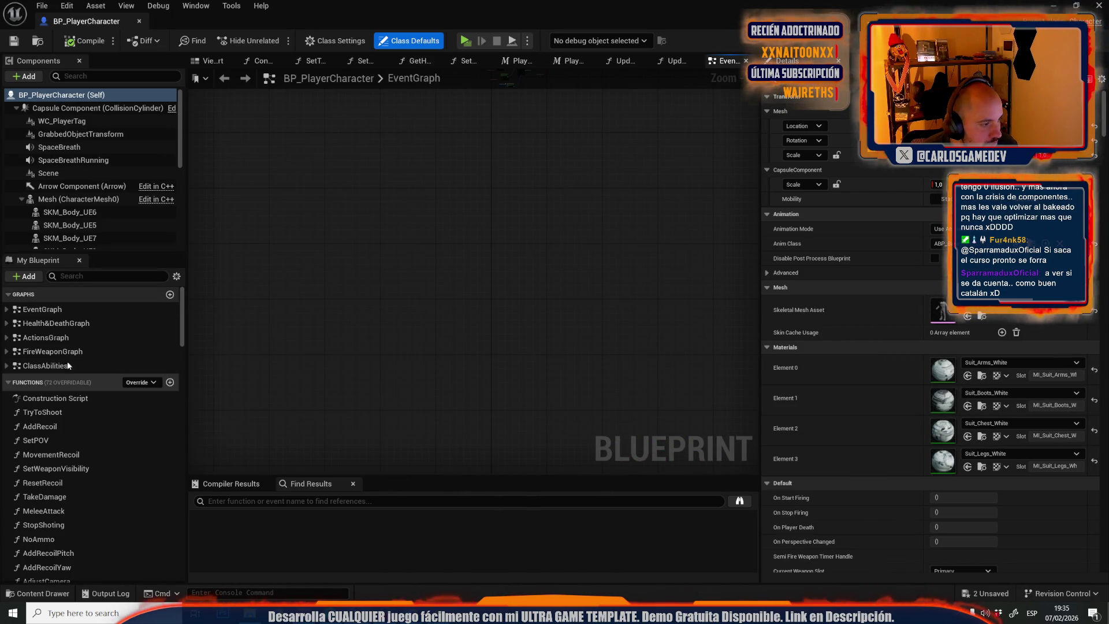
Open the ActionsGraph and zoom in on the Create Radial Menu Widget and Play Emoji logic.
click(52, 337)
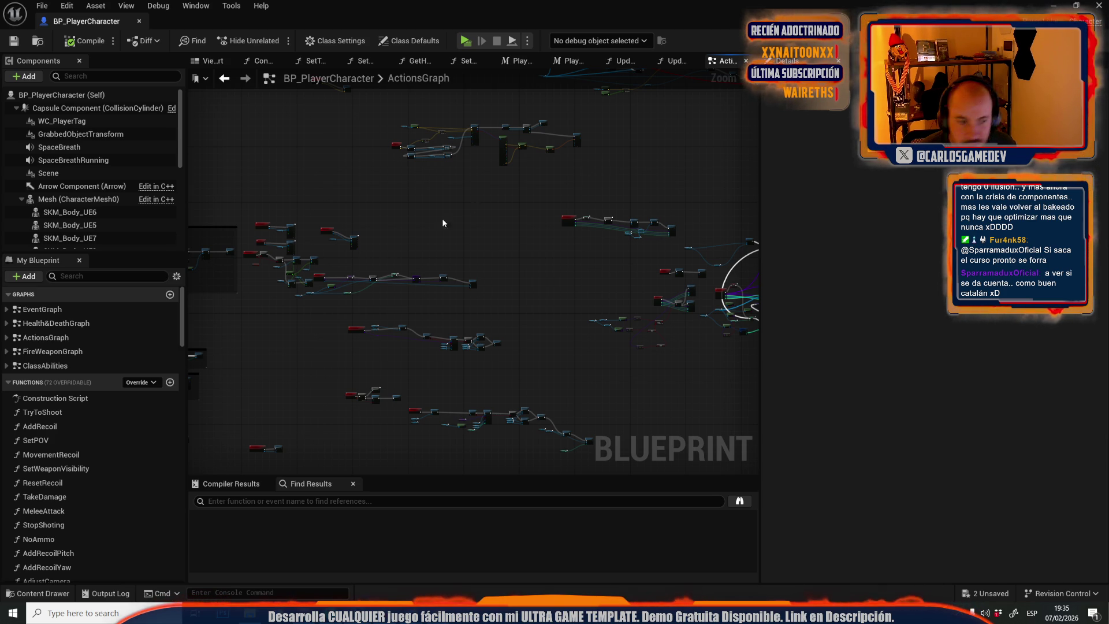
key(ctrl+shift+r)
scroll(259, 213, up, 6)
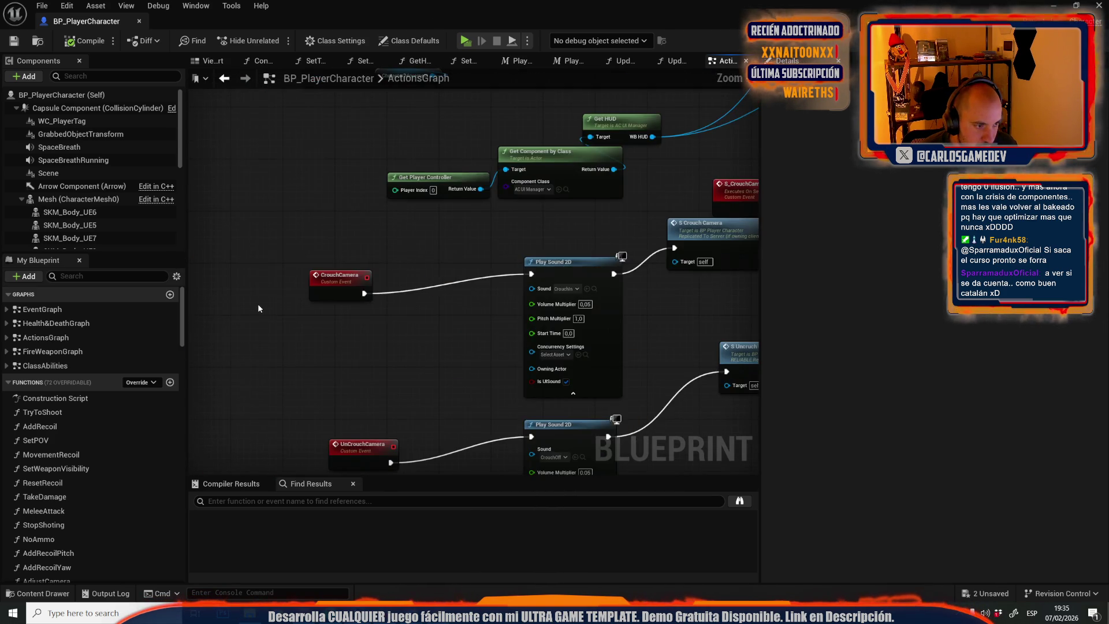
scroll(258, 303, down, 5)
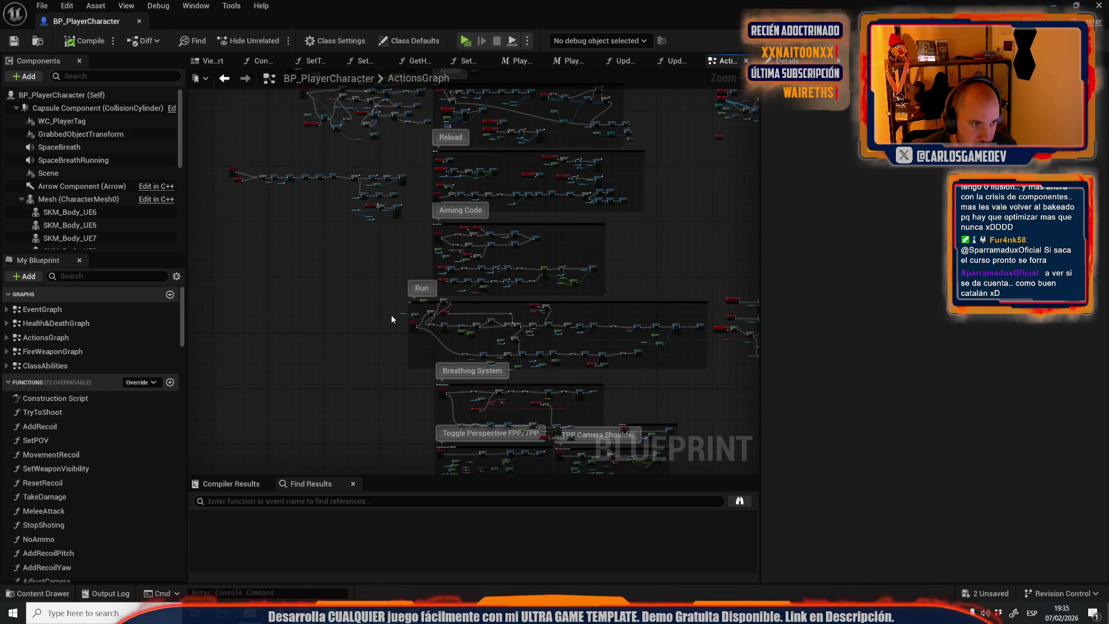
drag(383, 296, 471, 447)
scroll(491, 227, up, 3)
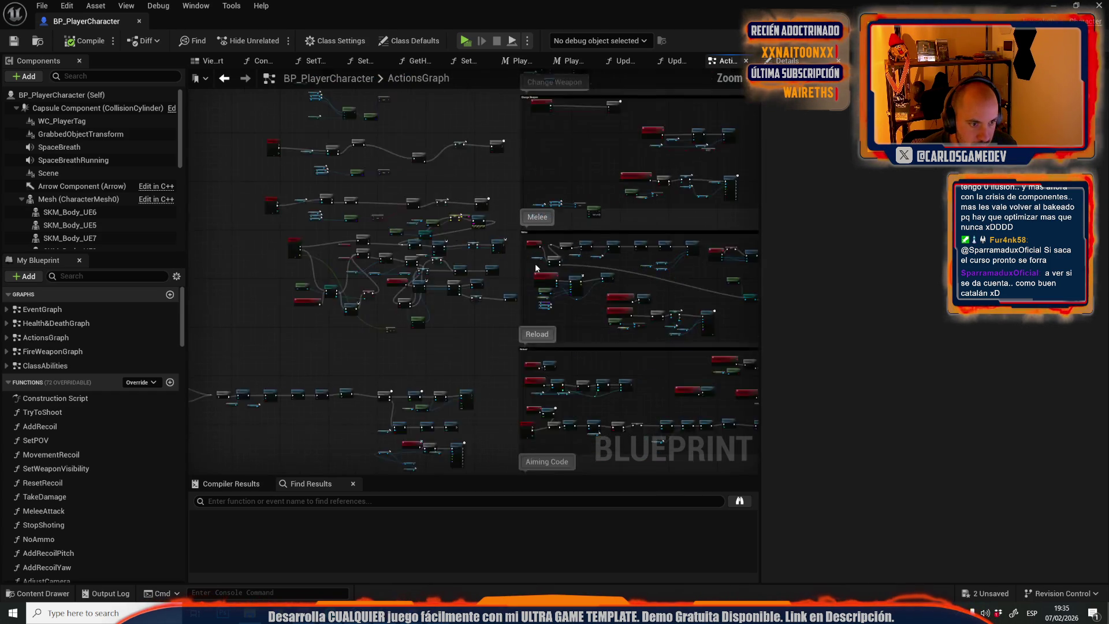
scroll(554, 226, up, 2)
scroll(558, 226, up, 4)
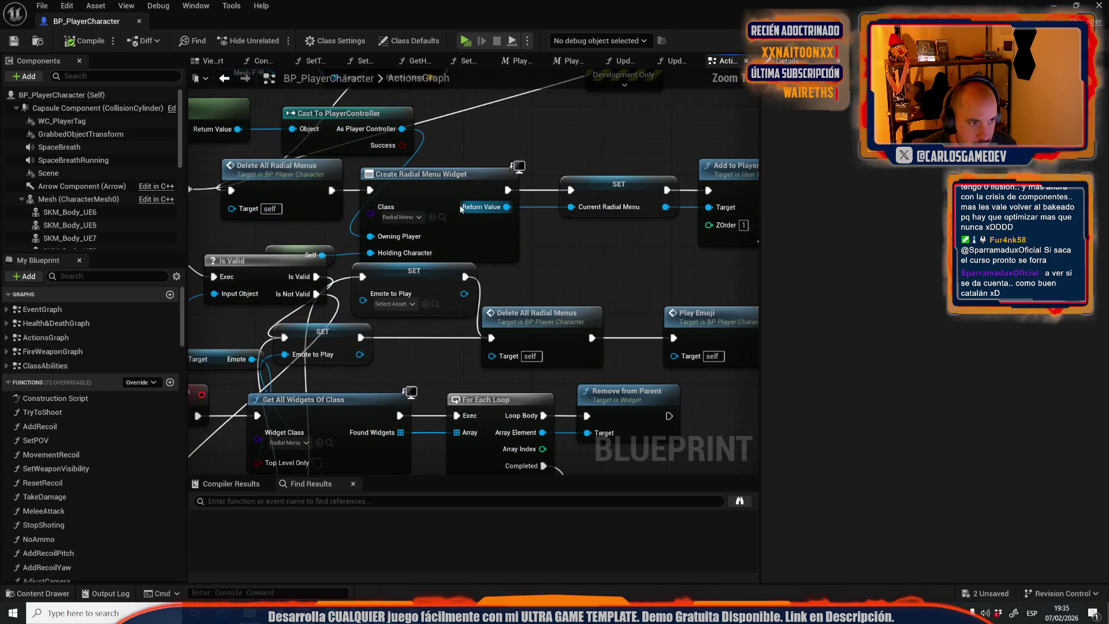
Browse to the RadialMenu widget asset and rename it RadialMenuEmotes.
click(442, 217)
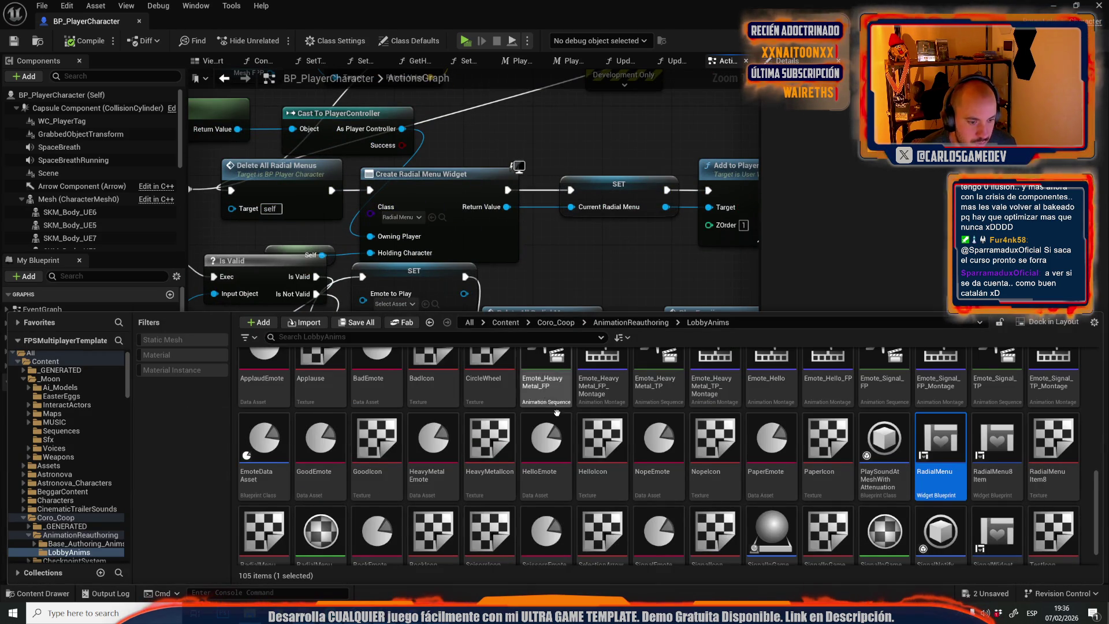
scroll(968, 420, down, 1)
key(F2)
key(End)
text(Emotes)
key(Return)
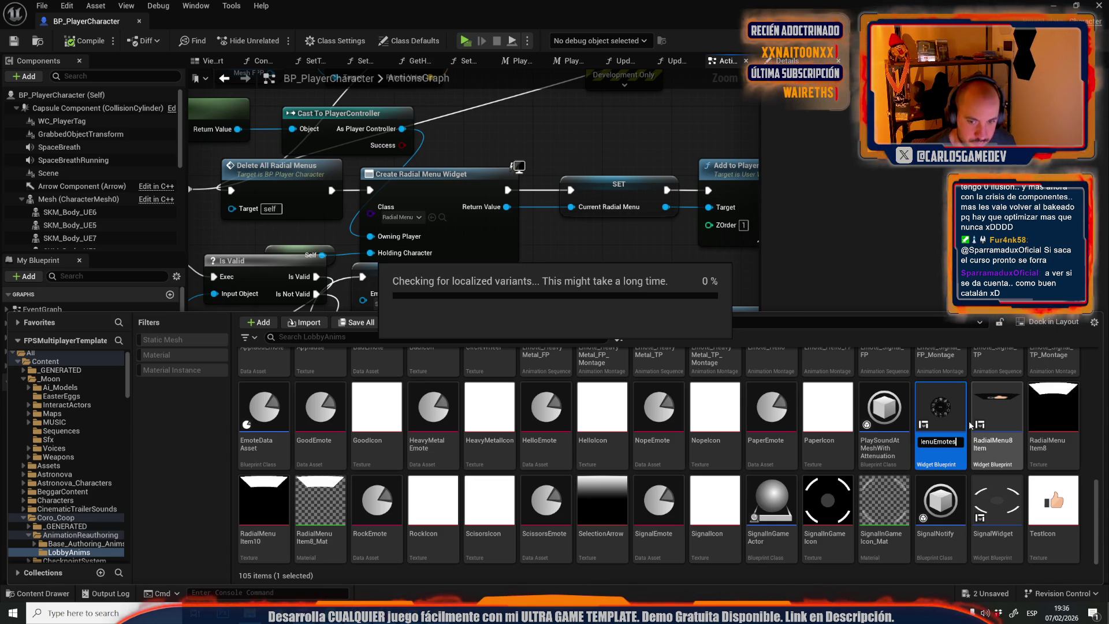